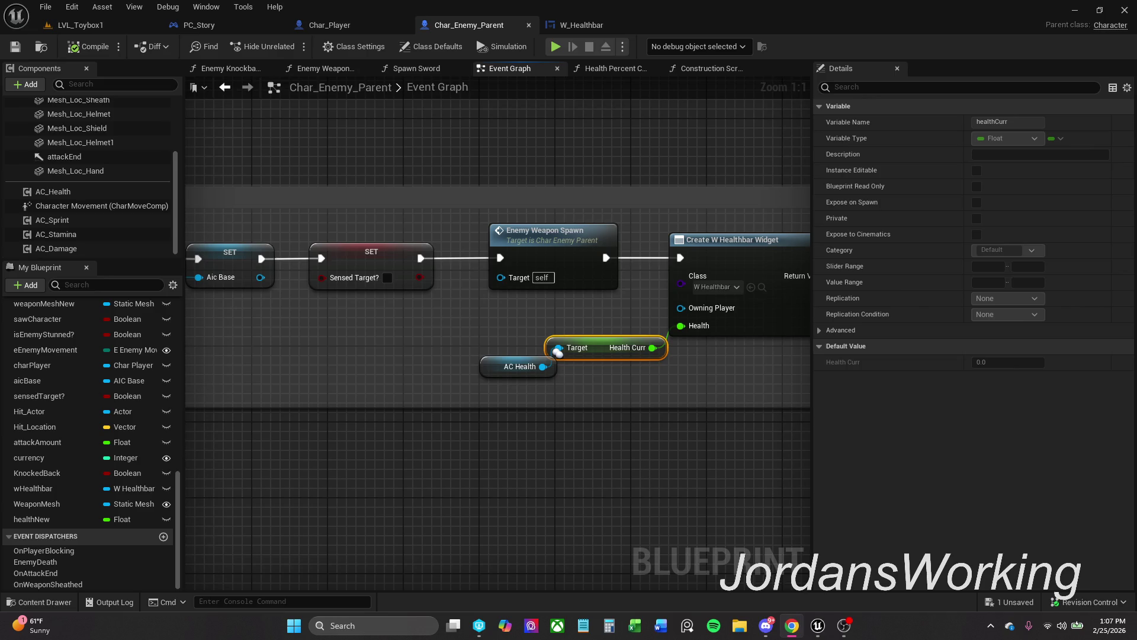
# Zoom out and pan the enemy Event Graph down to the Knockback, Backstab and Healthbar comment groups.
pyautogui.scroll(-5, 508, 353)
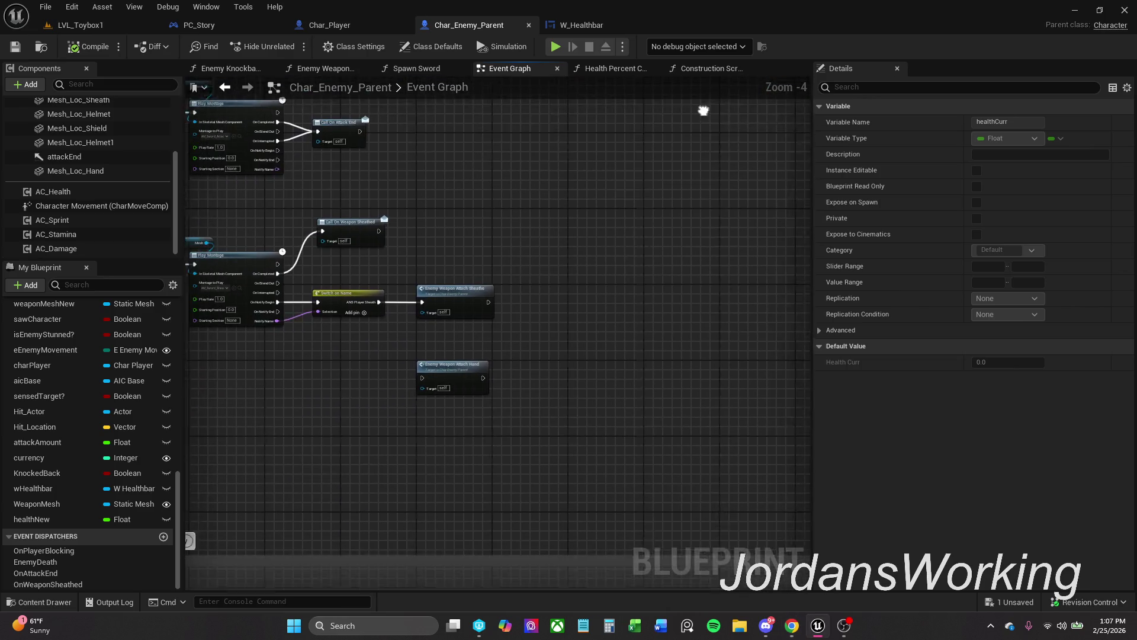
pyautogui.scroll(-1, 542, 229)
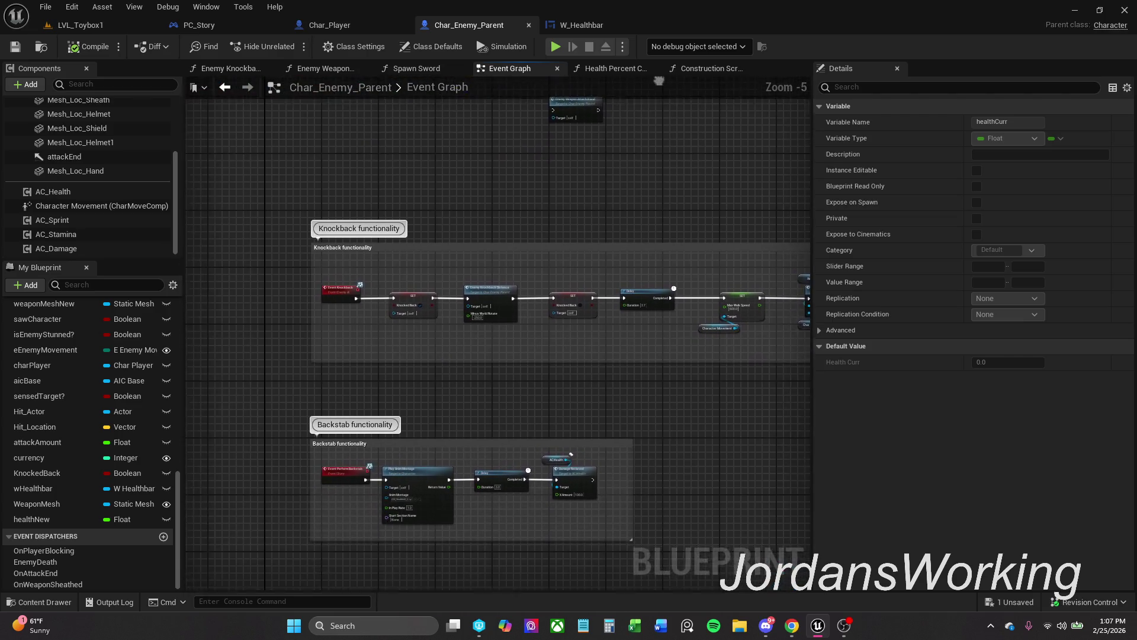
pyautogui.moveTo(613, 390); pyautogui.dragTo(602, 215)
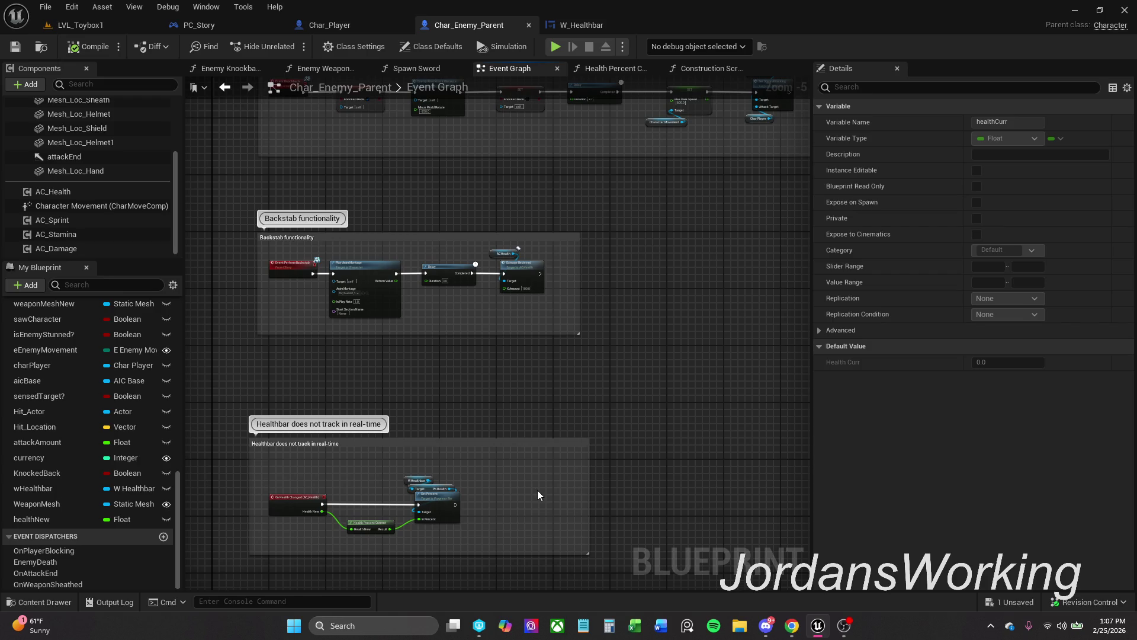
pyautogui.moveTo(581, 403)
pyautogui.mouseDown()
pyautogui.moveTo(574, 394)
pyautogui.moveTo(512, 408)
pyautogui.moveTo(540, 416)
pyautogui.mouseUp()
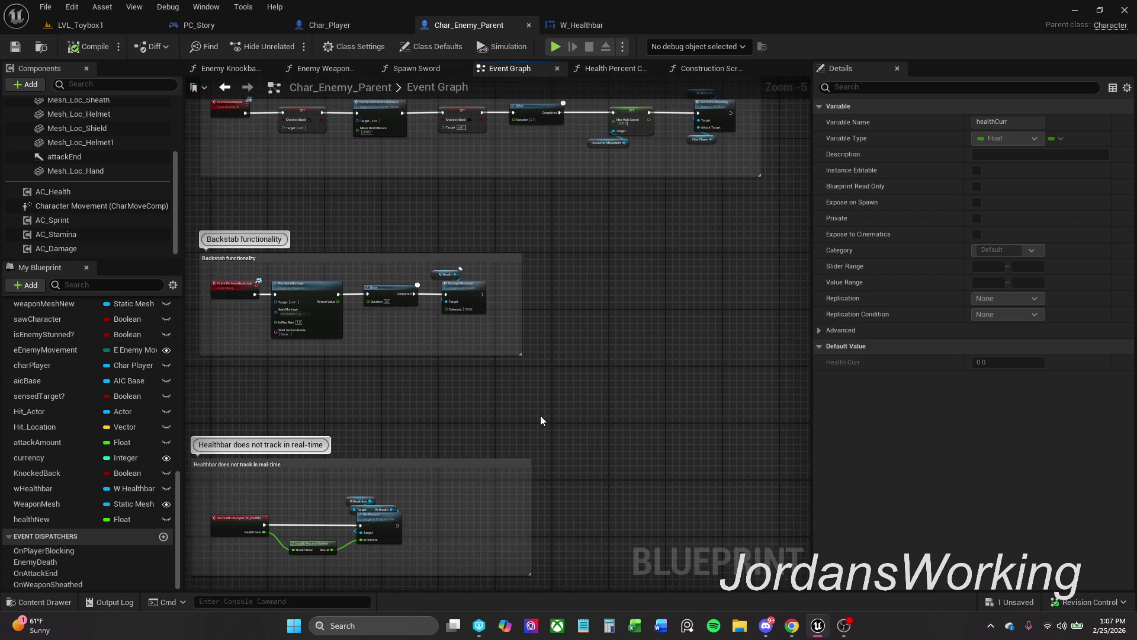
# Frame Char_Player's Trace Attack chain around the Damage Recieved call, with the Content Drawer open.
pyautogui.click(340, 27)
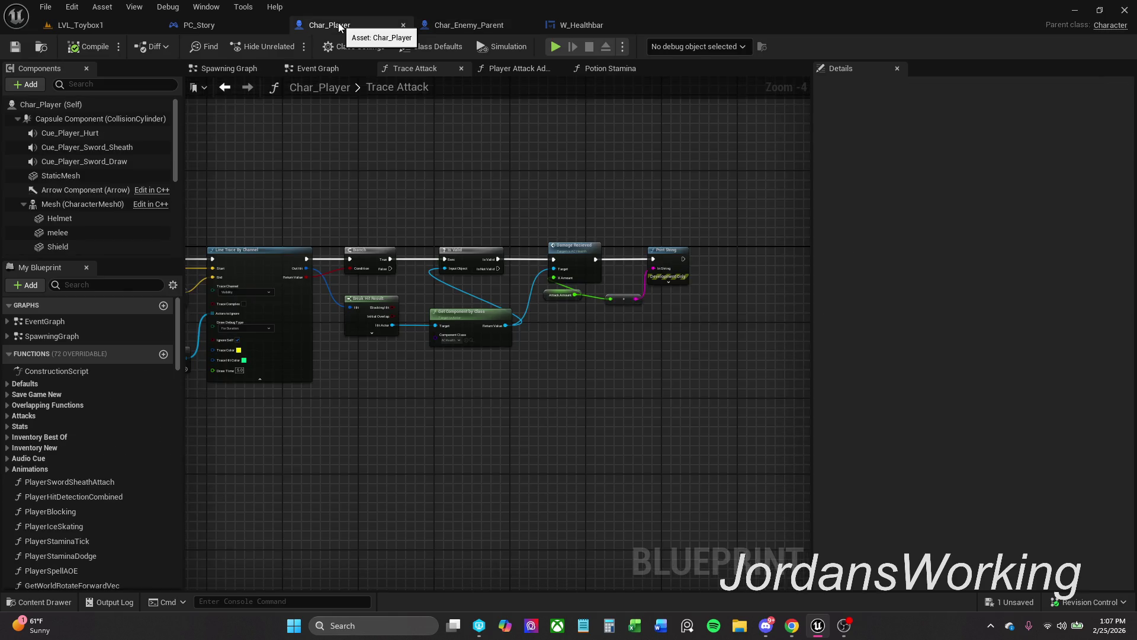
pyautogui.scroll(4, 561, 245)
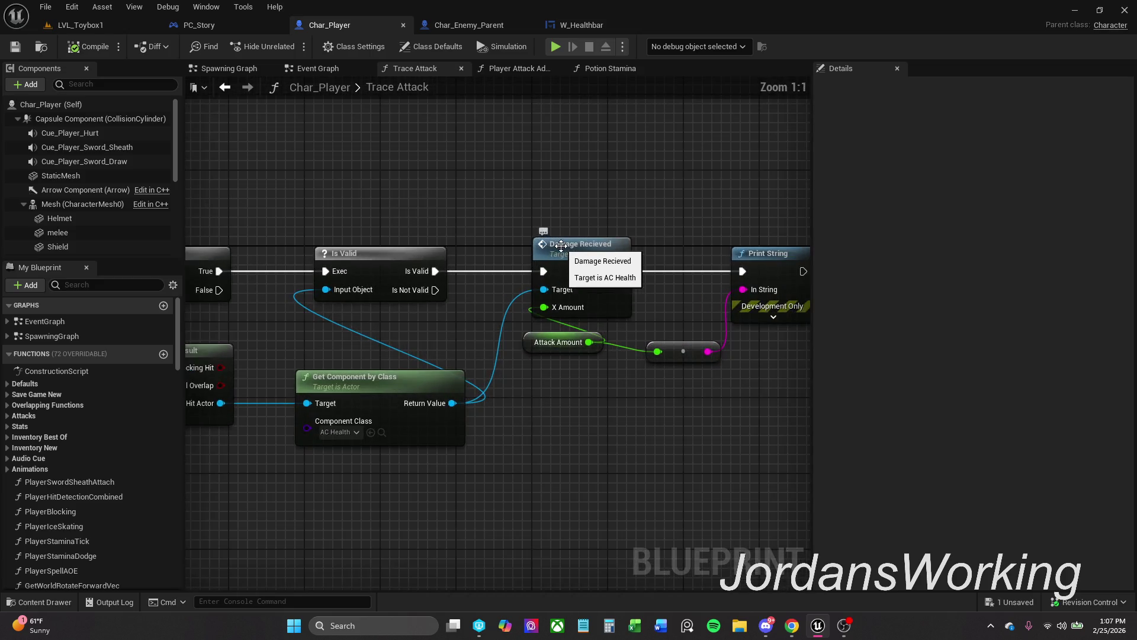
pyautogui.moveTo(571, 203); pyautogui.dragTo(581, 238)
pyautogui.scroll(-1, 583, 243)
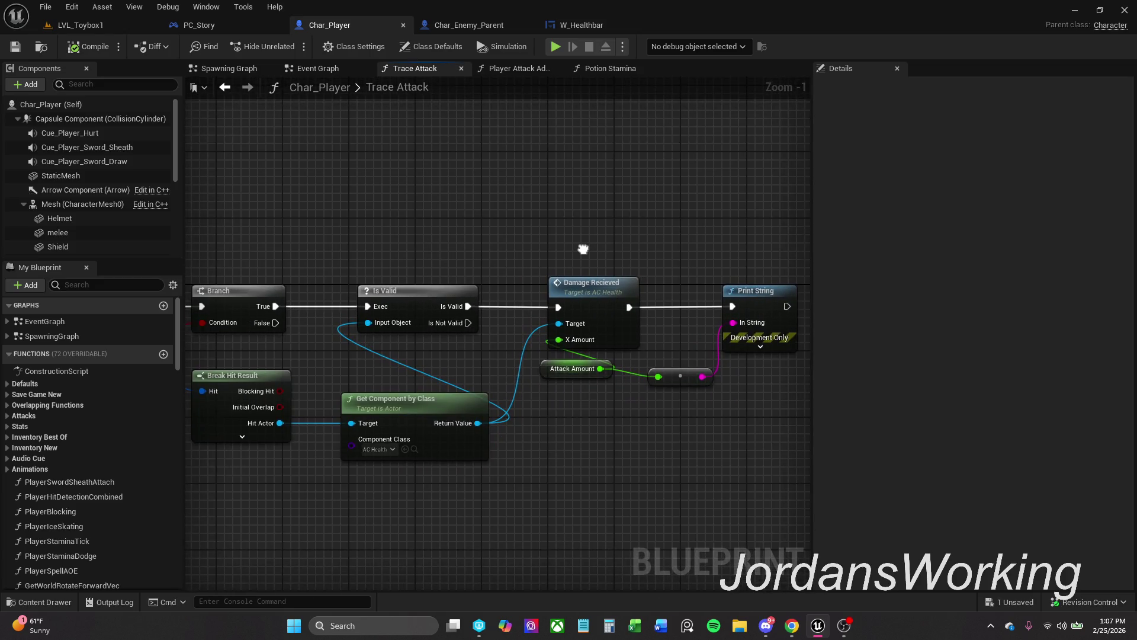
pyautogui.click(42, 602)
# Browse _MyContent > Blueprints > Interfaces and open the I_Damage interface.
pyautogui.click(351, 434)
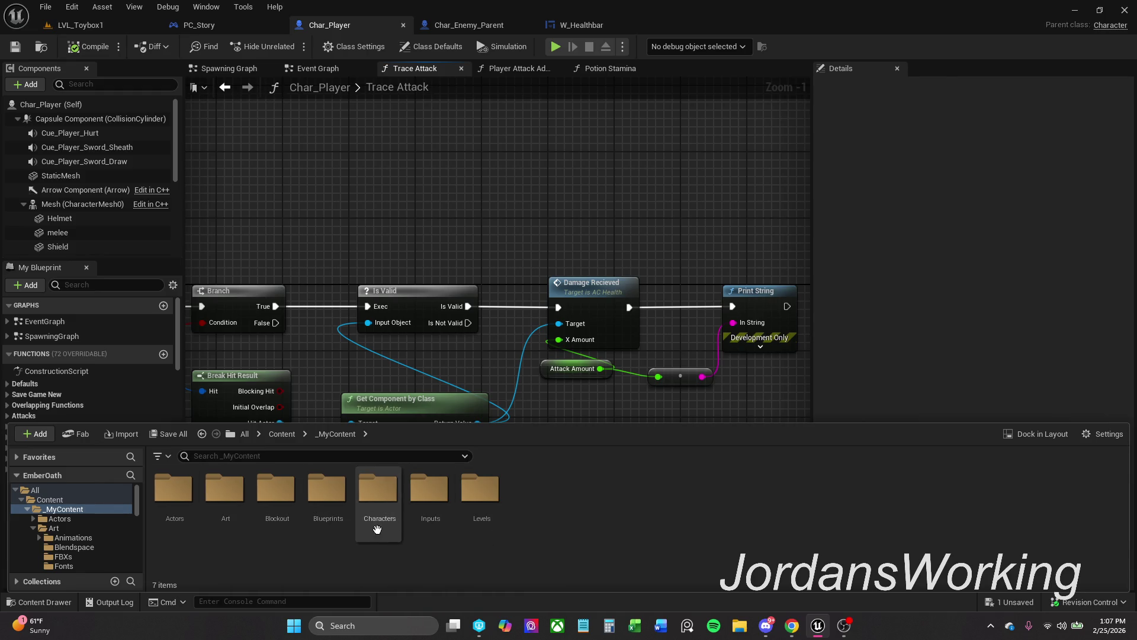
pyautogui.doubleClick(330, 507)
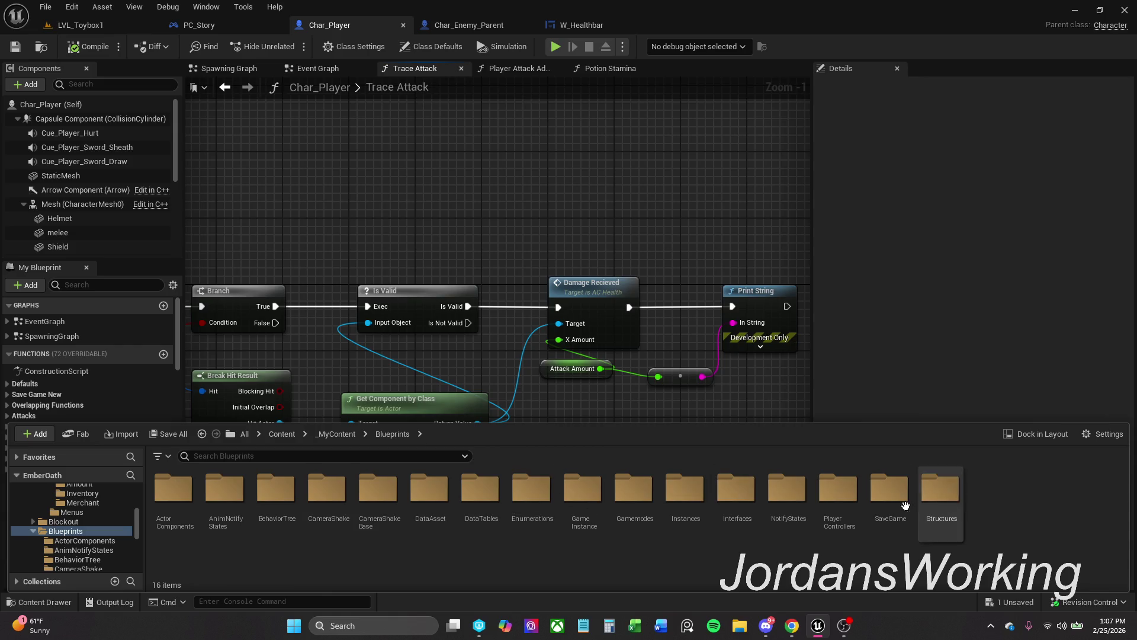
pyautogui.click(721, 511)
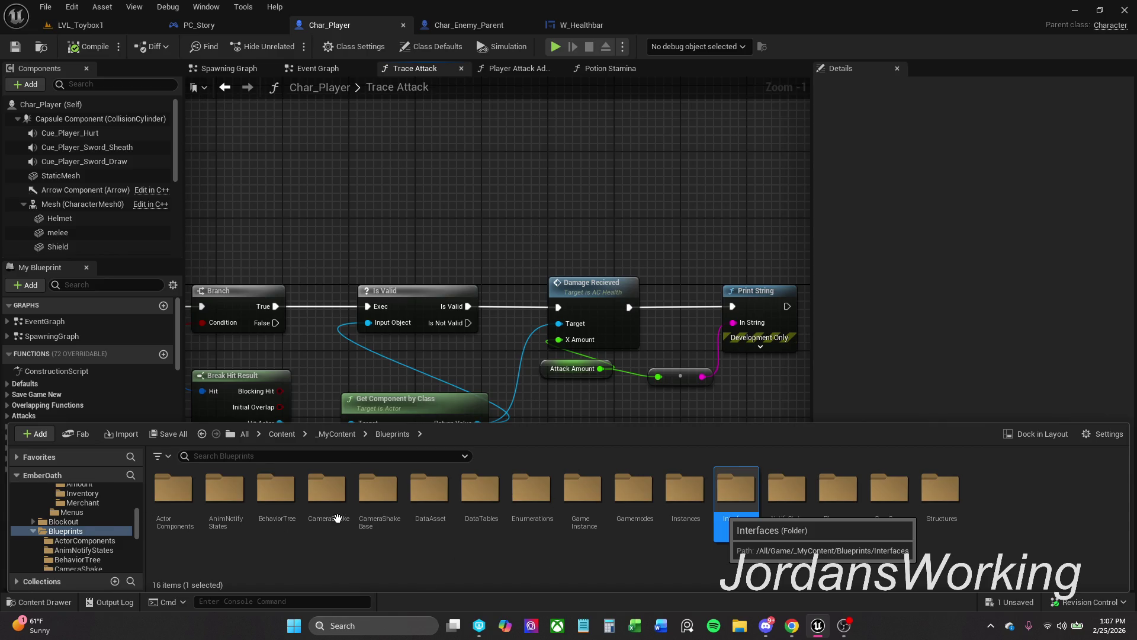
pyautogui.press('Return')
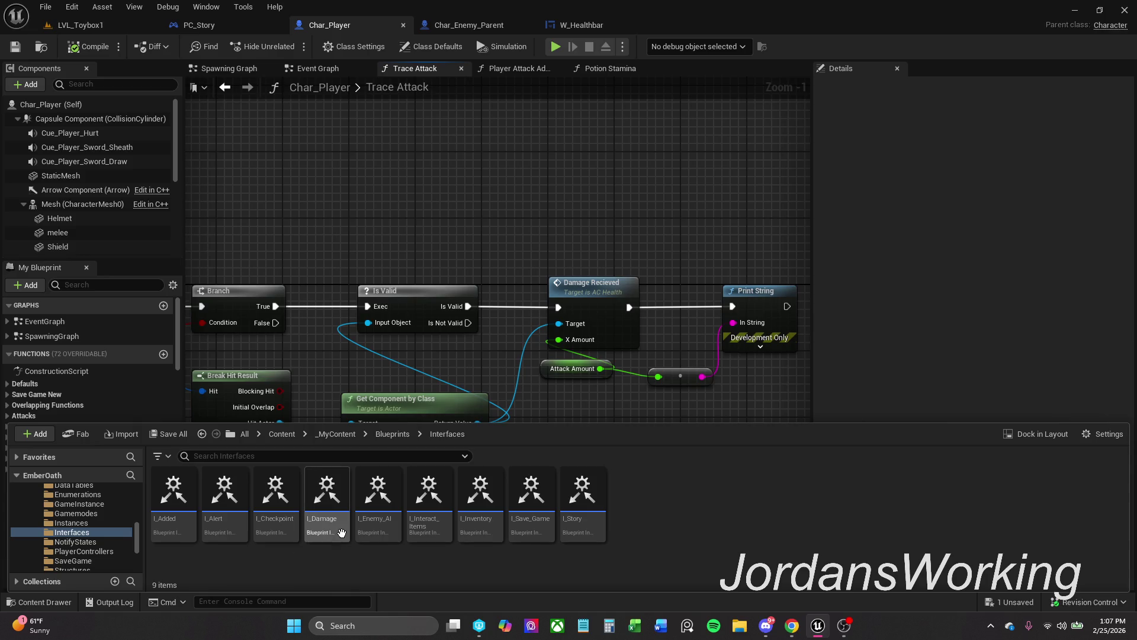
pyautogui.doubleClick(341, 533)
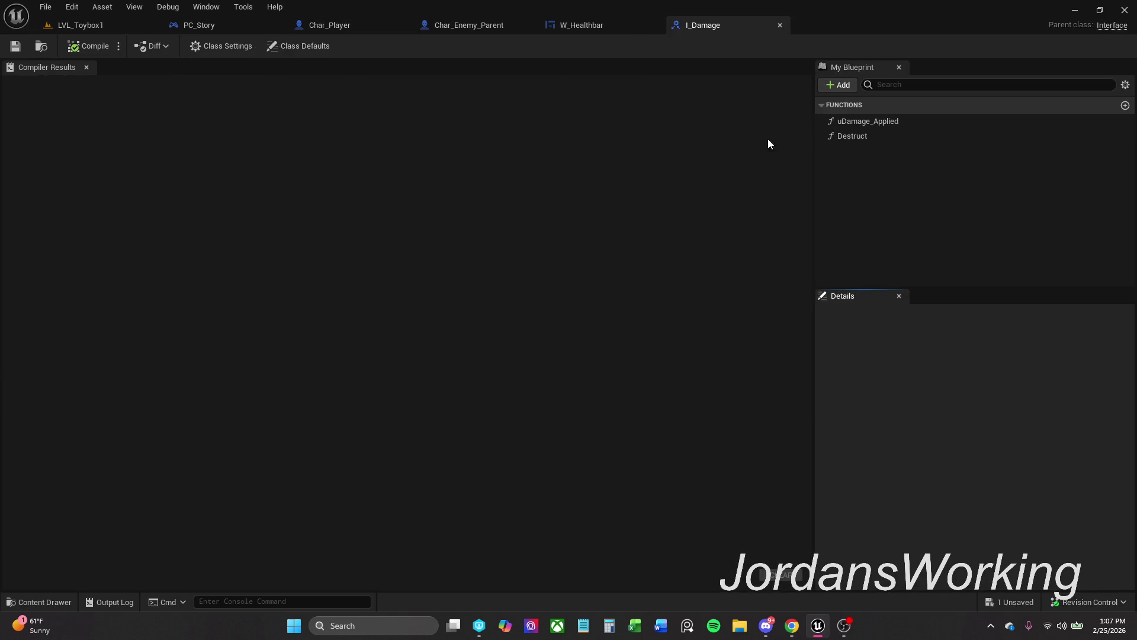
# Add a new function named DamageActor to the I_Damage interface.
pyautogui.click(903, 121)
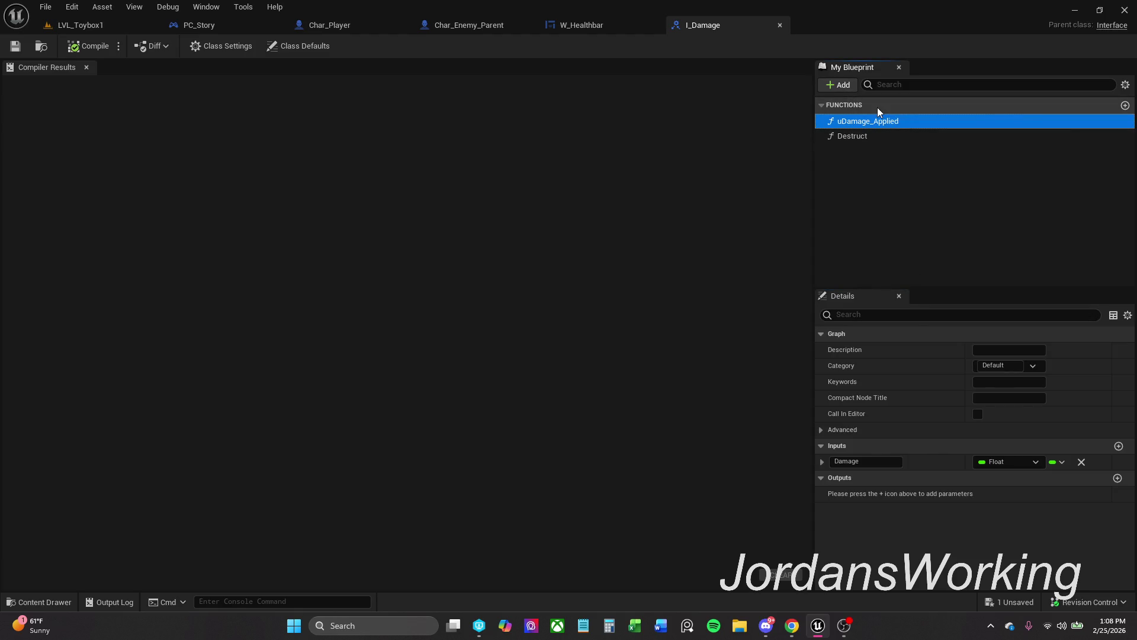
pyautogui.click(838, 84)
pyautogui.click(864, 118)
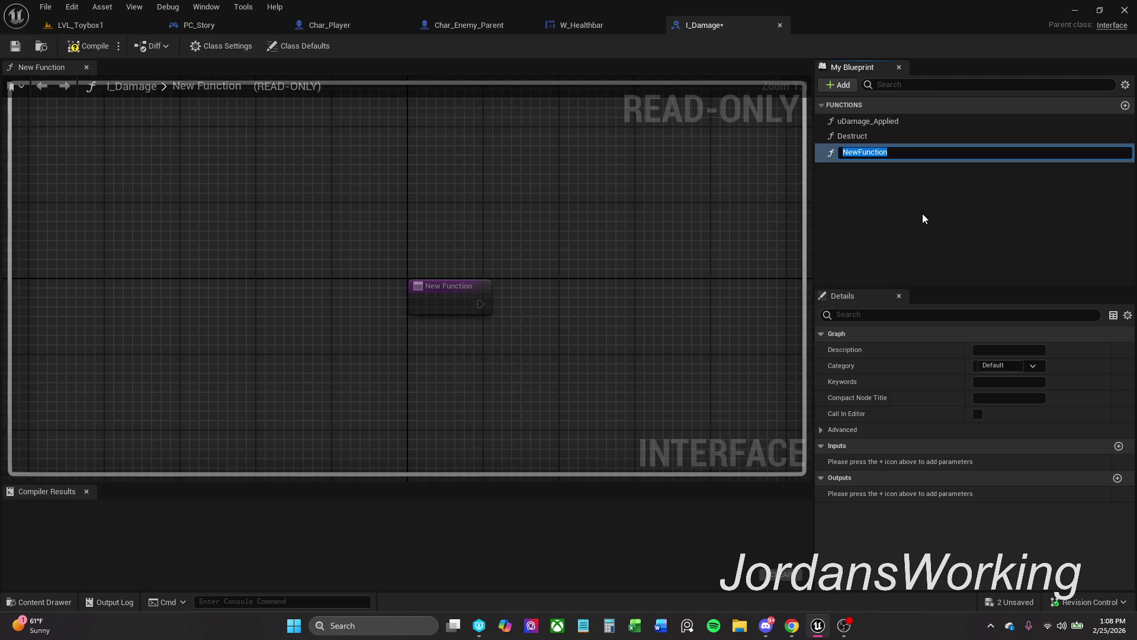
pyautogui.write('Damage')
pyautogui.write('Actor')
pyautogui.press('Return')
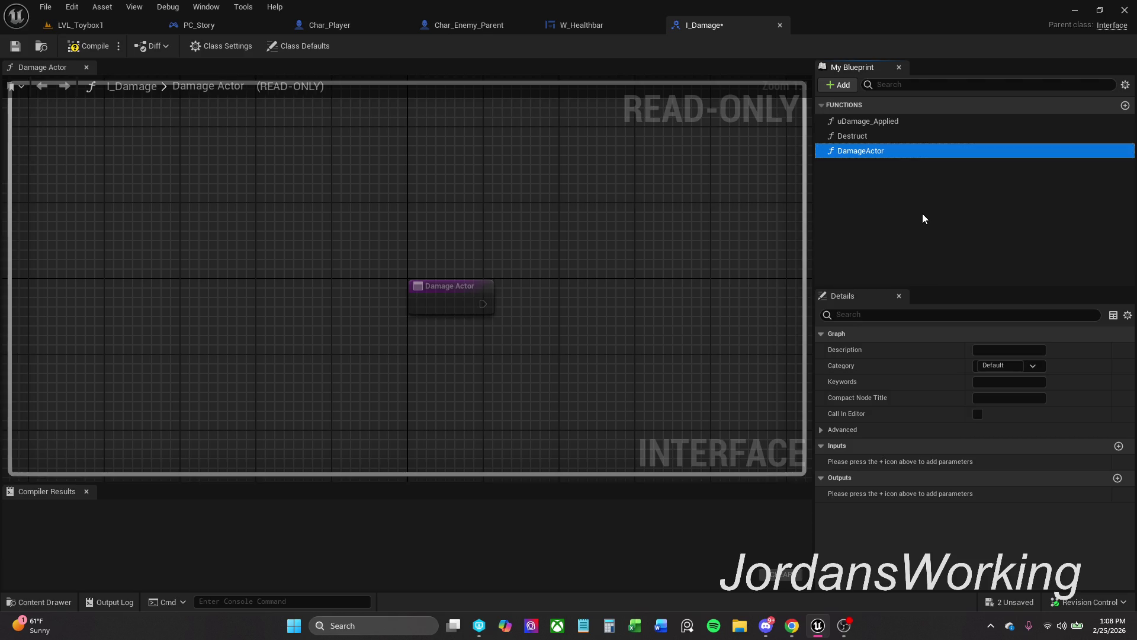
# Rename the uDamage_Applied function to DamageApplied.
pyautogui.doubleClick(894, 121)
pyautogui.click(896, 120)
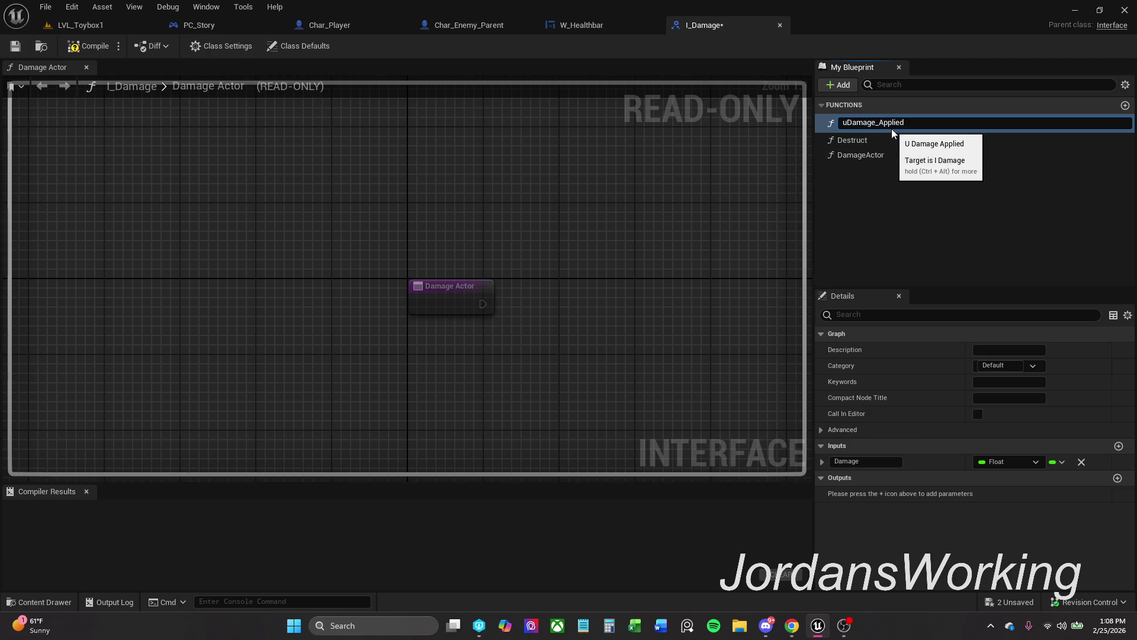
pyautogui.press('BackSpace')
pyautogui.press('Return')
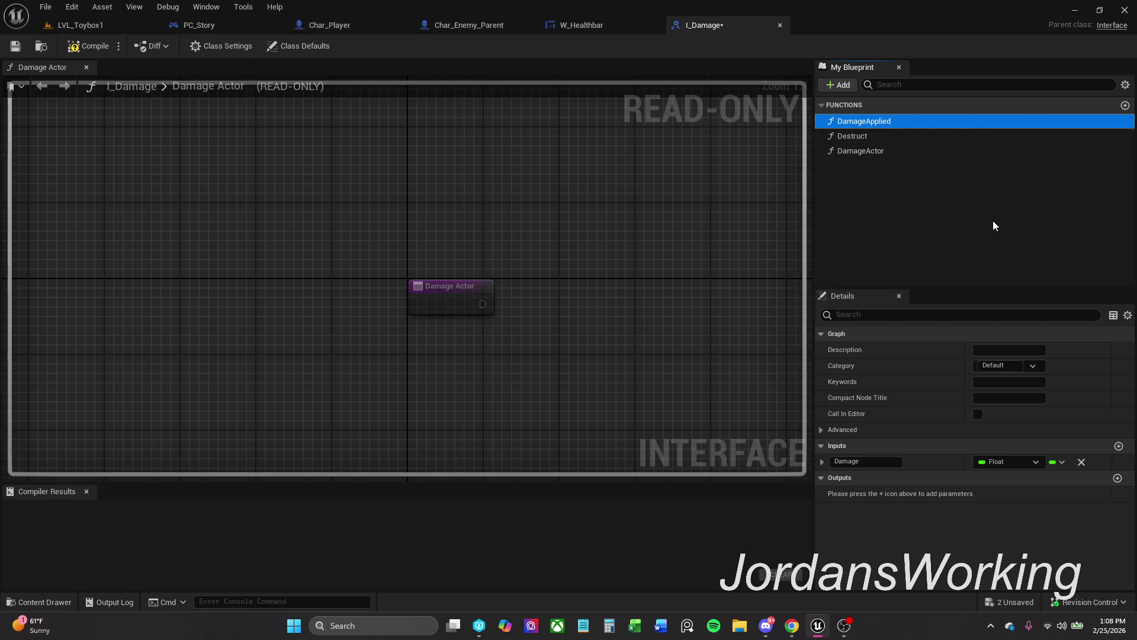
# Compile and save I_Damage, confirming the save, and close the compiler results.
pyautogui.click(910, 153)
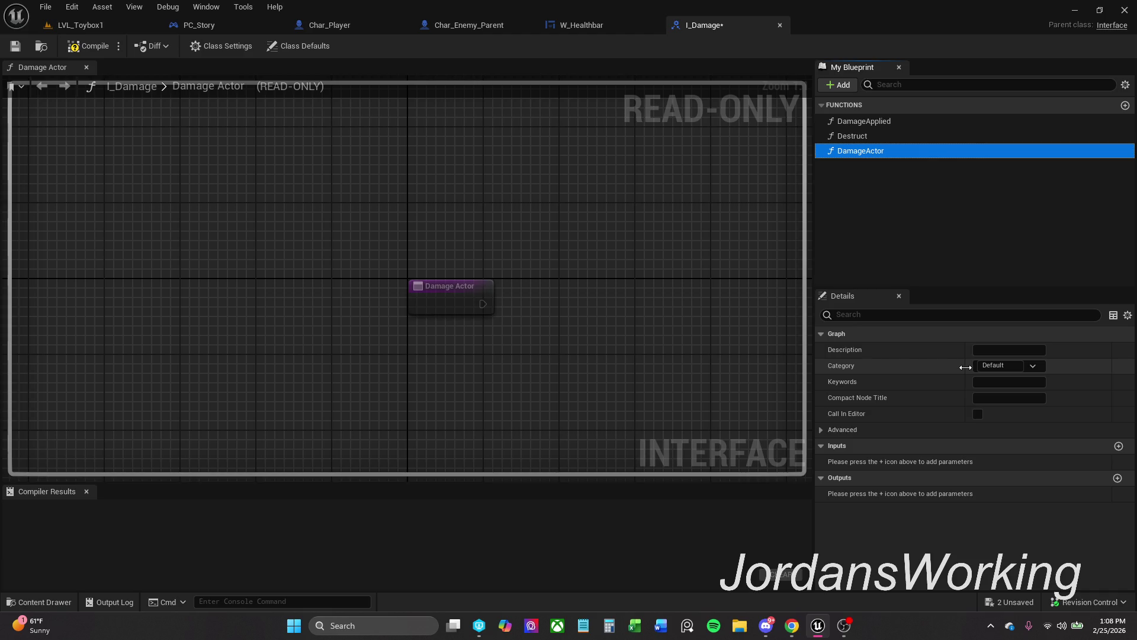
pyautogui.click(95, 46)
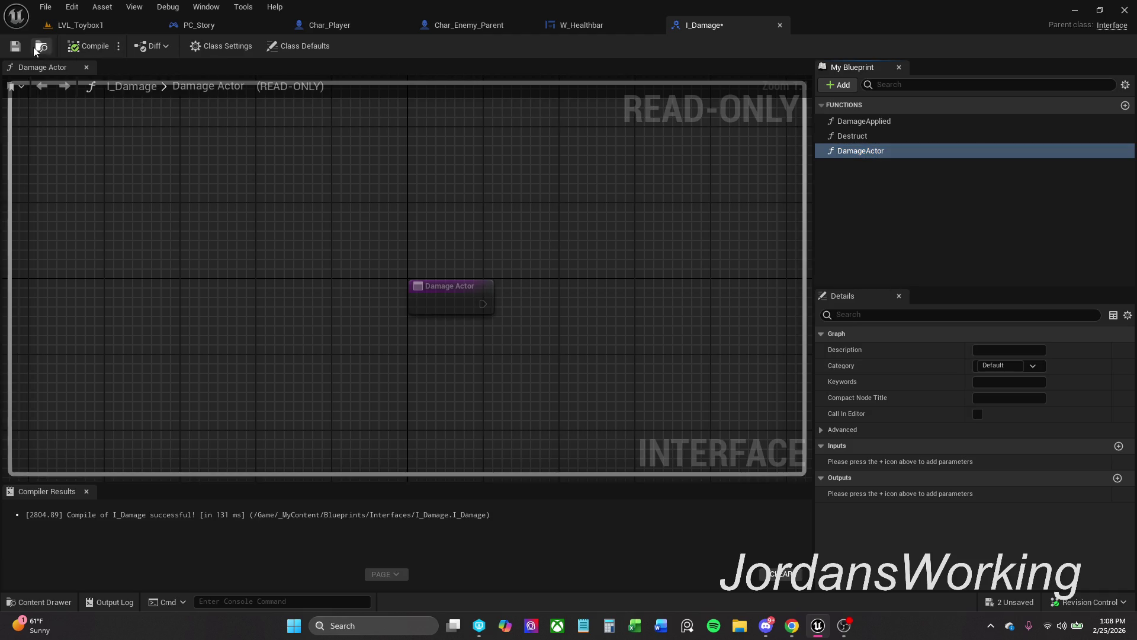
pyautogui.click(15, 47)
pyautogui.click(585, 446)
pyautogui.click(86, 491)
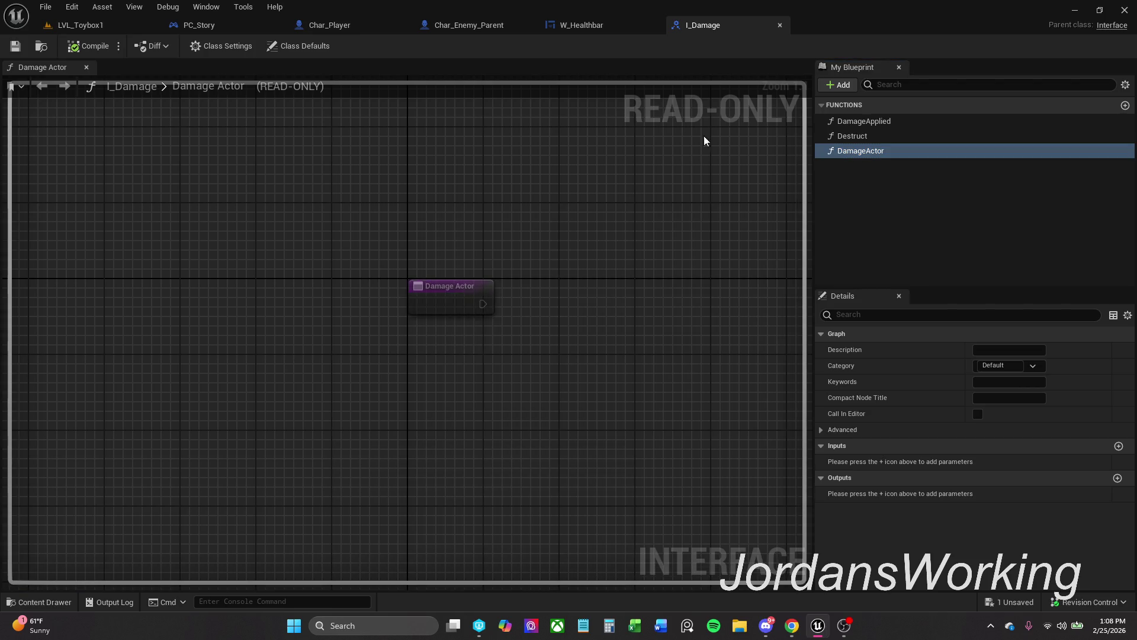
pyautogui.click(778, 26)
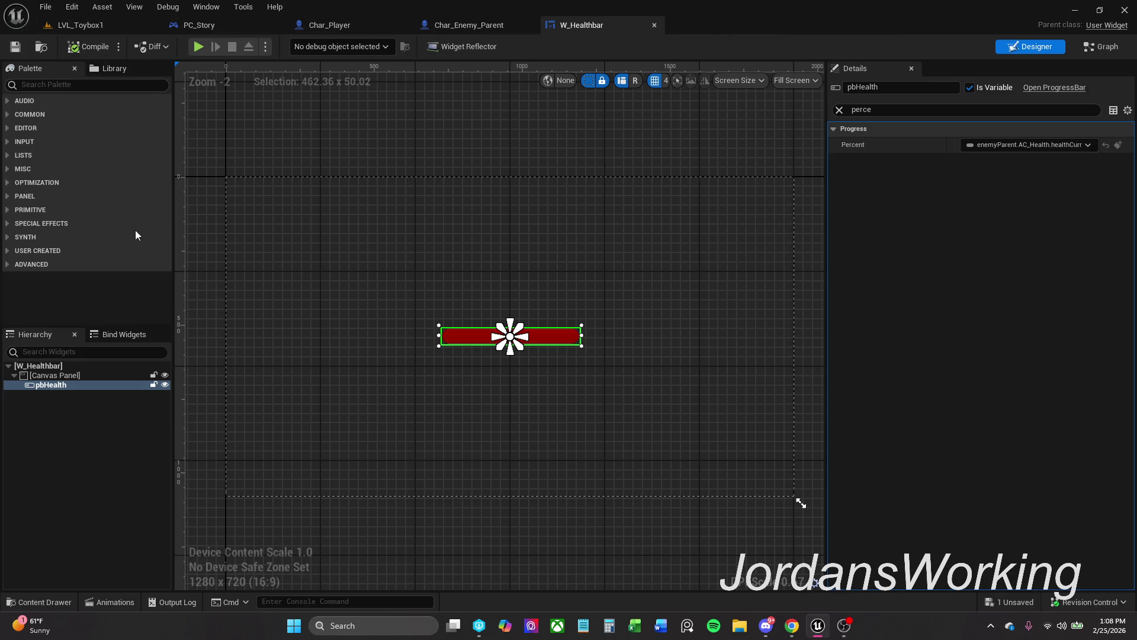
pyautogui.click(66, 595)
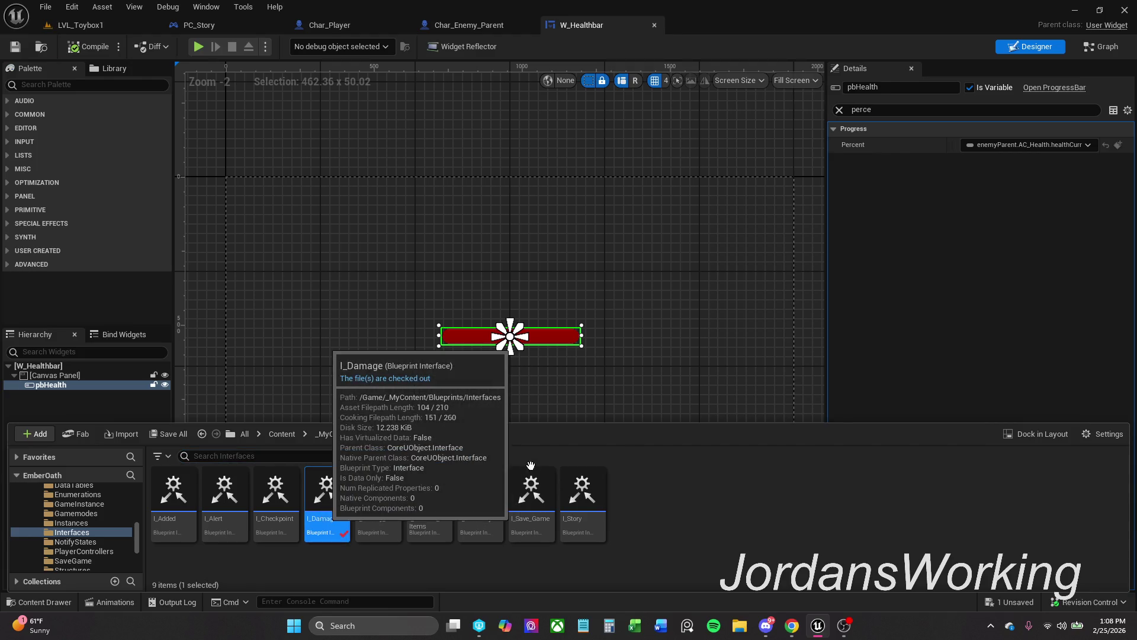
pyautogui.doubleClick(325, 514)
pyautogui.click(907, 155)
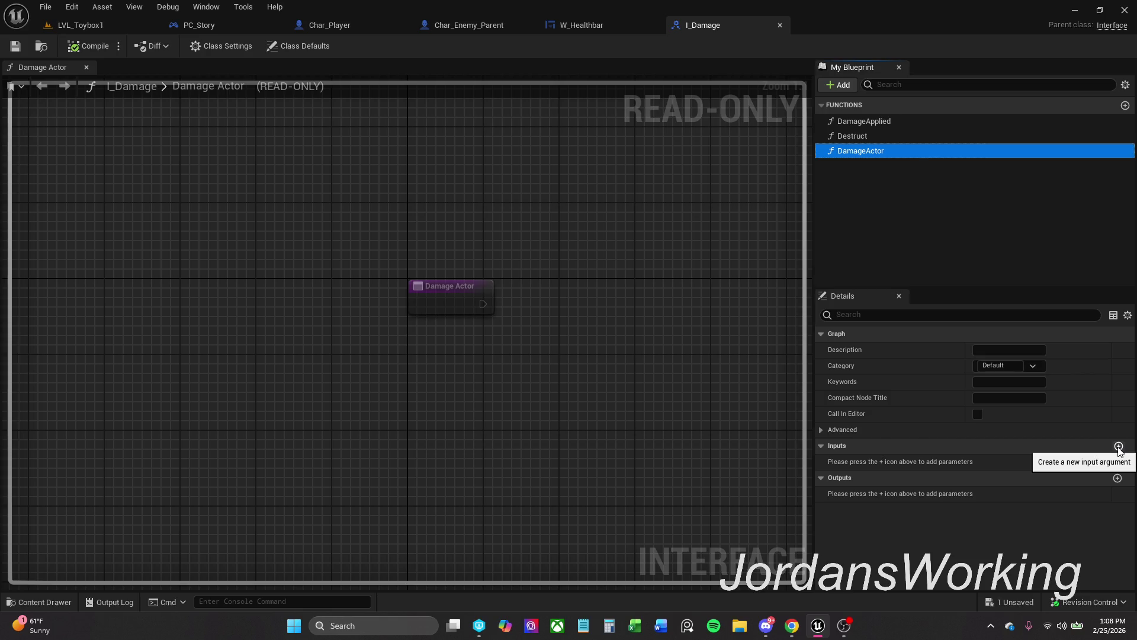
# Give DamageActor a Float input named amount, then compile and close I_Damage.
pyautogui.click(1120, 447)
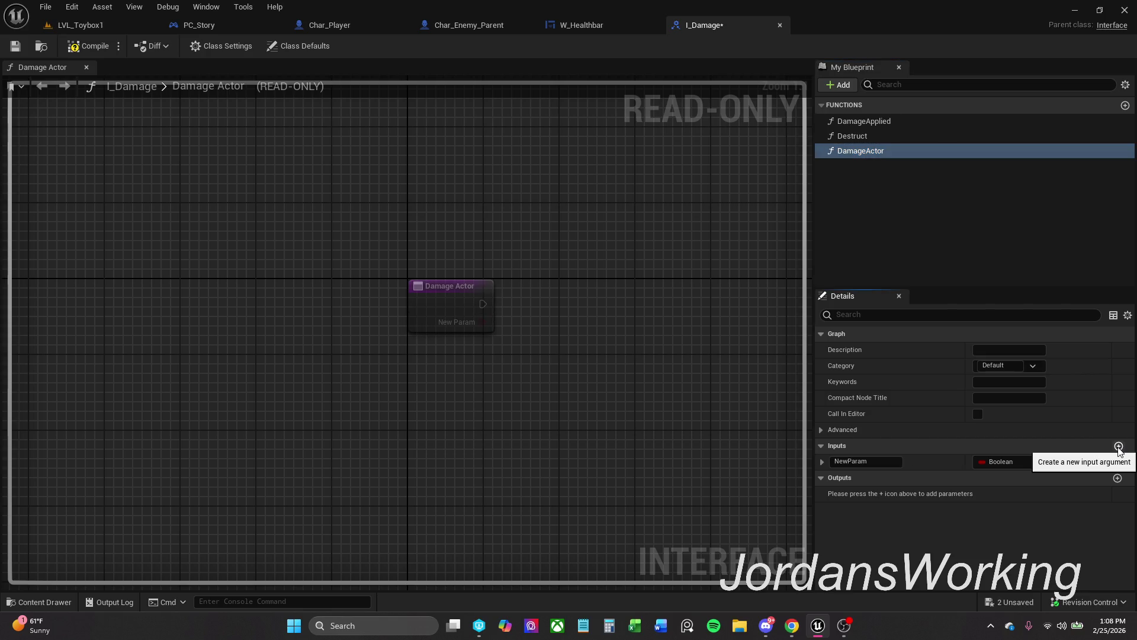
pyautogui.click(1018, 464)
pyautogui.click(1013, 291)
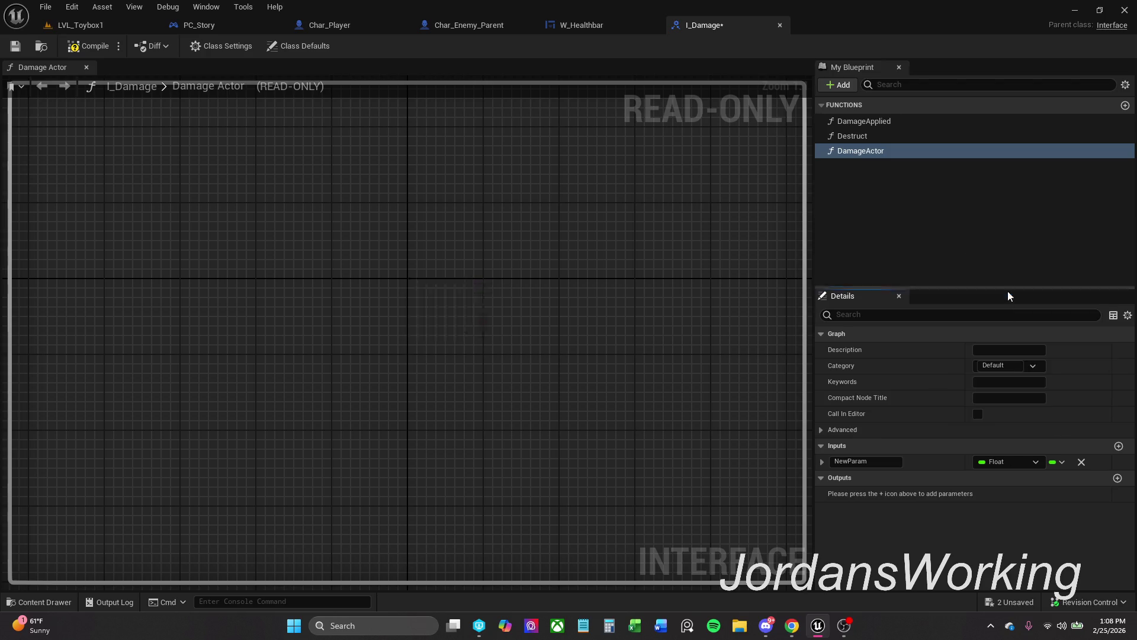
pyautogui.click(853, 462)
pyautogui.write('amount')
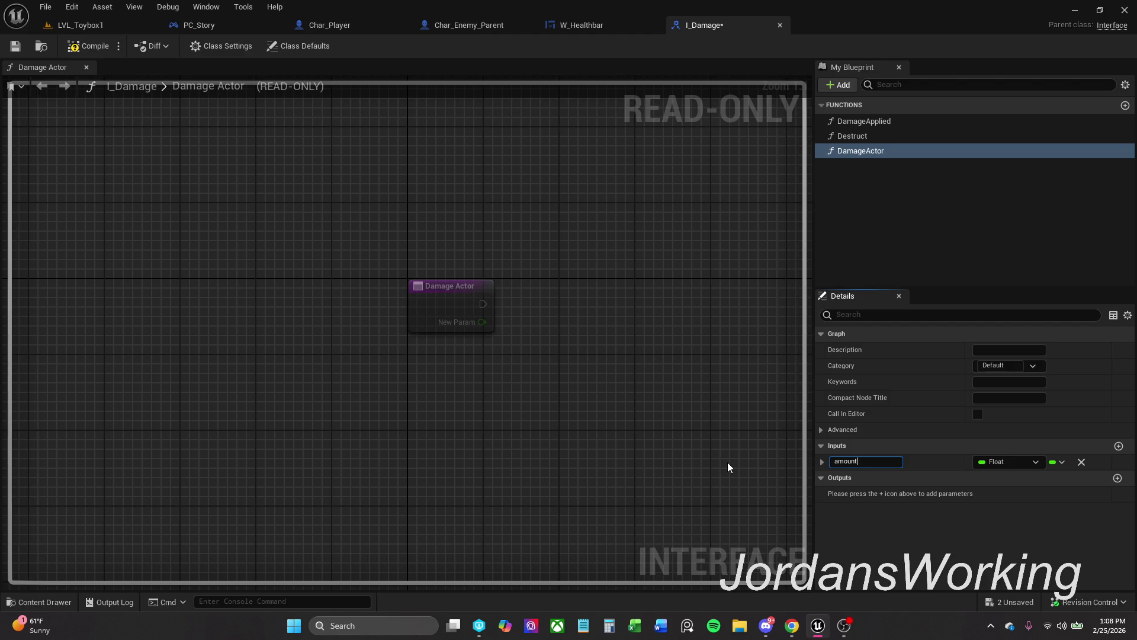
pyautogui.press('Return')
pyautogui.click(93, 52)
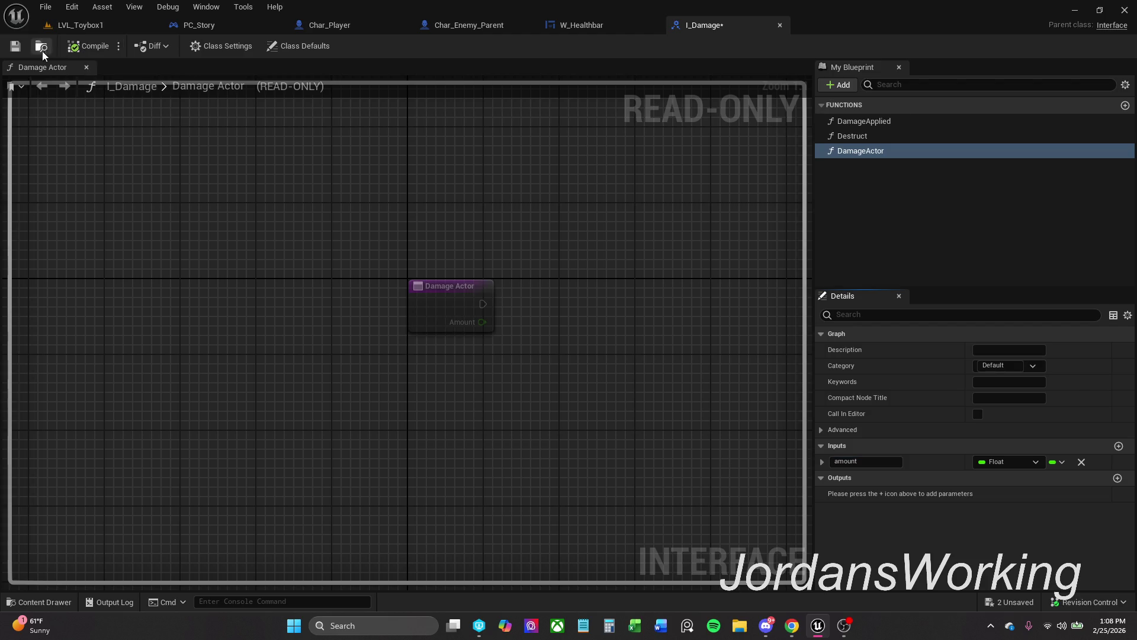
pyautogui.click(779, 25)
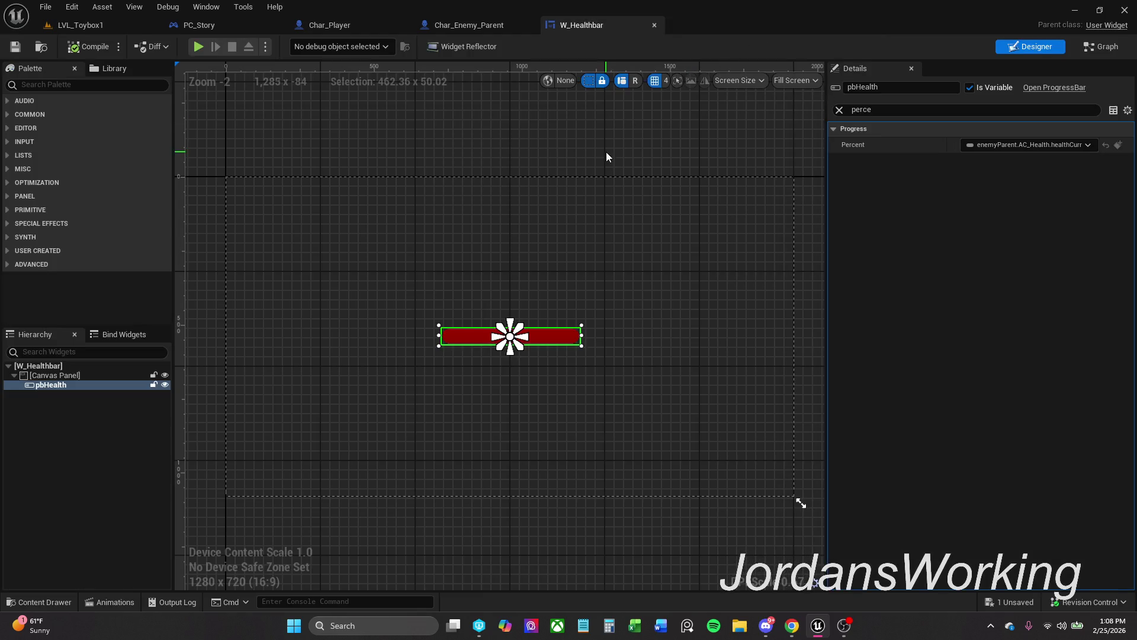
# Check W_Healthbar's Percent binding options, then zoom to Create W Healthbar Widget in Char_Enemy_Parent.
pyautogui.click(475, 27)
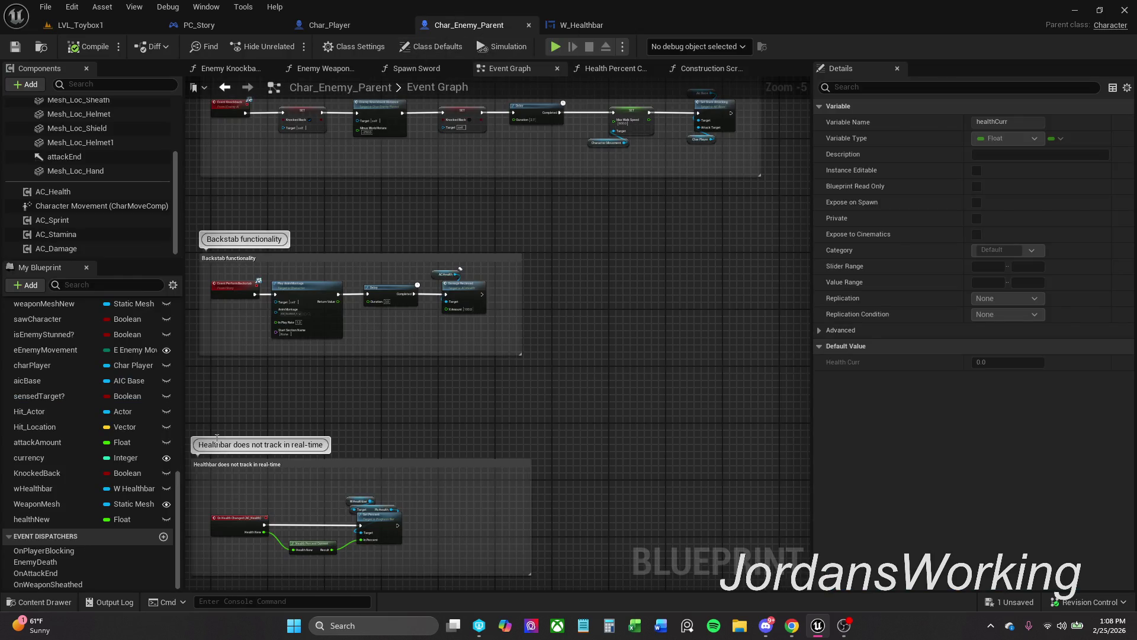
pyautogui.click(610, 26)
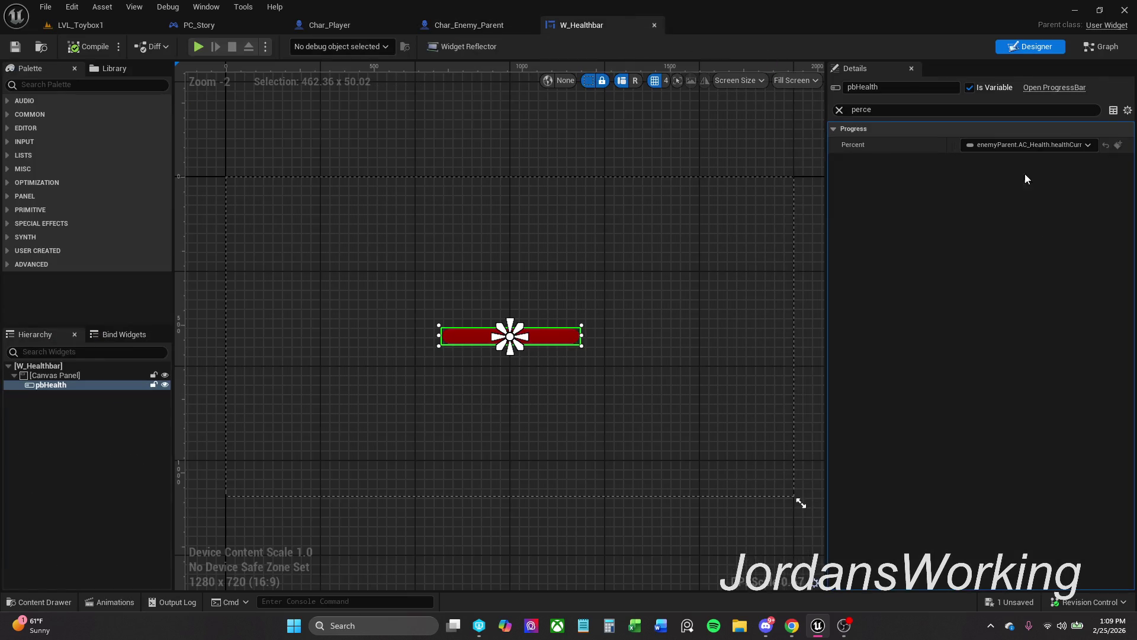
pyautogui.click(1059, 146)
pyautogui.moveTo(1043, 251)
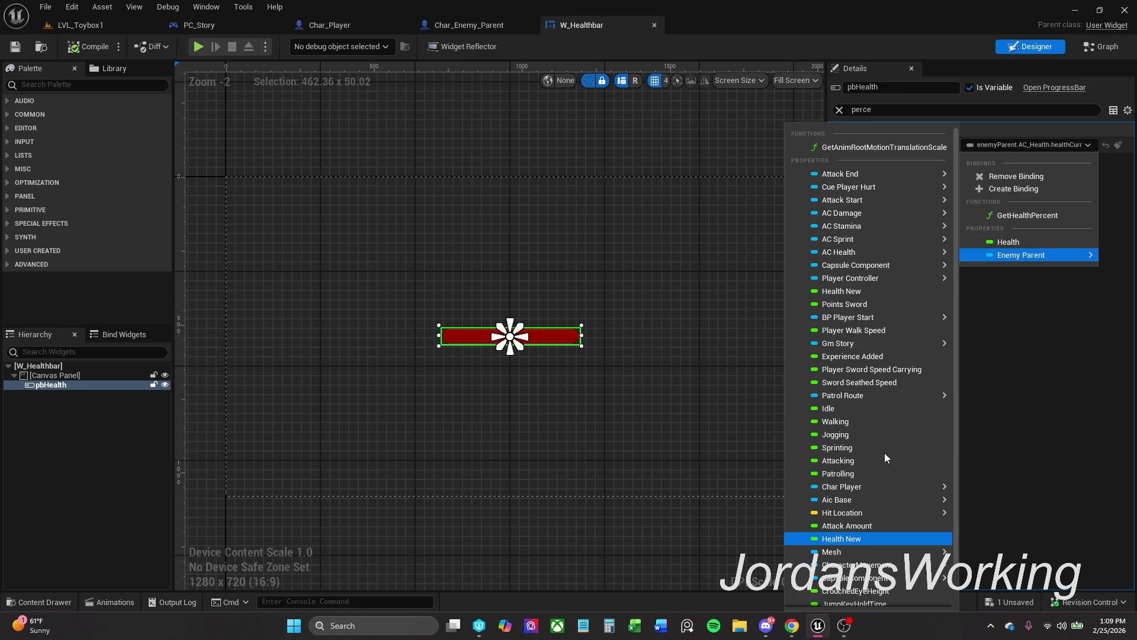
pyautogui.click(485, 23)
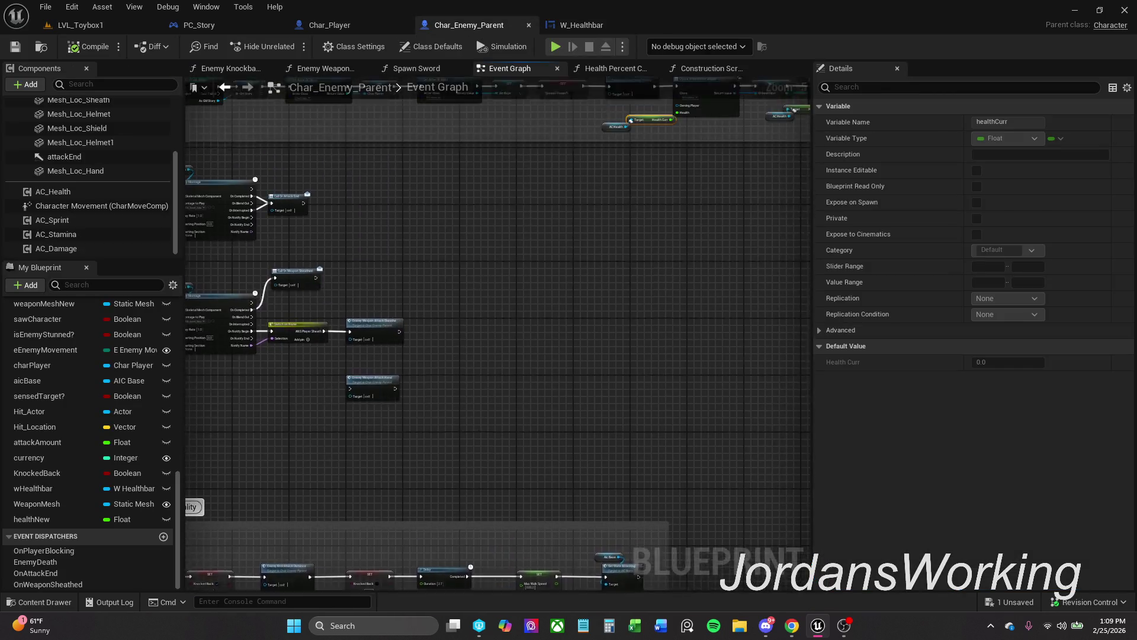
pyautogui.scroll(5, 514, 250)
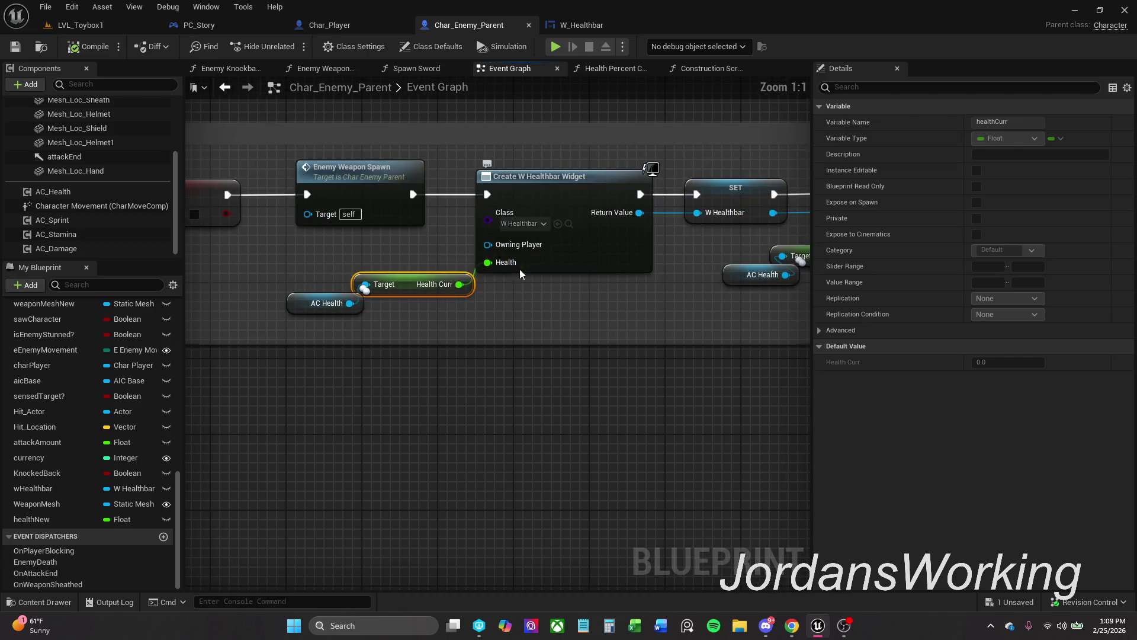
# Bind the W_Healthbar progress bar's Percent to the widget's Health value.
pyautogui.click(586, 25)
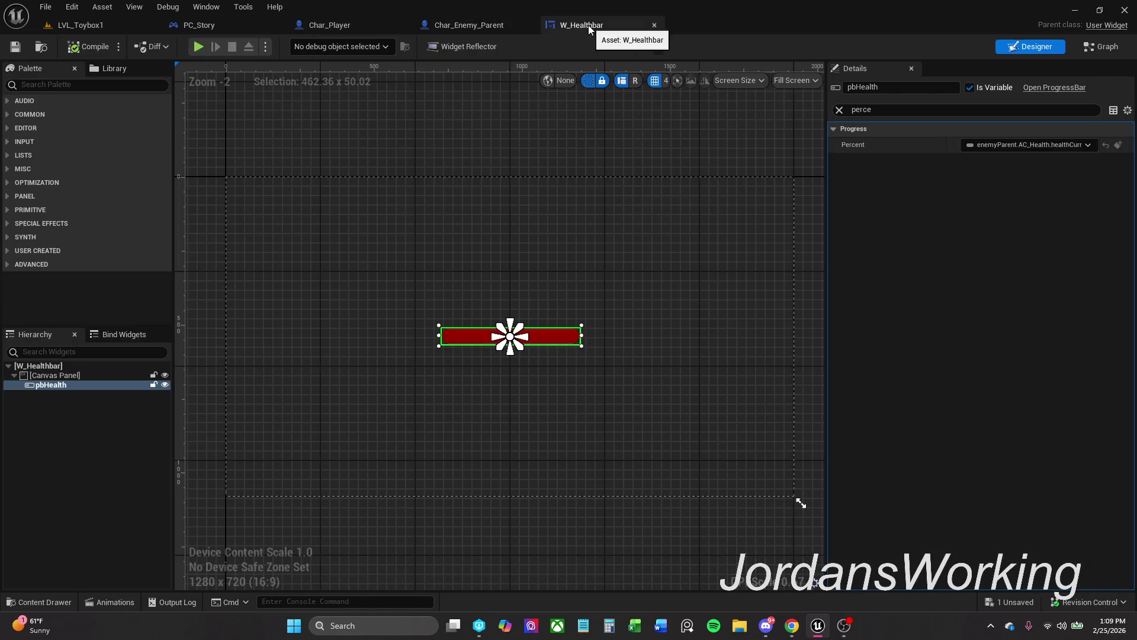
pyautogui.click(986, 145)
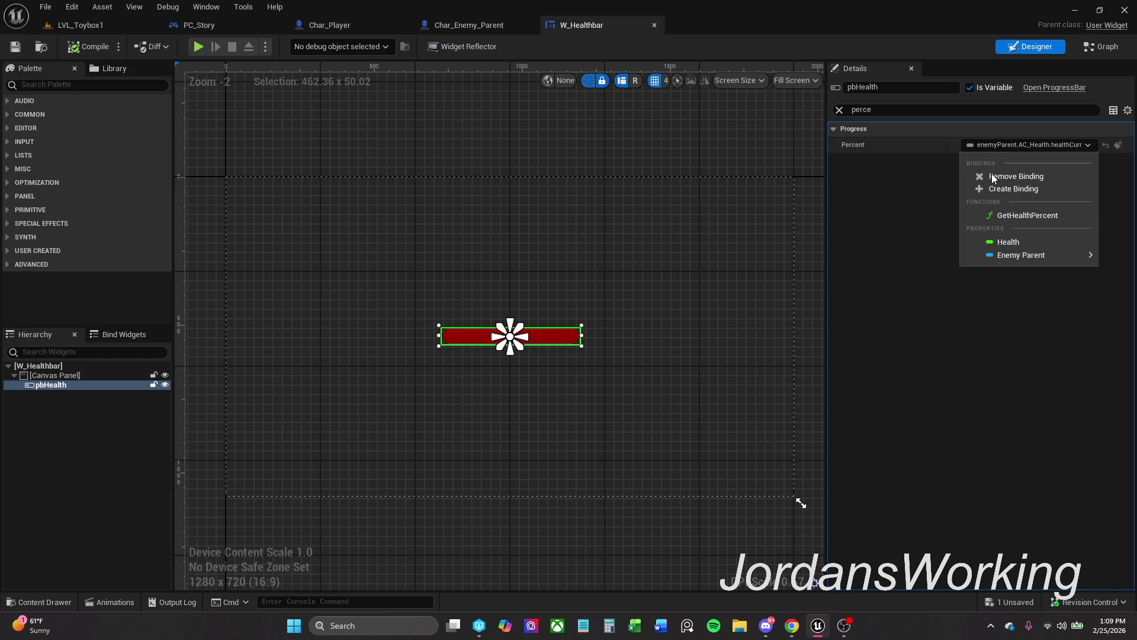
pyautogui.click(1030, 241)
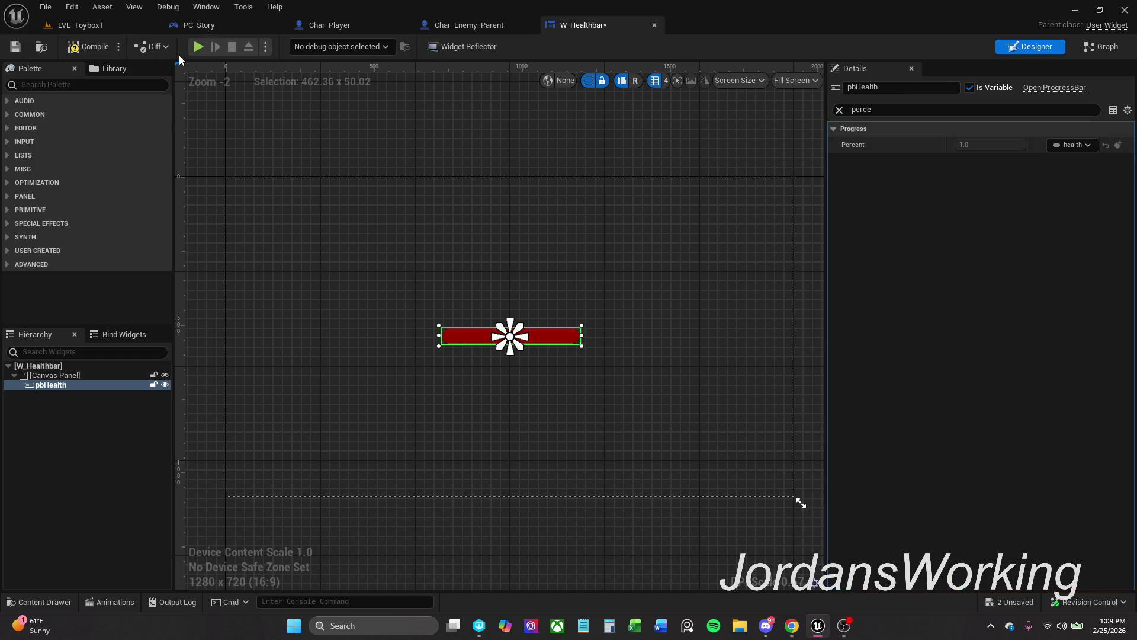
# Play-test LVL_Toybox1, stop the session, and return to W_Healthbar.
pyautogui.click(104, 25)
pyautogui.click(287, 46)
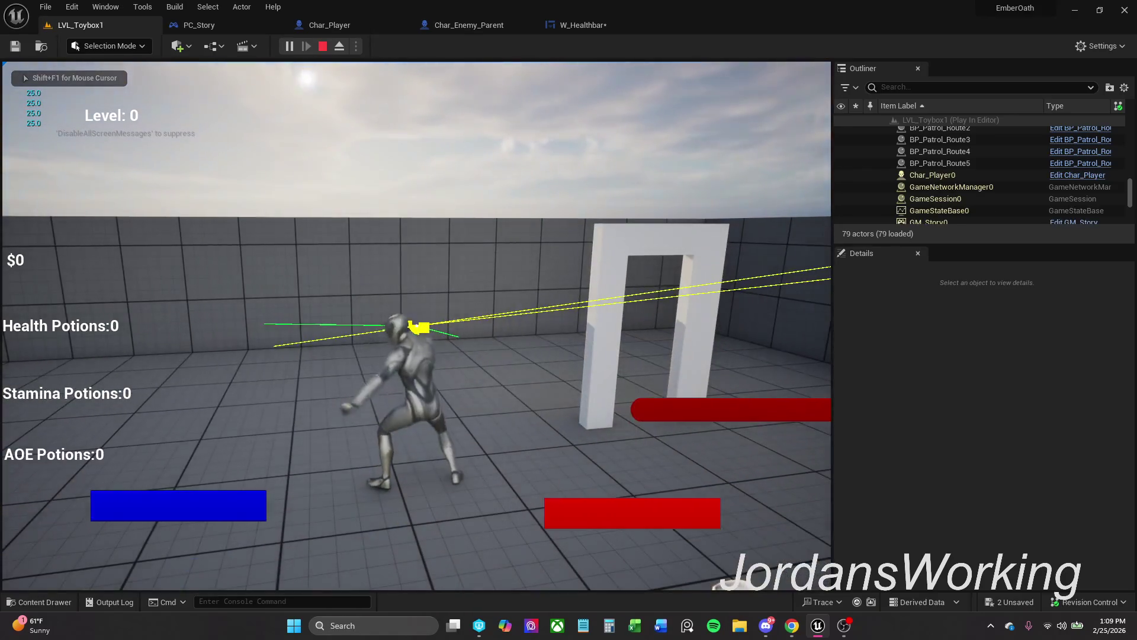
pyautogui.press('Escape')
pyautogui.click(613, 27)
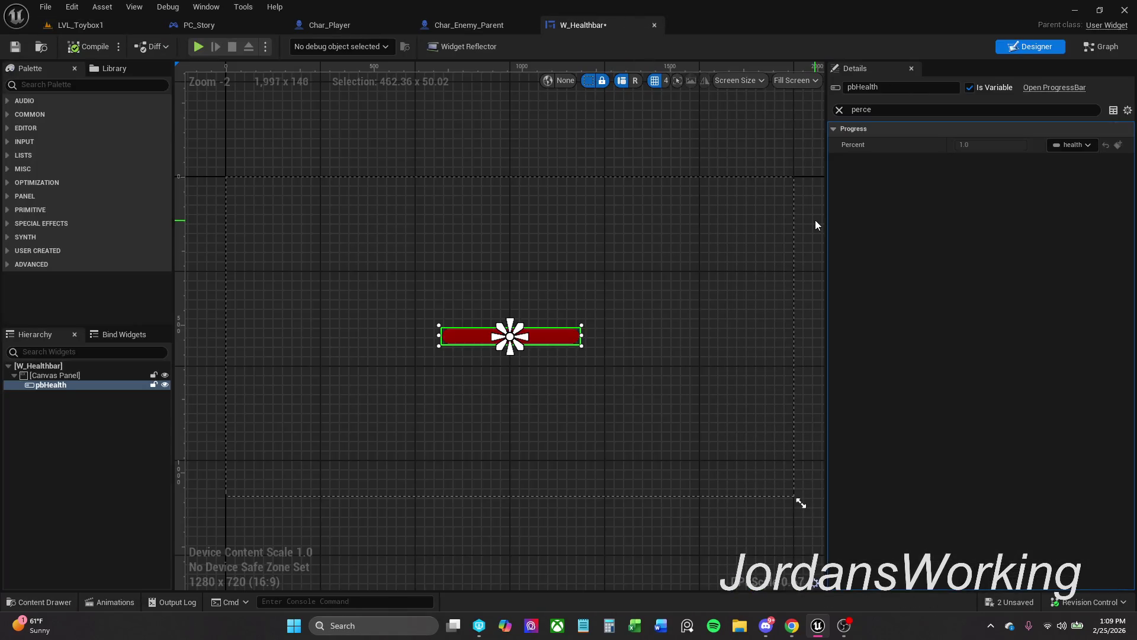
# Bind pbHealth's Percent to Enemy Parent > Health New, then switch to Char_Enemy_Parent.
pyautogui.click(1073, 145)
pyautogui.moveTo(1095, 254)
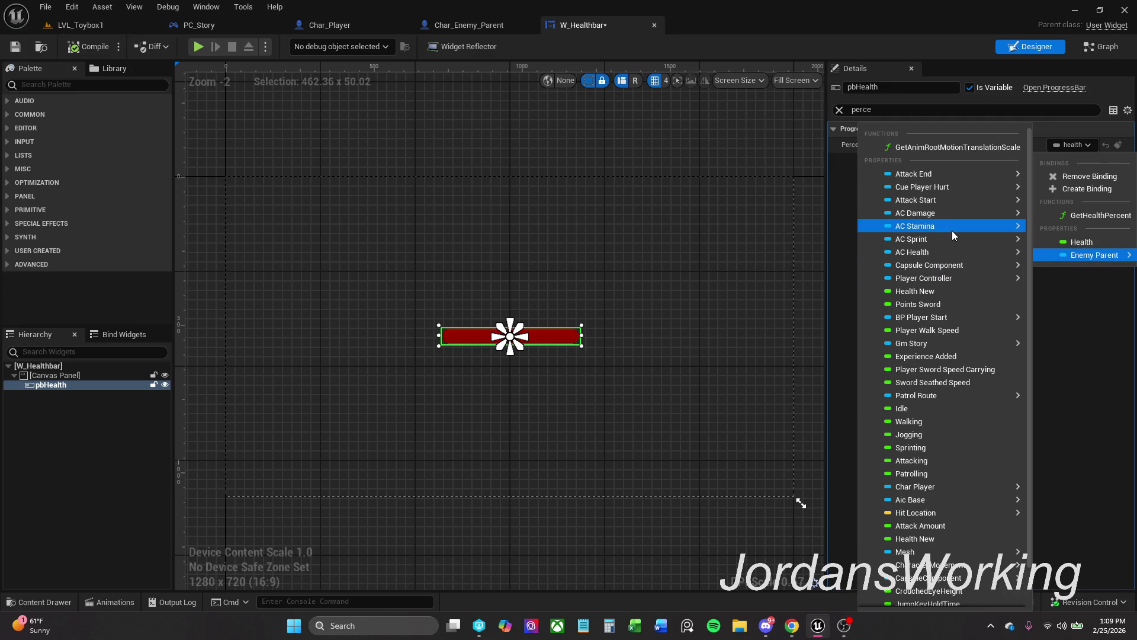
pyautogui.moveTo(952, 235)
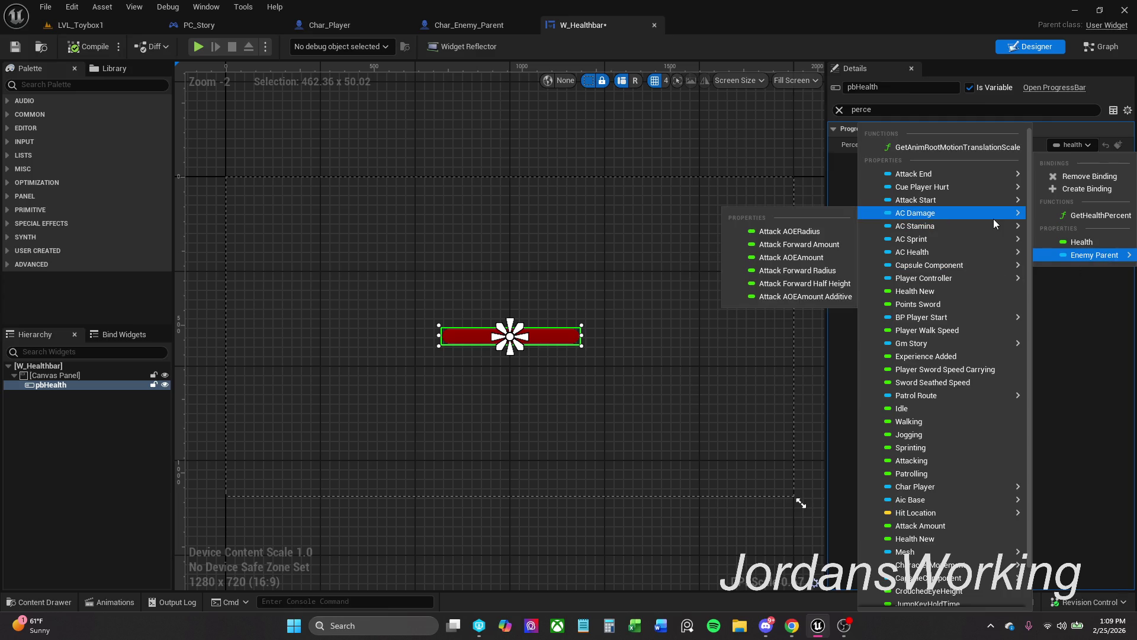
pyautogui.moveTo(974, 199)
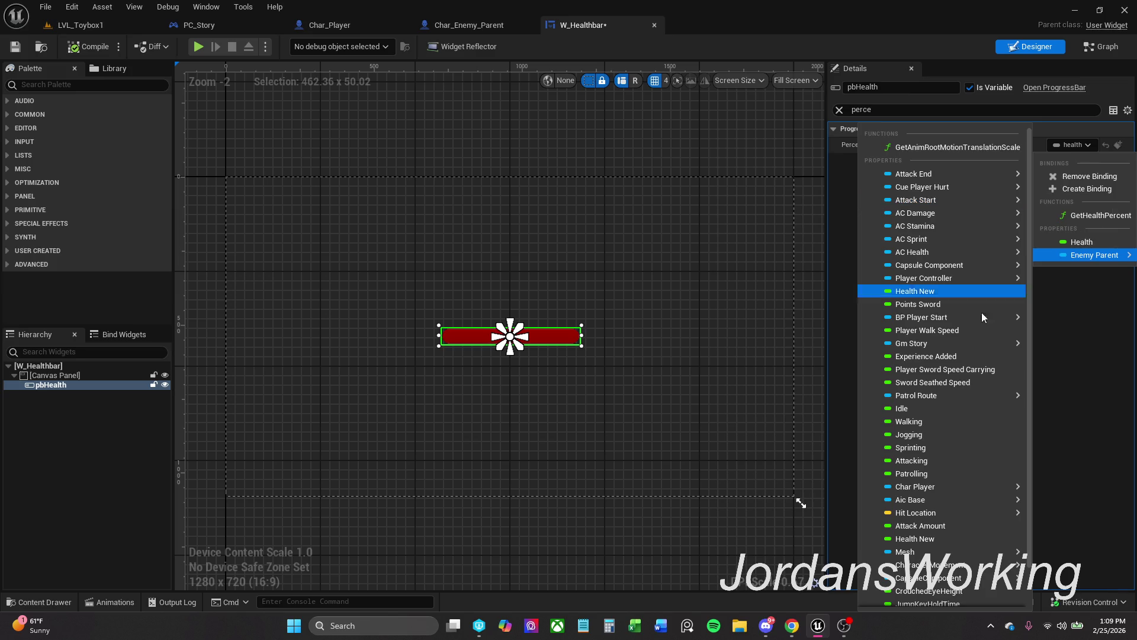
pyautogui.moveTo(960, 484)
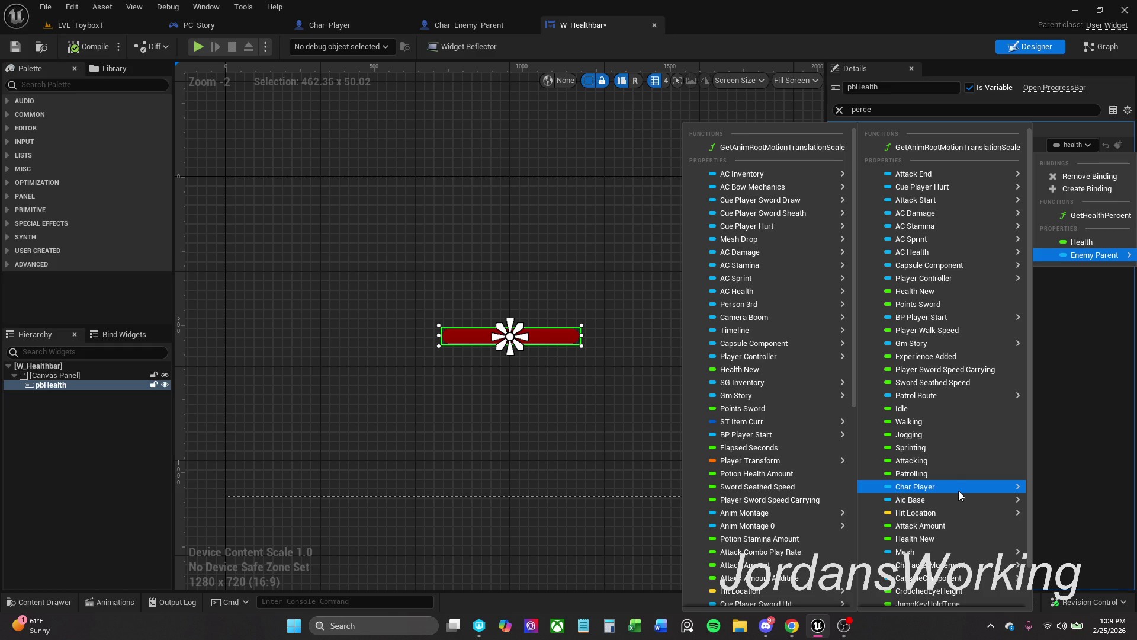
pyautogui.scroll(-1, 959, 489)
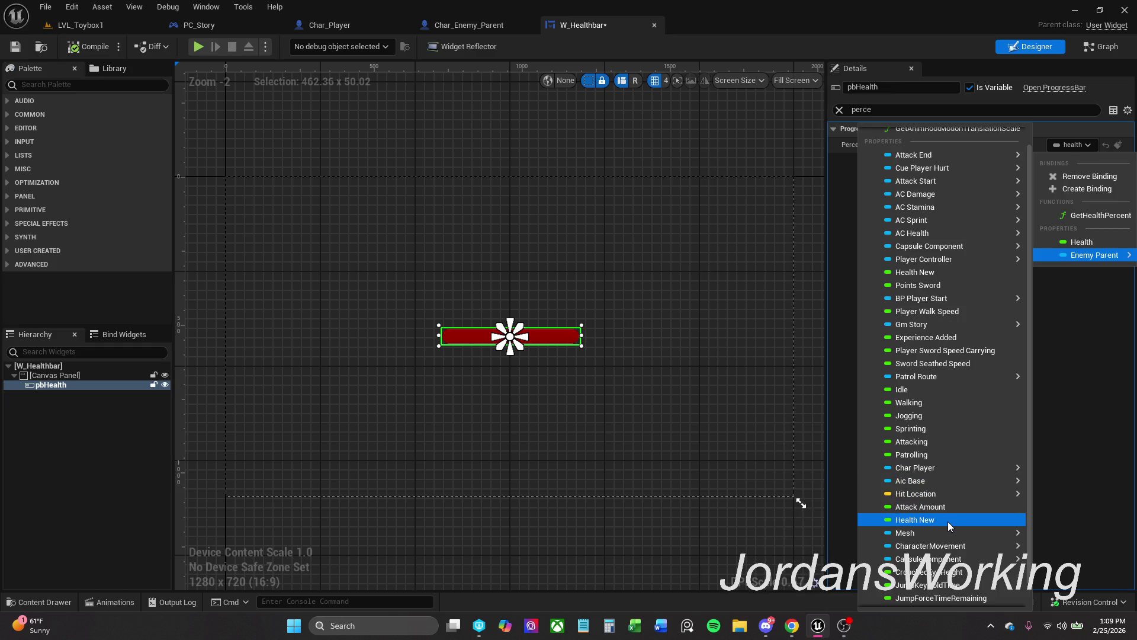
pyautogui.scroll(-1, 948, 526)
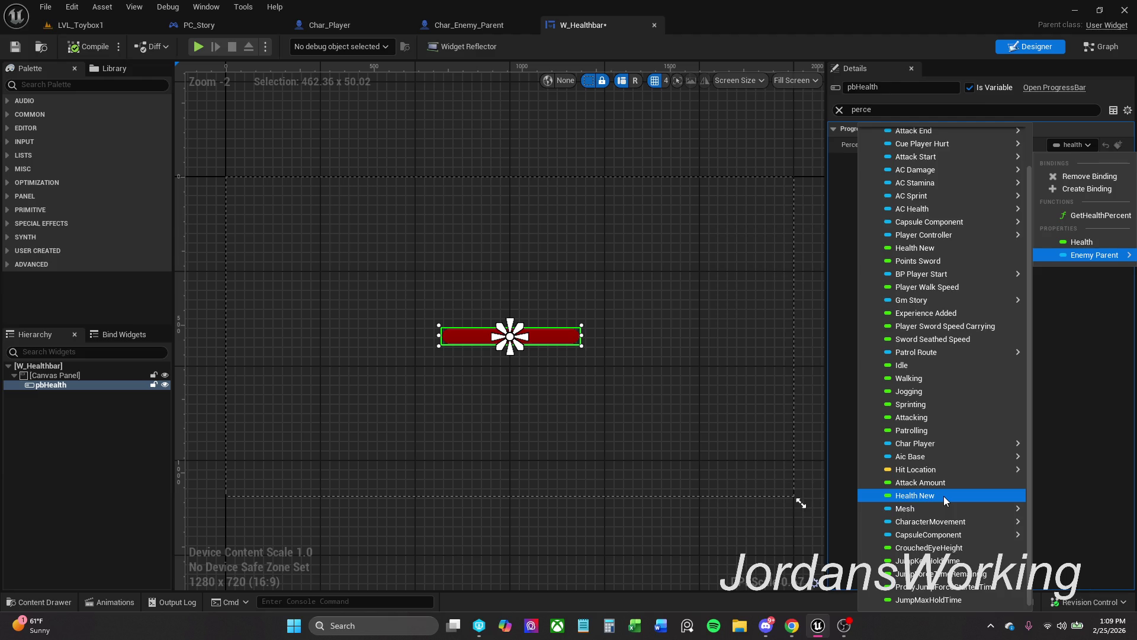
pyautogui.click(944, 496)
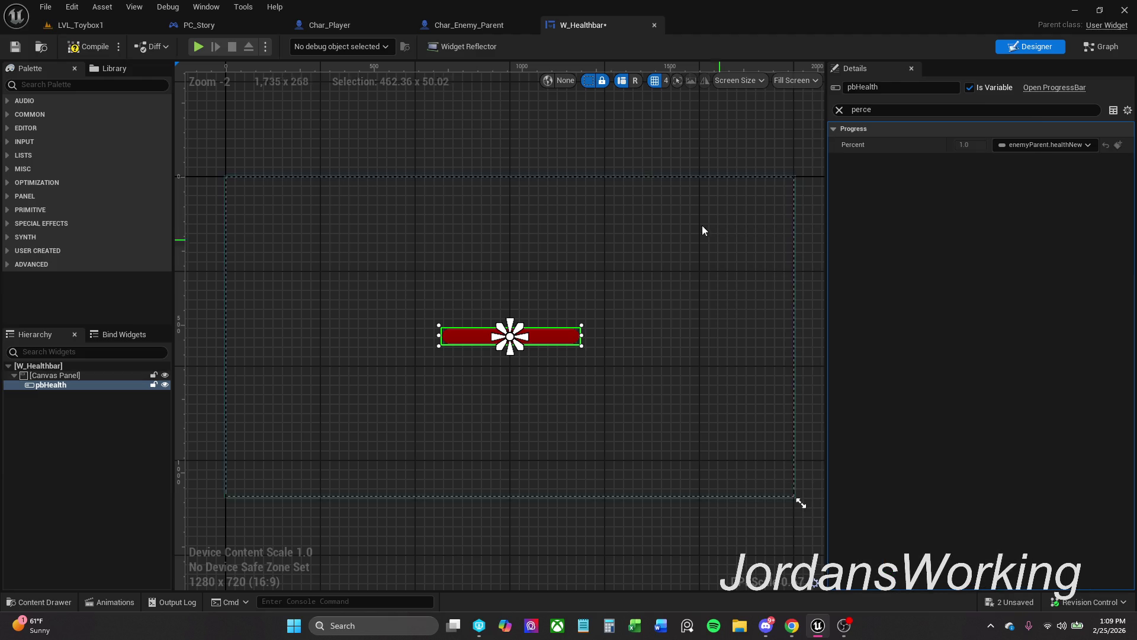
pyautogui.click(471, 25)
# Filter My Blueprint by 'health' and find references to the Health New variable.
pyautogui.scroll(5, 32, 423)
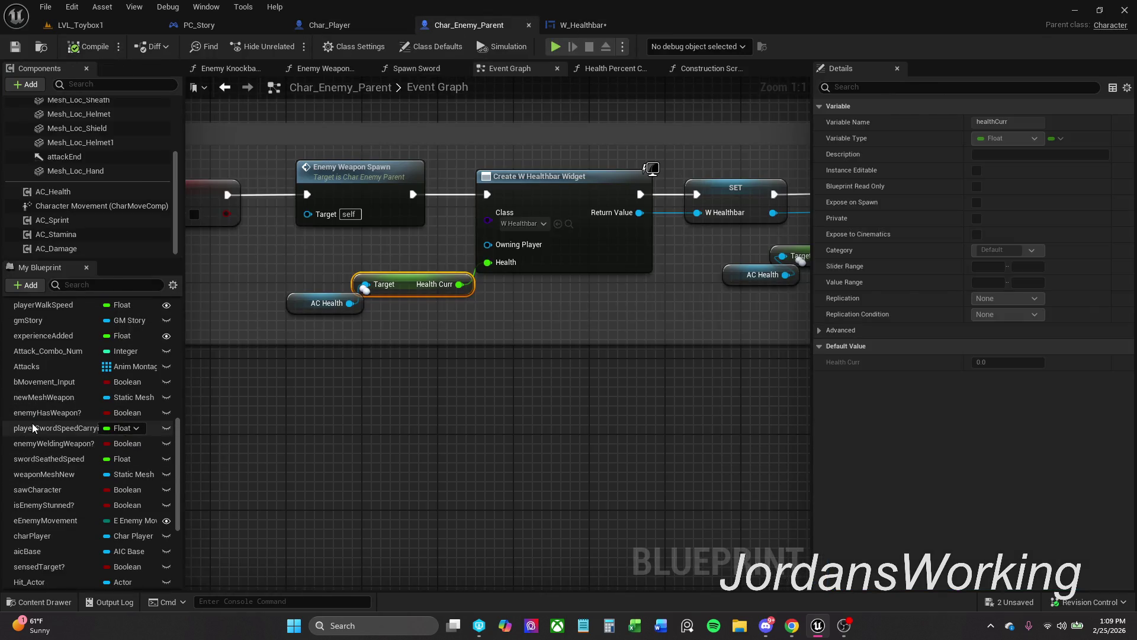
pyautogui.click(139, 287)
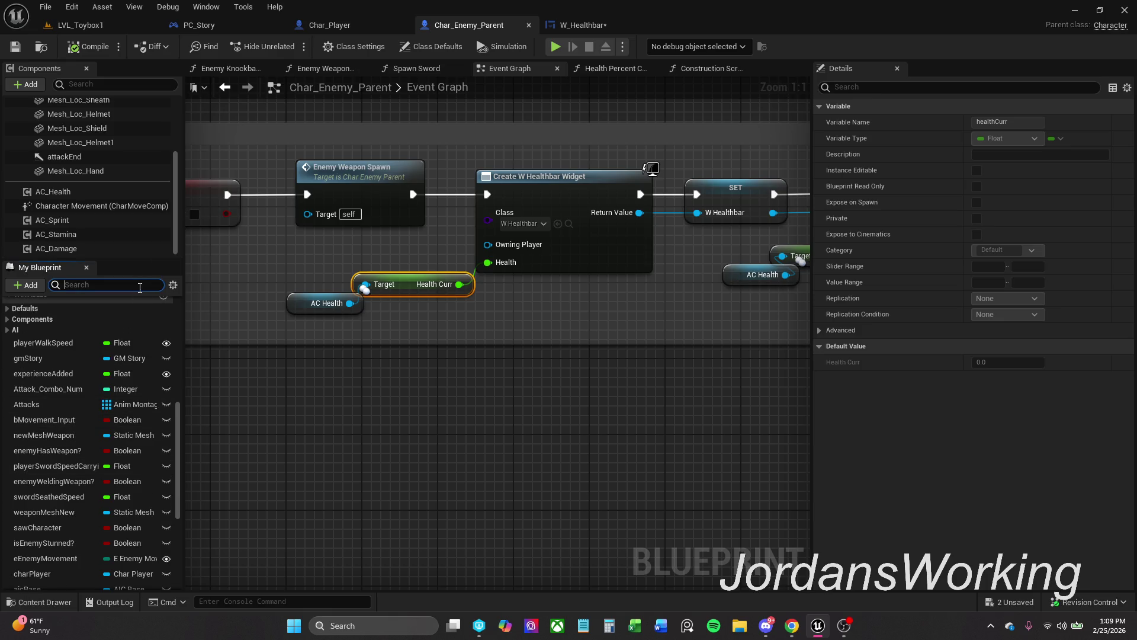
pyautogui.write('health')
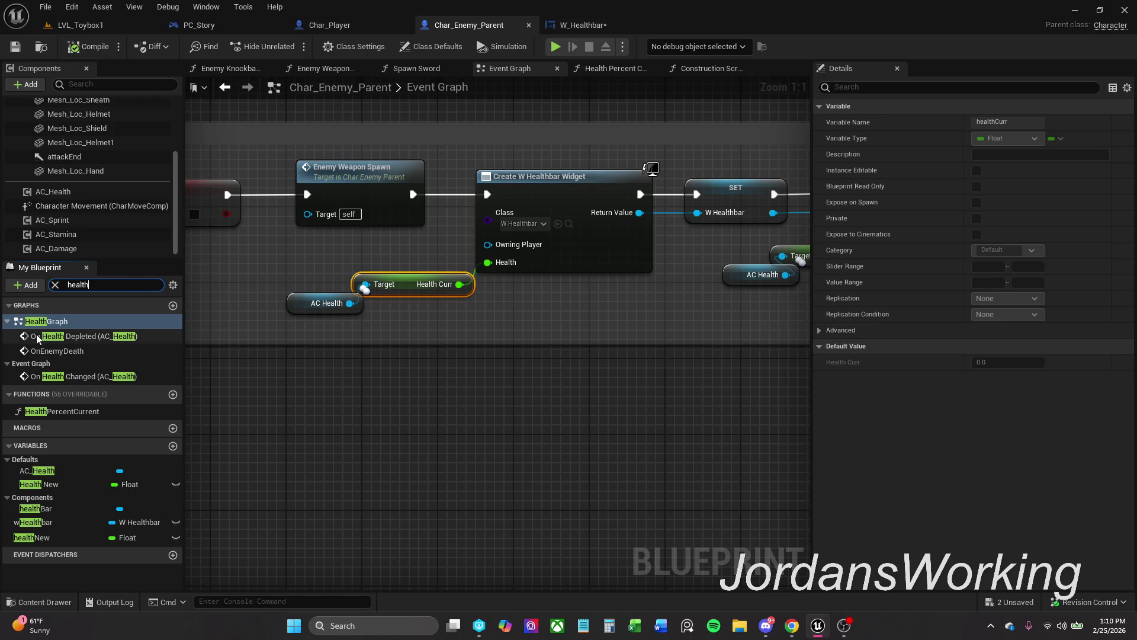
pyautogui.click(70, 489)
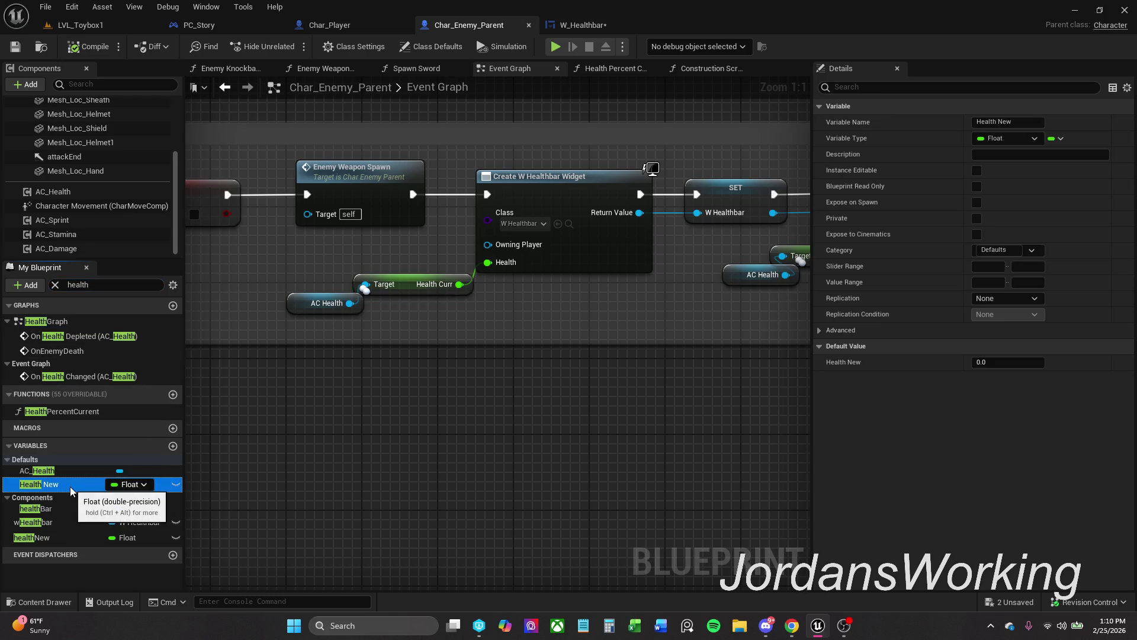
pyautogui.rightClick(70, 487)
pyautogui.click(136, 510)
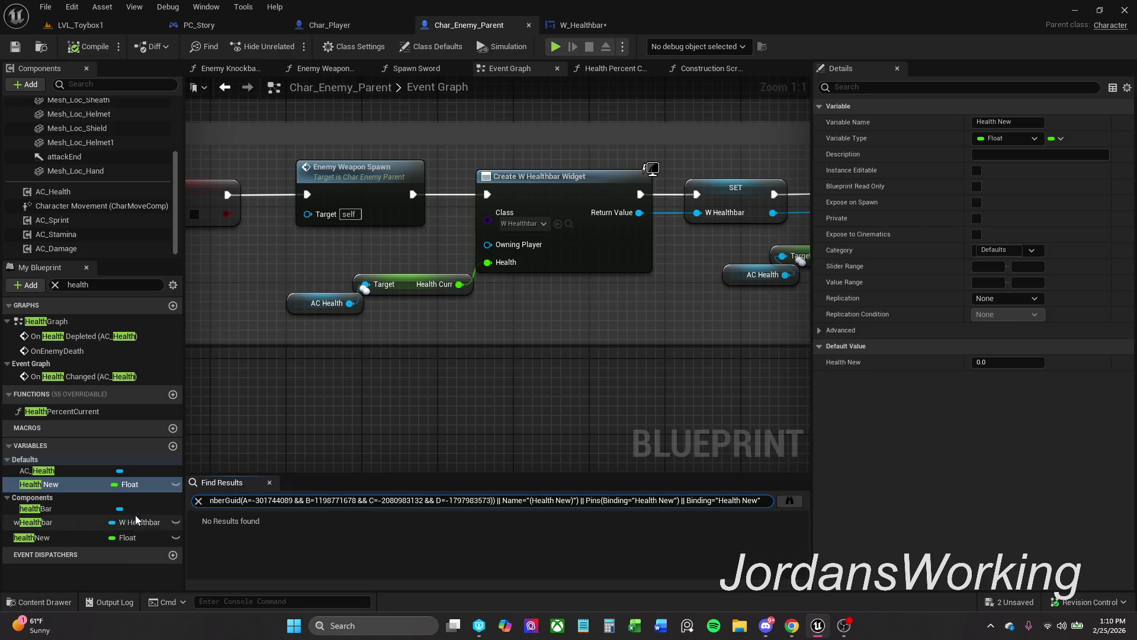
pyautogui.click(269, 482)
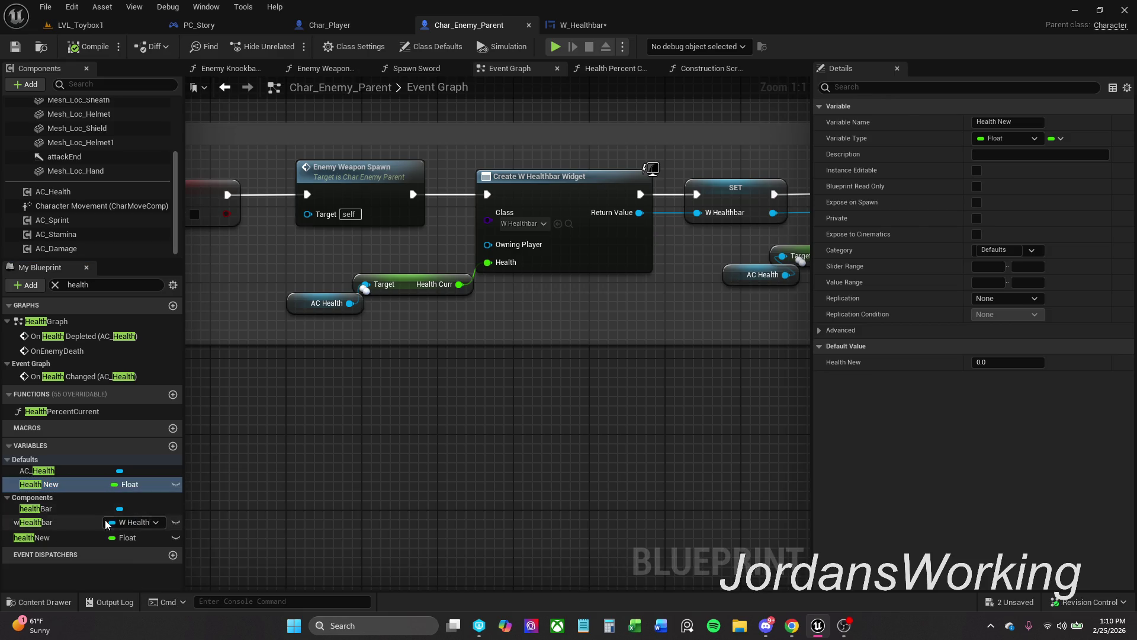
# Find references to the lowercase healthNew variable.
pyautogui.click(71, 539)
pyautogui.rightClick(70, 539)
pyautogui.click(118, 467)
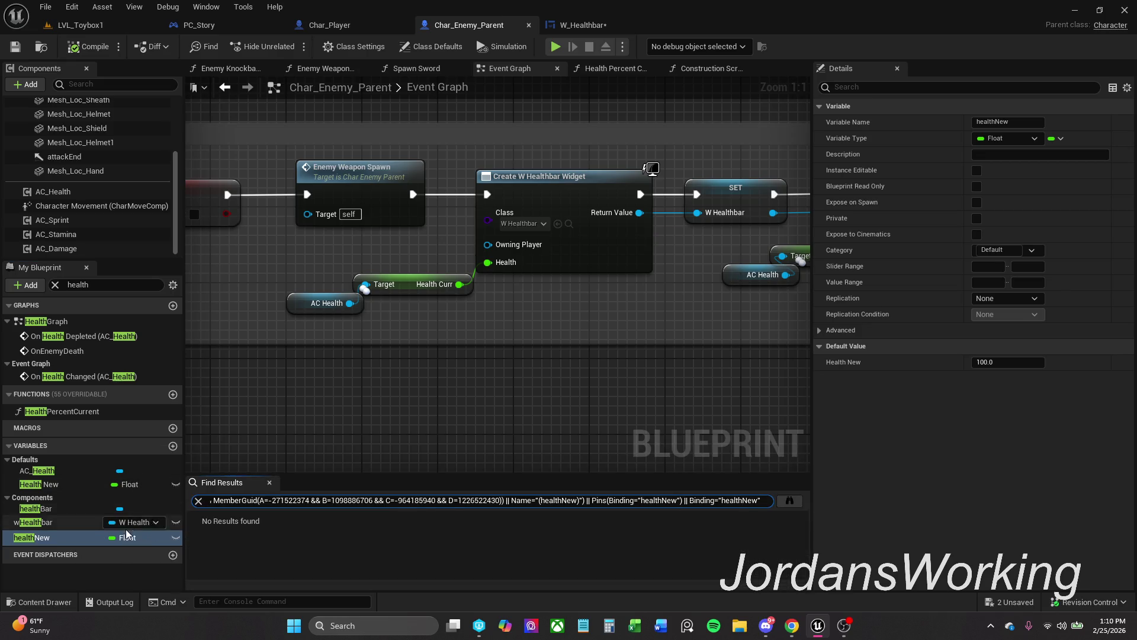
pyautogui.click(270, 482)
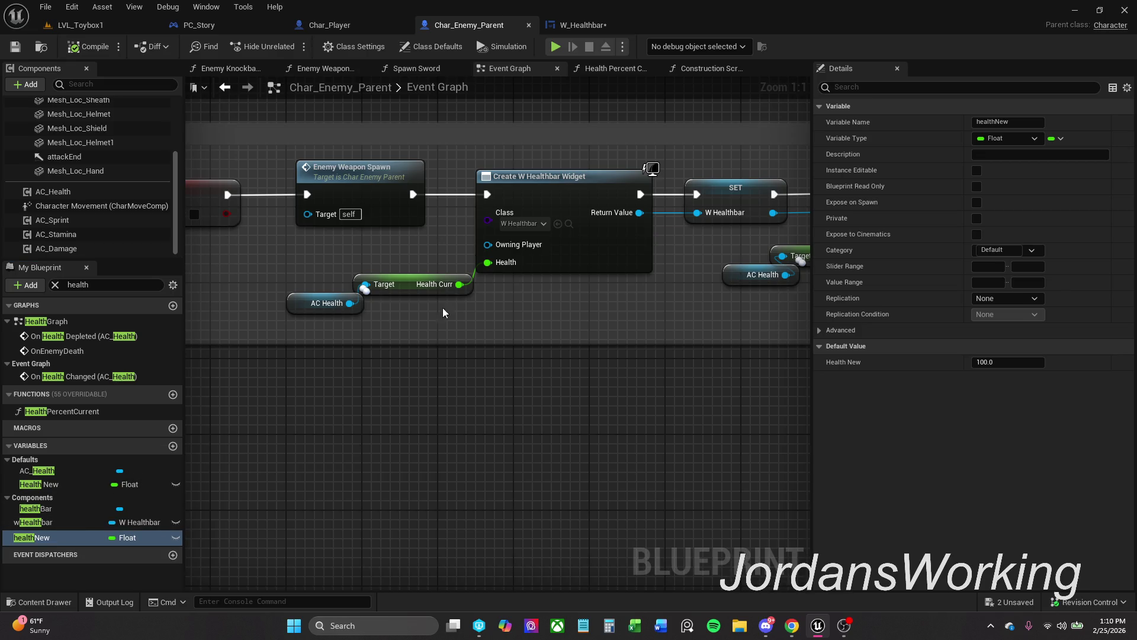
# Recheck Health New's references, then delete the unused Health New variable.
pyautogui.rightClick(53, 486)
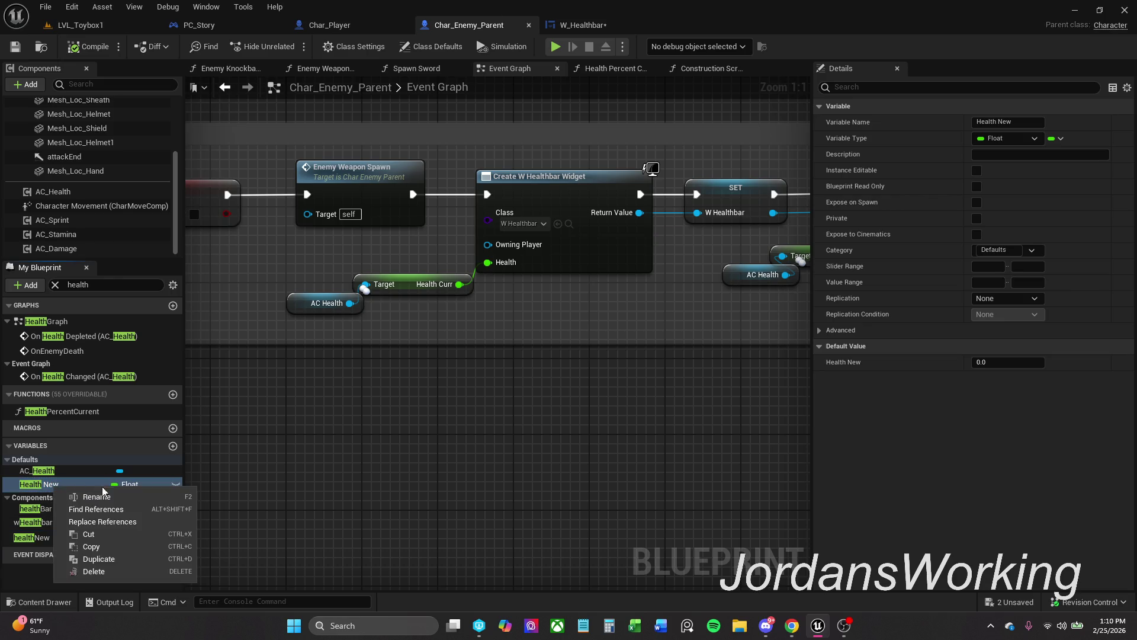
pyautogui.click(110, 510)
pyautogui.click(270, 482)
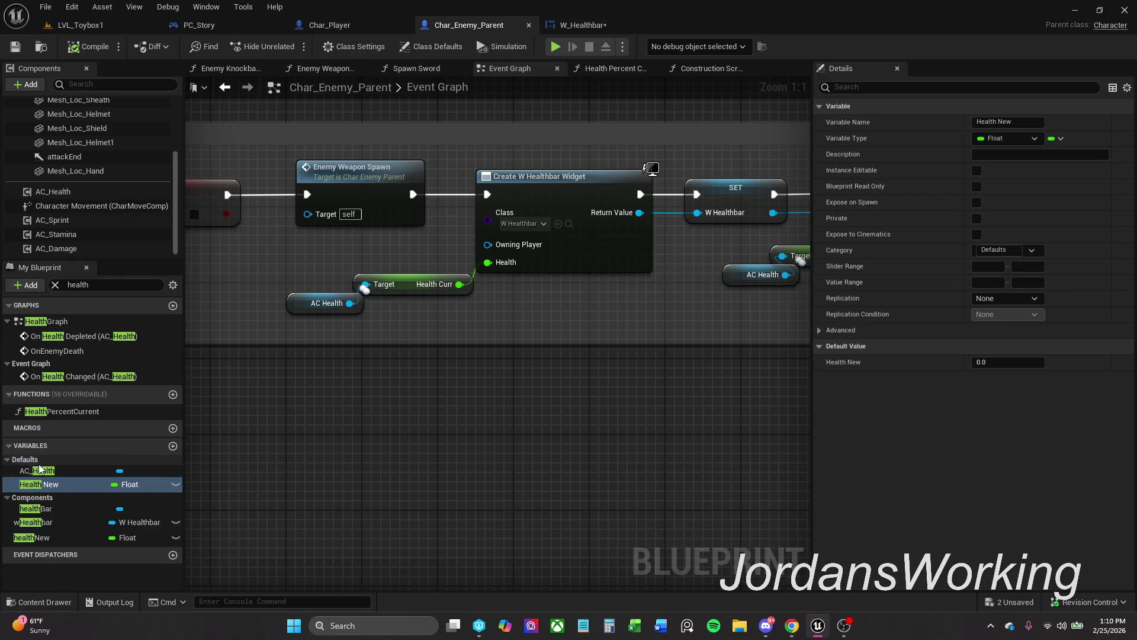
pyautogui.click(74, 486)
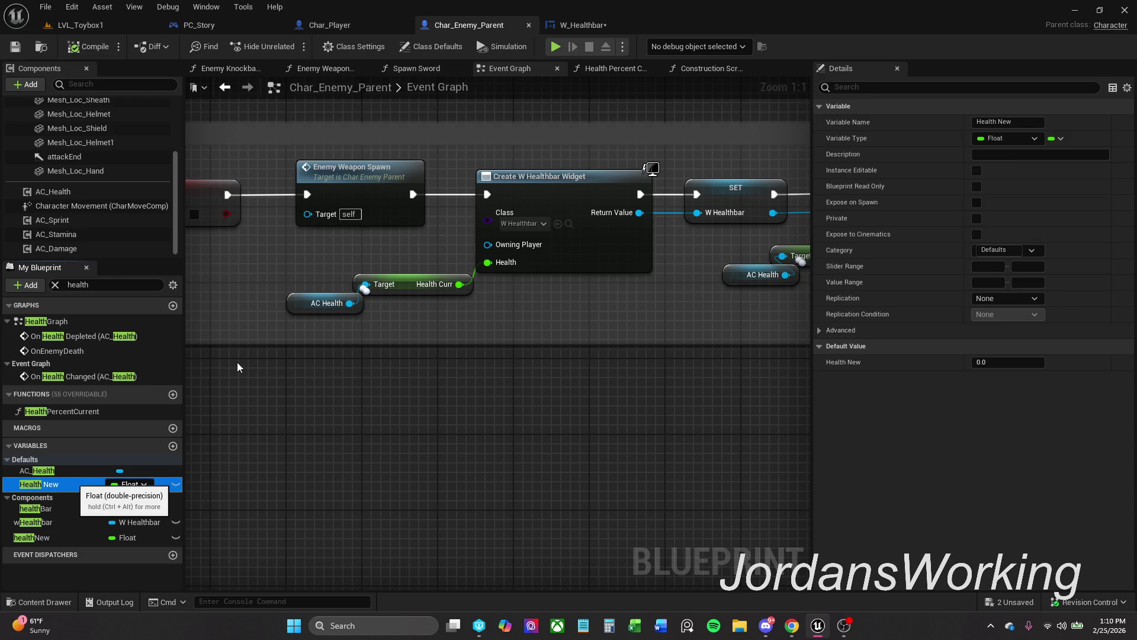
pyautogui.press('Delete')
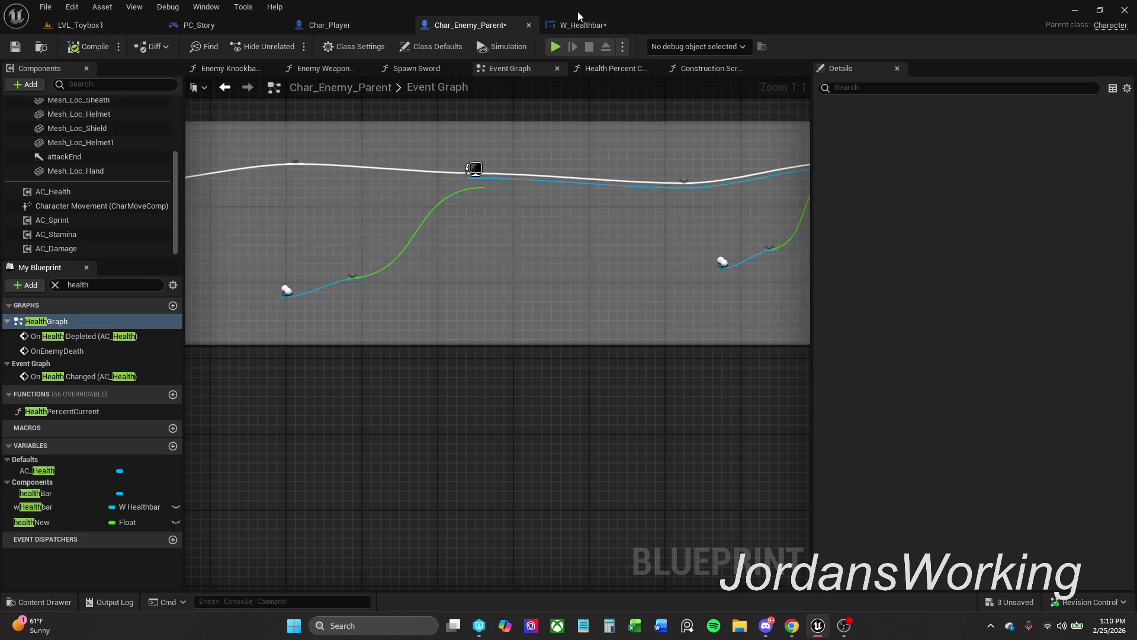
# Recheck W_Healthbar's binding, Save All from Char_Enemy_Parent, and return to LVL_Toybox1.
pyautogui.click(615, 23)
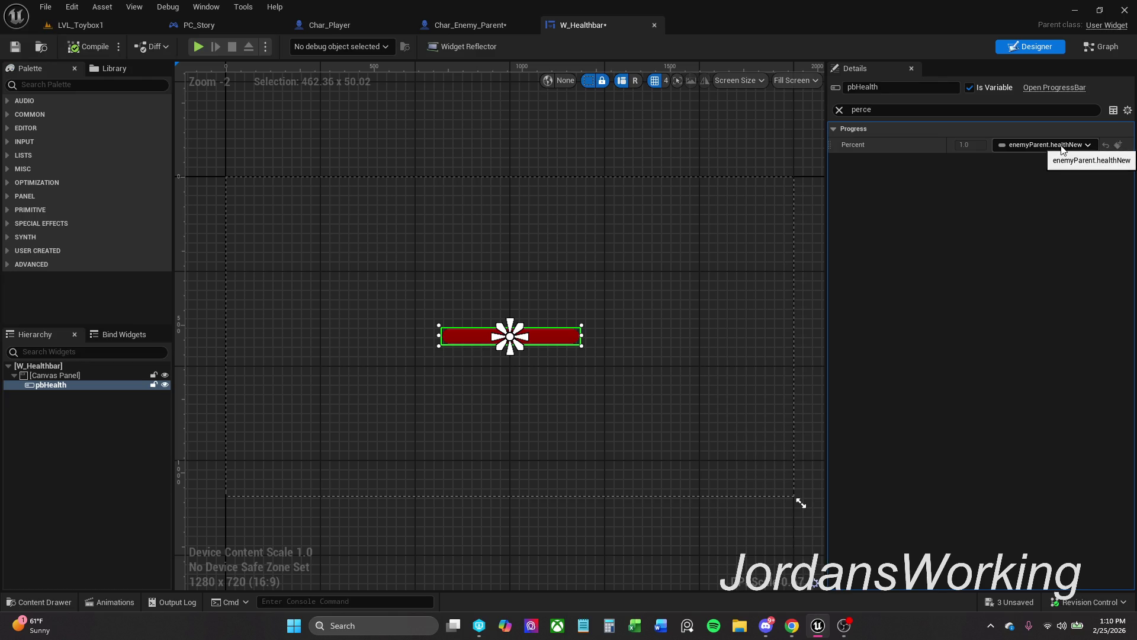
pyautogui.click(470, 25)
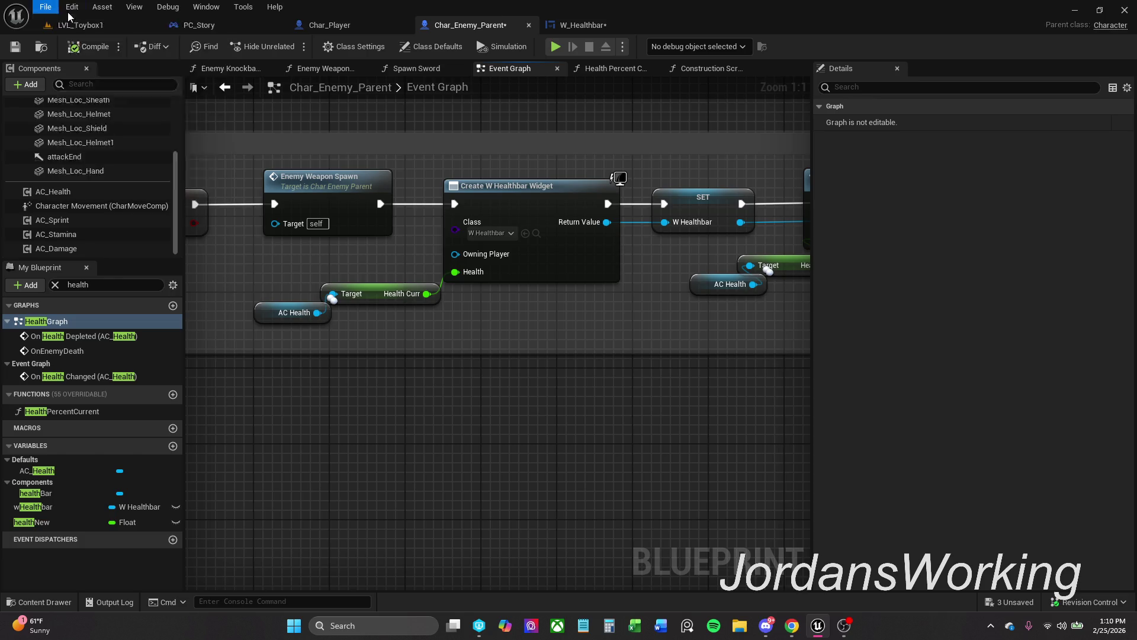
pyautogui.click(45, 7)
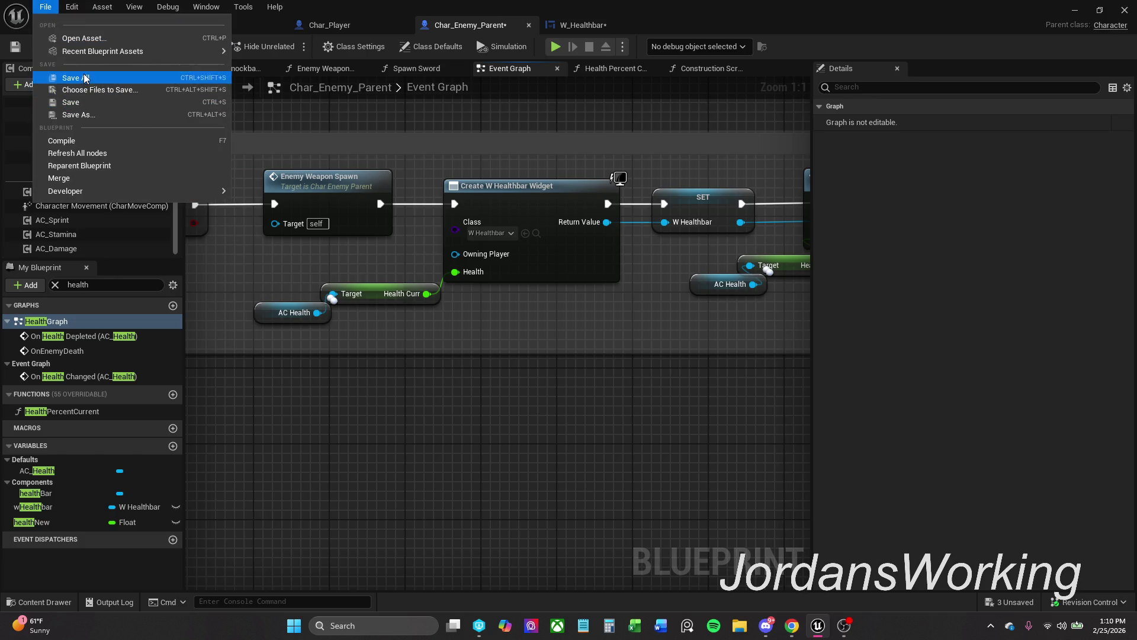
pyautogui.click(76, 77)
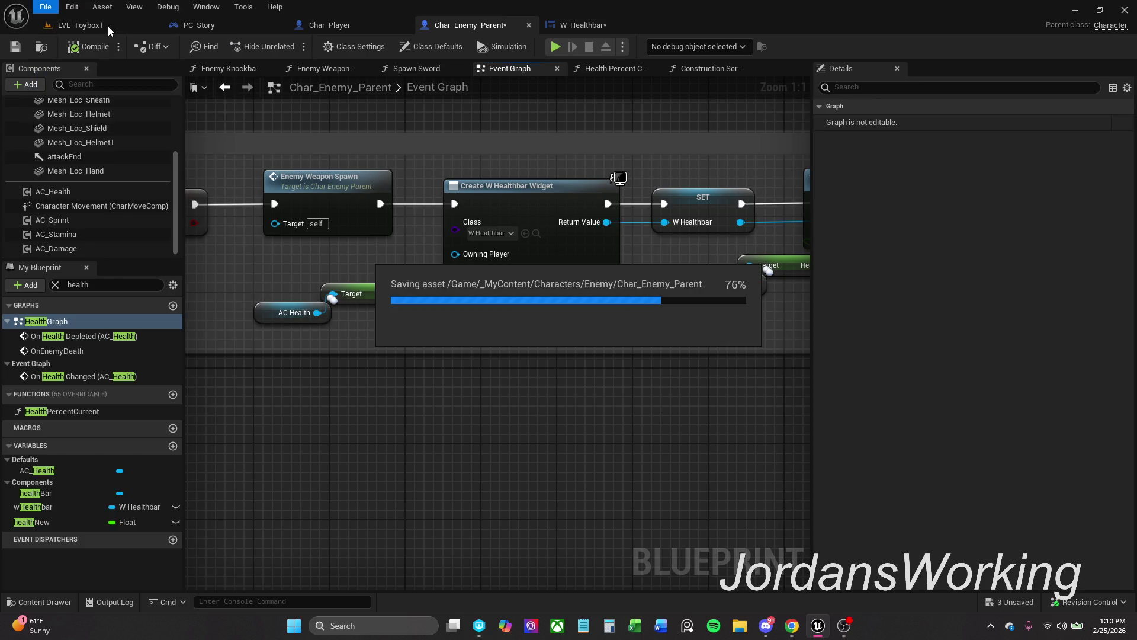
pyautogui.click(108, 26)
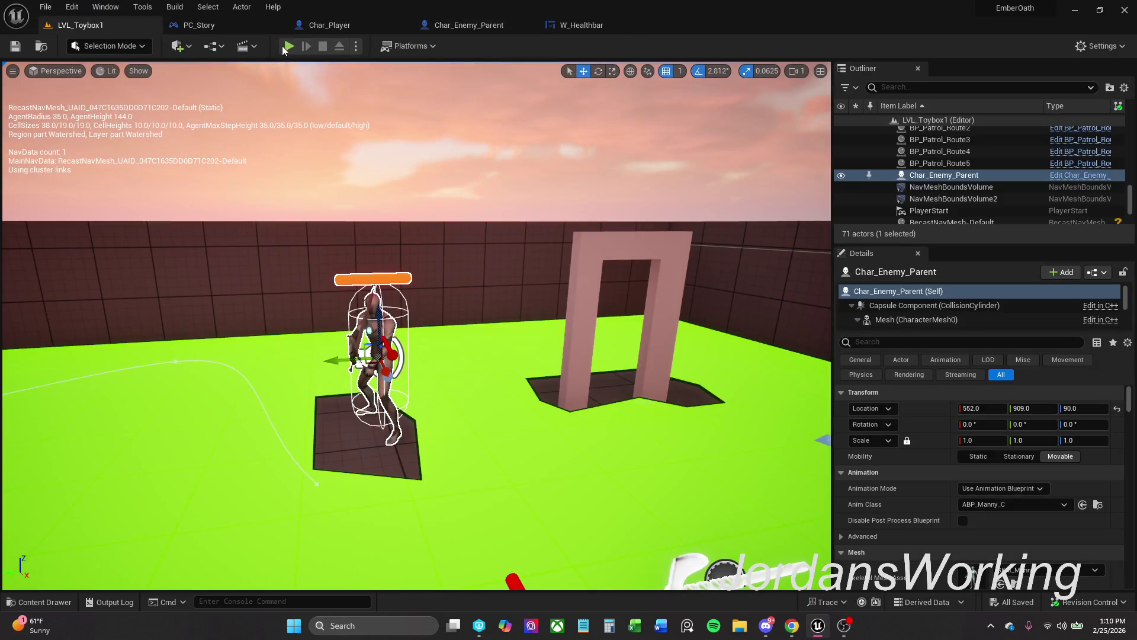
# Play-test LVL_Toybox1, stop it, and glance at the W_Healthbar widget.
pyautogui.click(288, 46)
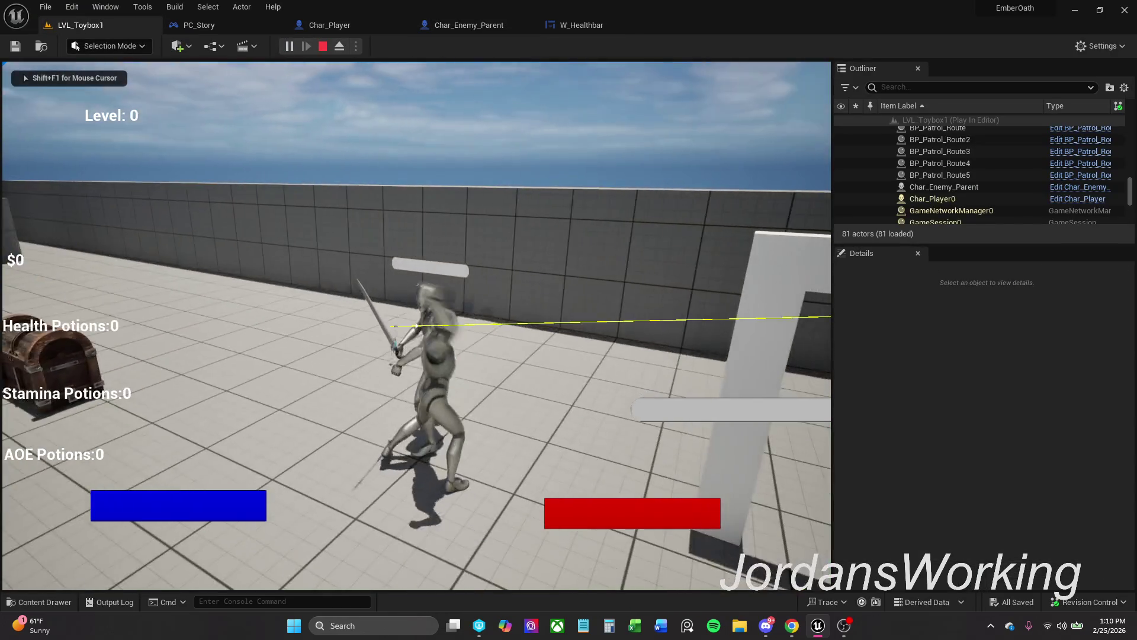
pyautogui.press('Escape')
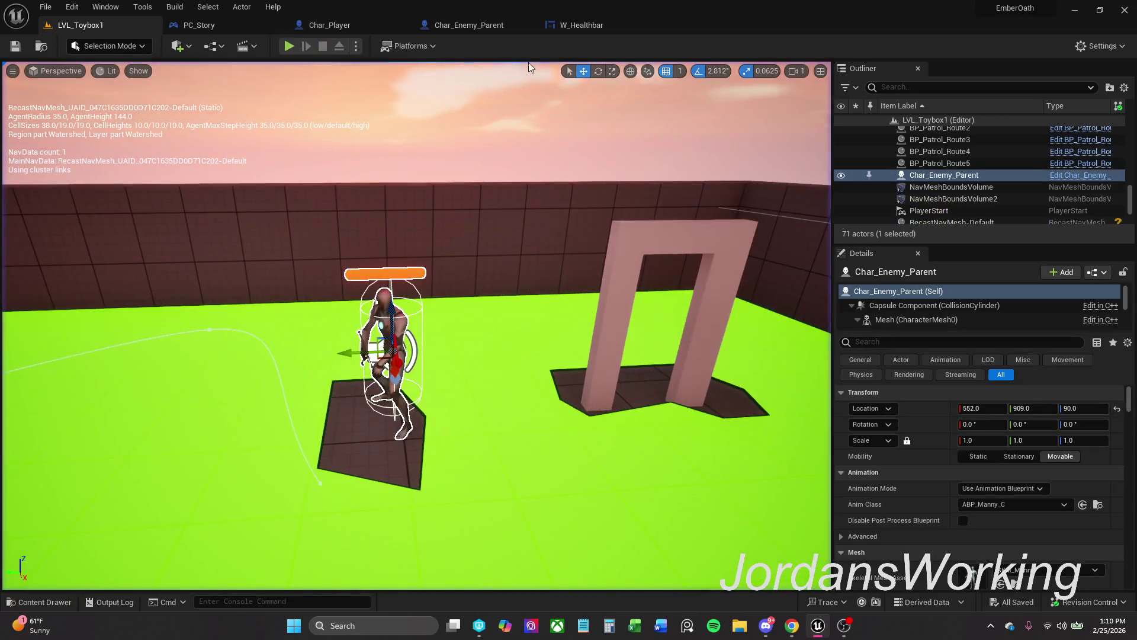
pyautogui.click(596, 27)
pyautogui.click(145, 25)
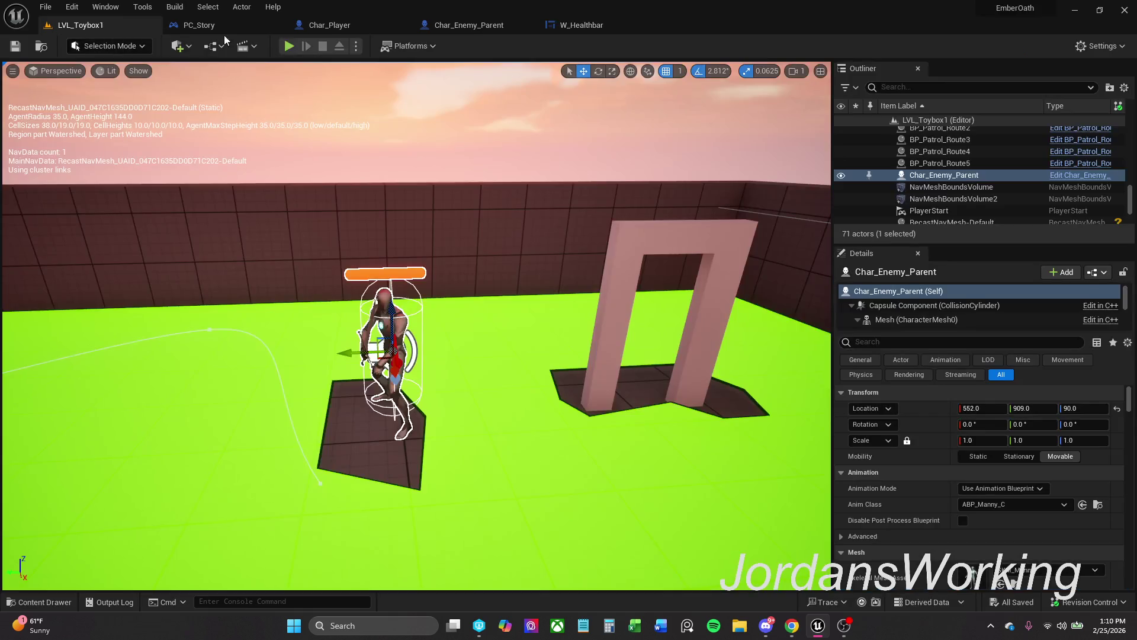
# Run a second play test of LVL_Toybox1, then return to the W_Healthbar designer.
pyautogui.click(289, 46)
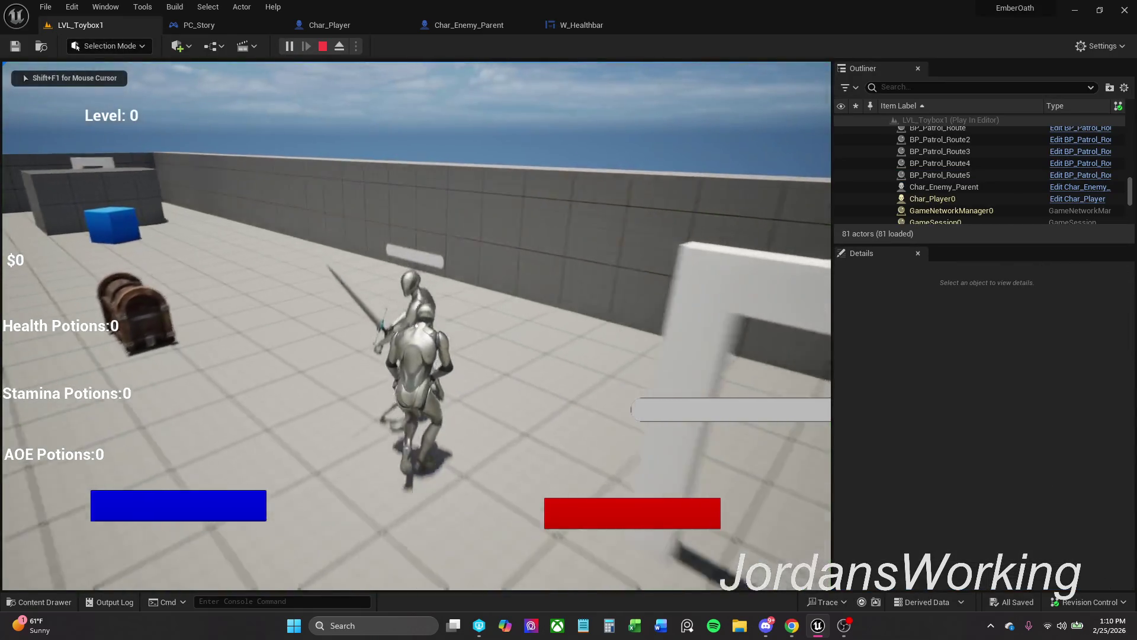
pyautogui.press('Escape')
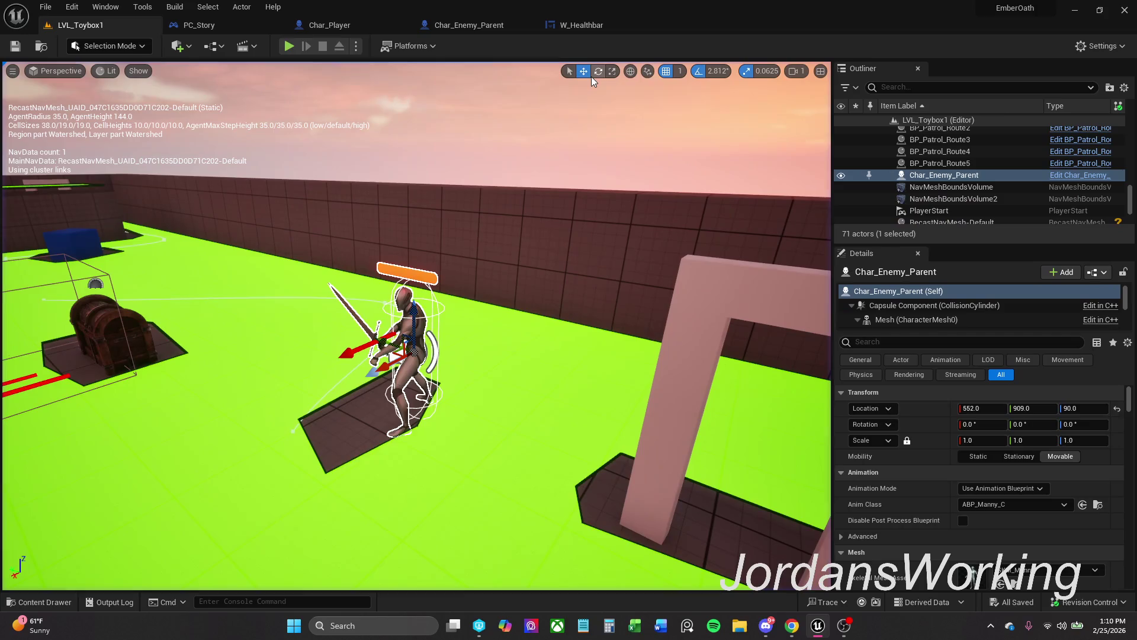
pyautogui.click(601, 25)
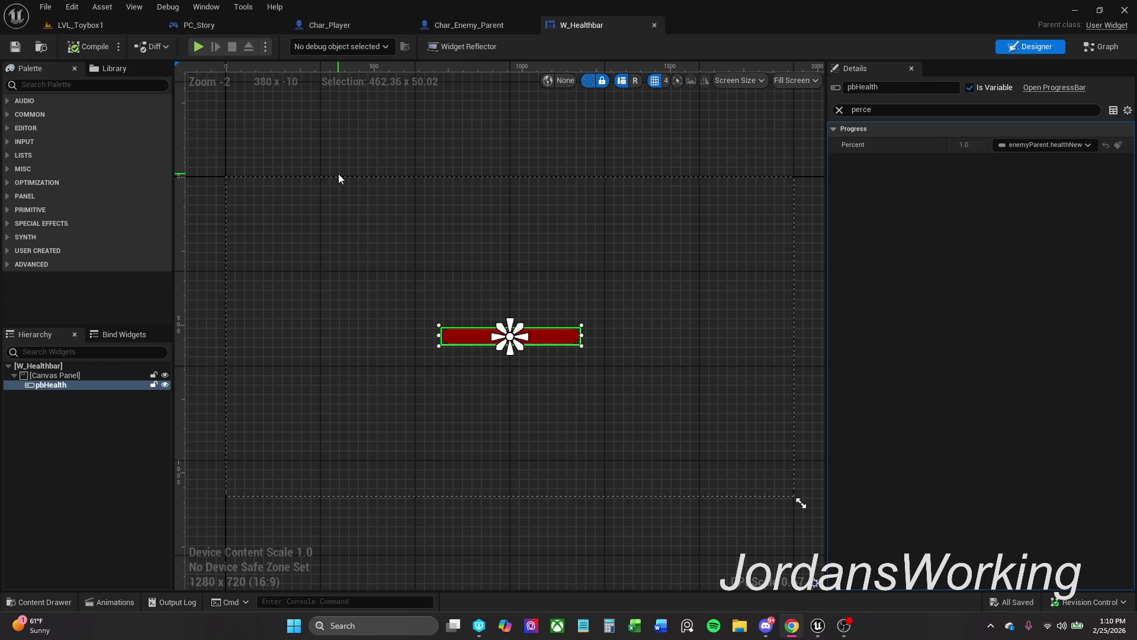
# In Char_Enemy_Parent's Event Graph, nudge the AC Health node down and find the healthbar comment groups.
pyautogui.click(481, 28)
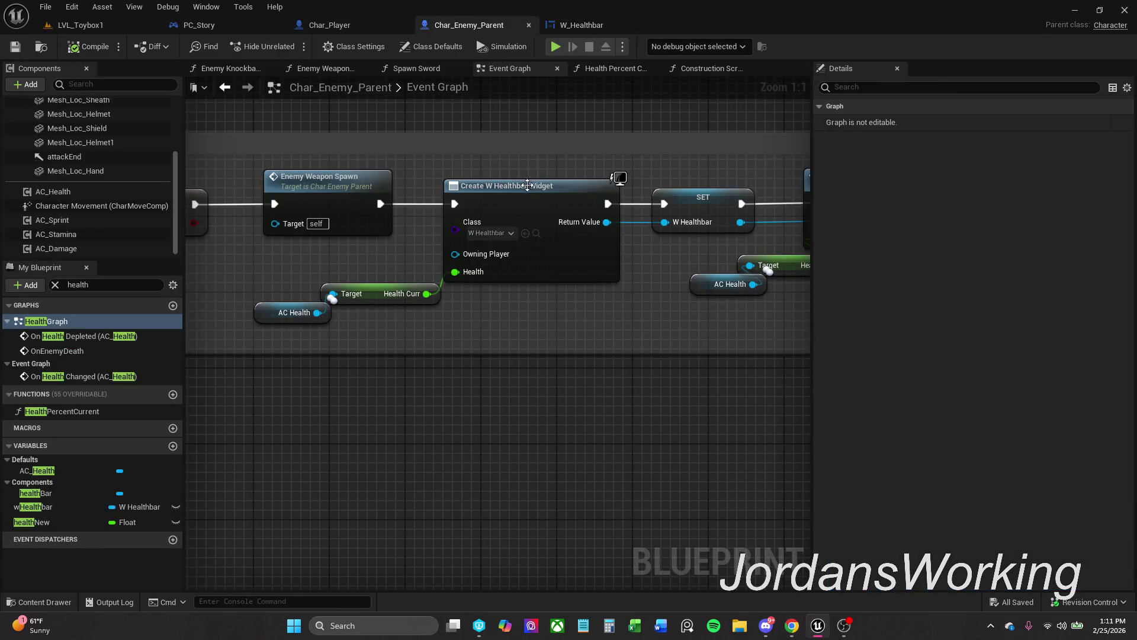
pyautogui.scroll(-2, 486, 201)
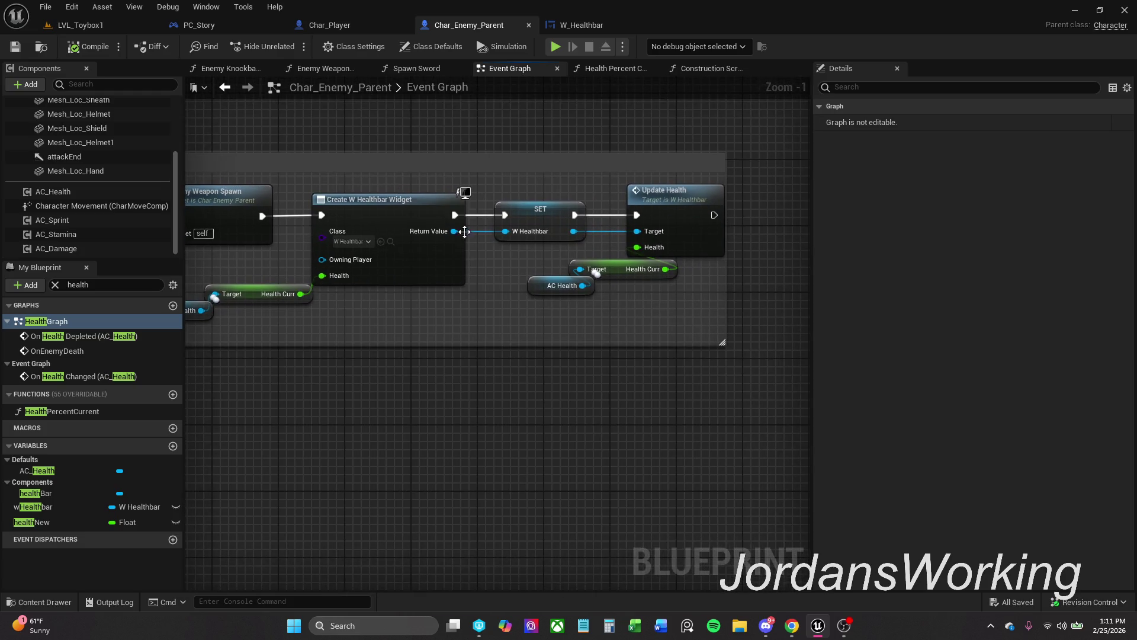
pyautogui.moveTo(539, 289); pyautogui.dragTo(535, 299)
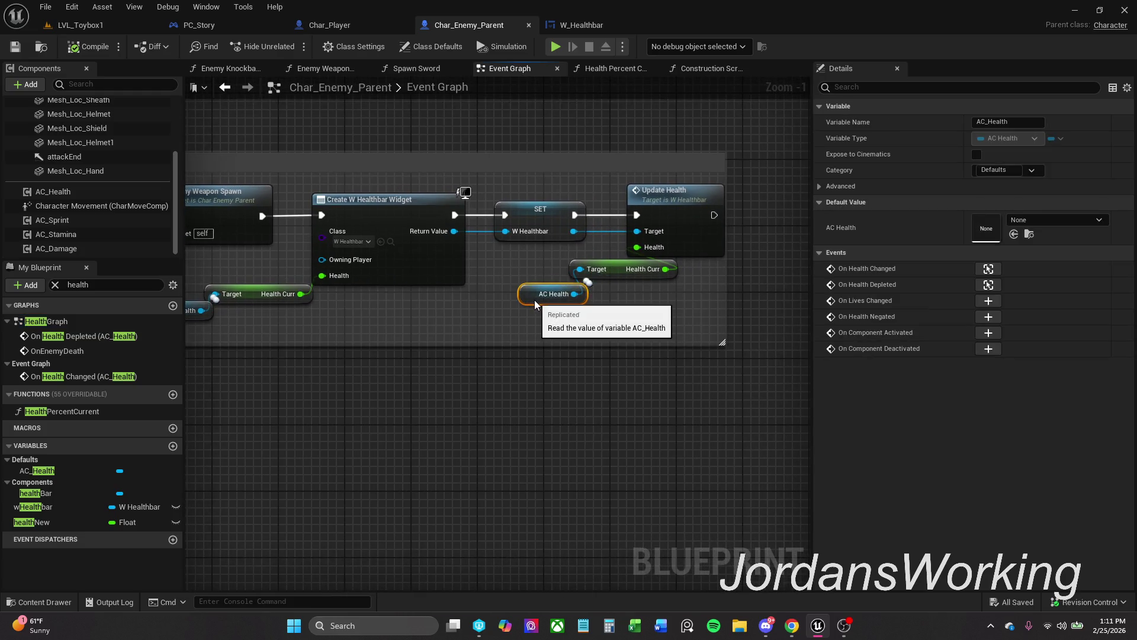
pyautogui.scroll(-2, 616, 329)
pyautogui.scroll(-6, 616, 329)
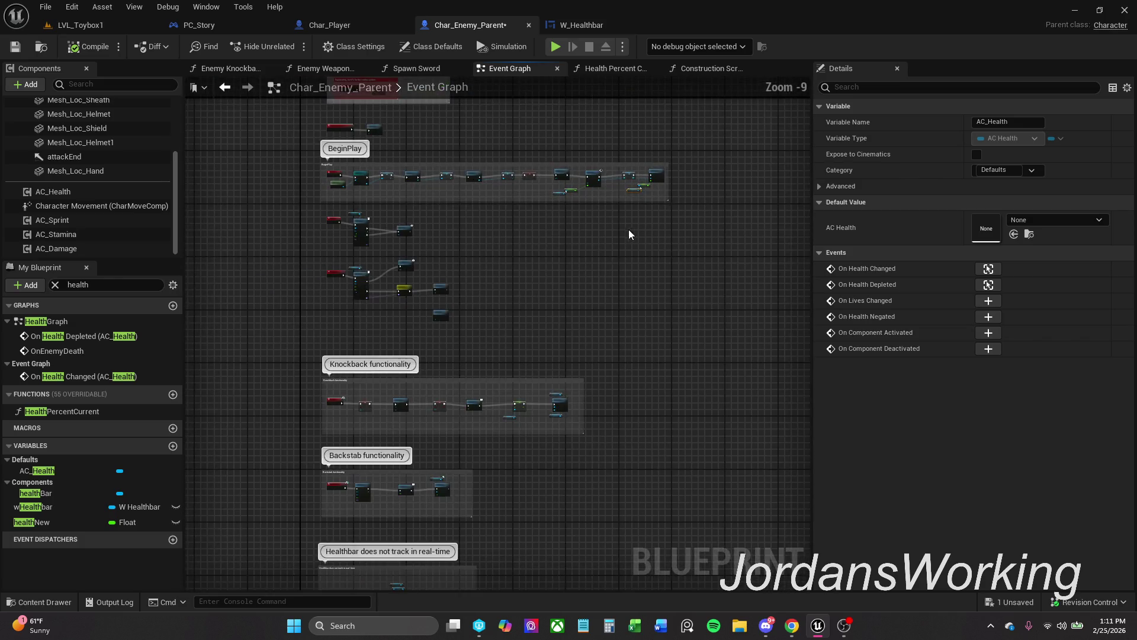
pyautogui.moveTo(467, 374)
pyautogui.mouseDown()
pyautogui.moveTo(520, 338)
pyautogui.moveTo(537, 126)
pyautogui.mouseUp()
# Move the 'Healthbar does not track in real-time' comment group and its nodes to the left.
pyautogui.scroll(7, 479, 288)
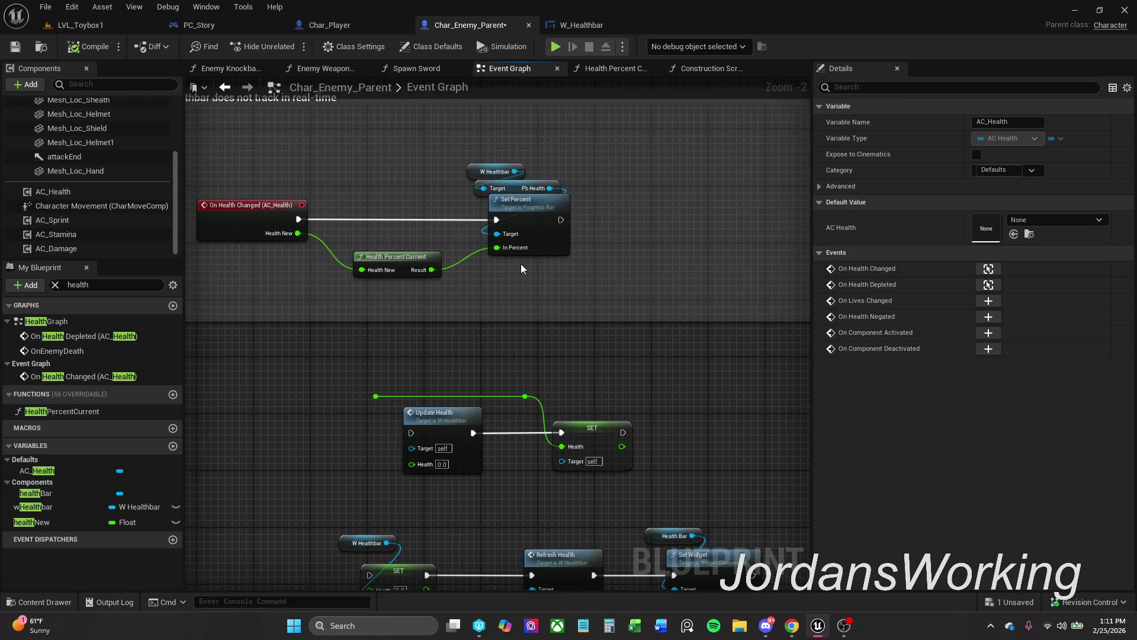
pyautogui.scroll(-4, 521, 264)
pyautogui.moveTo(368, 433)
pyautogui.mouseDown()
pyautogui.moveTo(645, 334)
pyautogui.moveTo(749, 211)
pyautogui.moveTo(651, 211)
pyautogui.moveTo(506, 300)
pyautogui.moveTo(887, 184)
pyautogui.moveTo(560, 65)
pyautogui.moveTo(476, 262)
pyautogui.mouseUp()
pyautogui.scroll(-1, 651, 211)
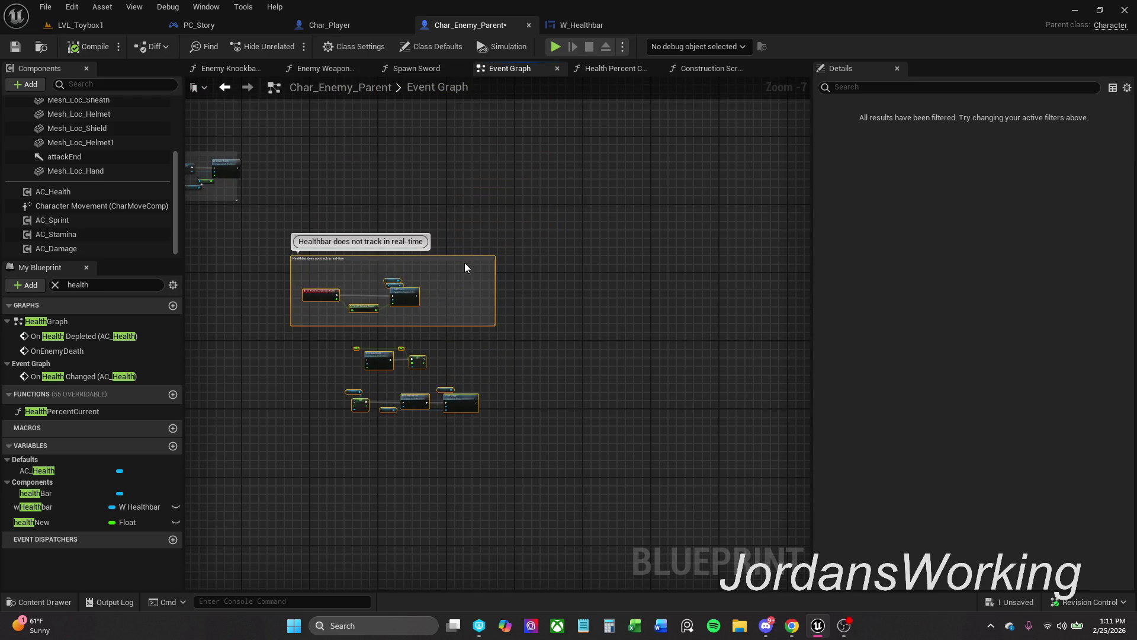
pyautogui.scroll(6, 496, 190)
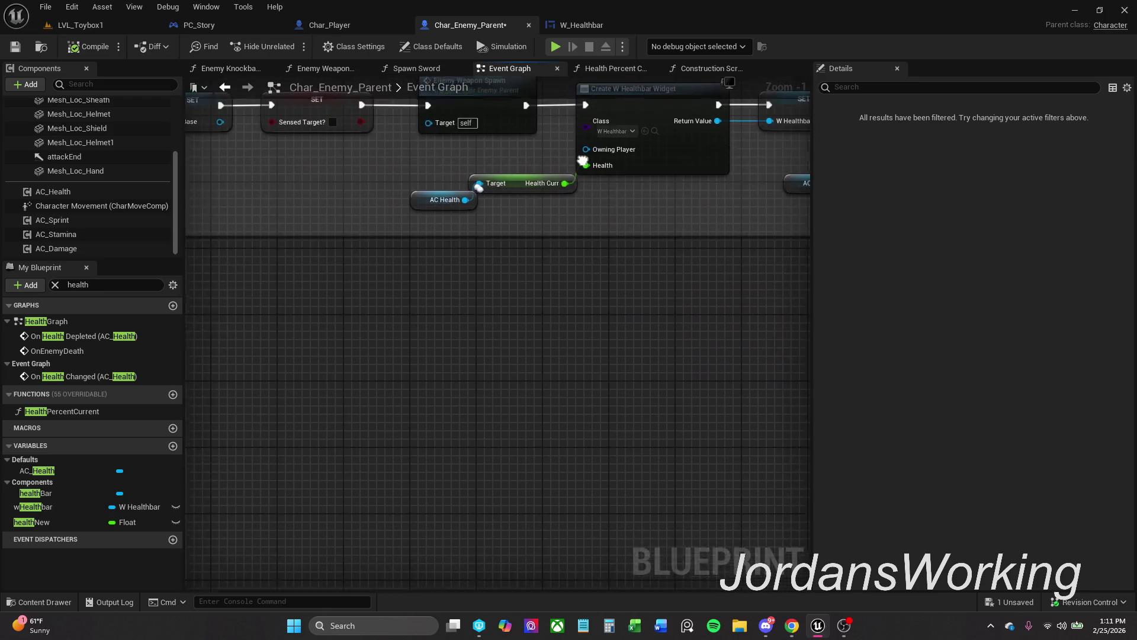
pyautogui.scroll(-2, 431, 141)
pyautogui.scroll(1, 432, 141)
pyautogui.moveTo(533, 185)
pyautogui.mouseDown()
pyautogui.moveTo(264, 142)
pyautogui.moveTo(490, 231)
pyautogui.mouseUp()
pyautogui.scroll(-3, 274, 142)
pyautogui.moveTo(620, 307); pyautogui.dragTo(397, 318)
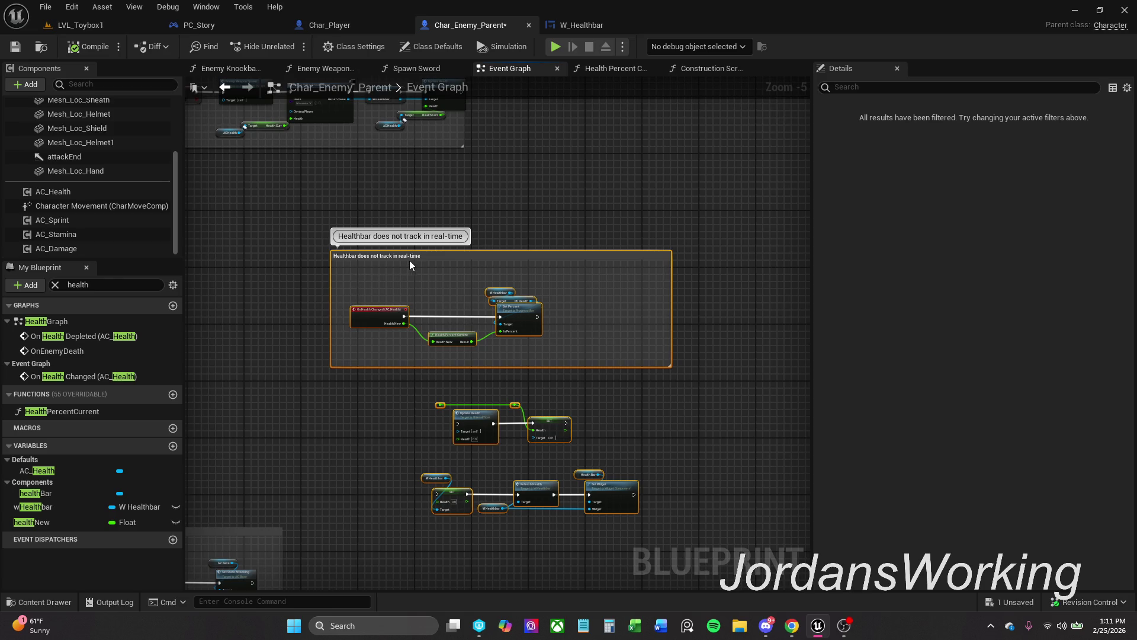
pyautogui.moveTo(410, 265); pyautogui.dragTo(429, 249)
# Turn off Show Bubble When Zoomed for that comment and compile Char_Enemy_Parent.
pyautogui.click(321, 230)
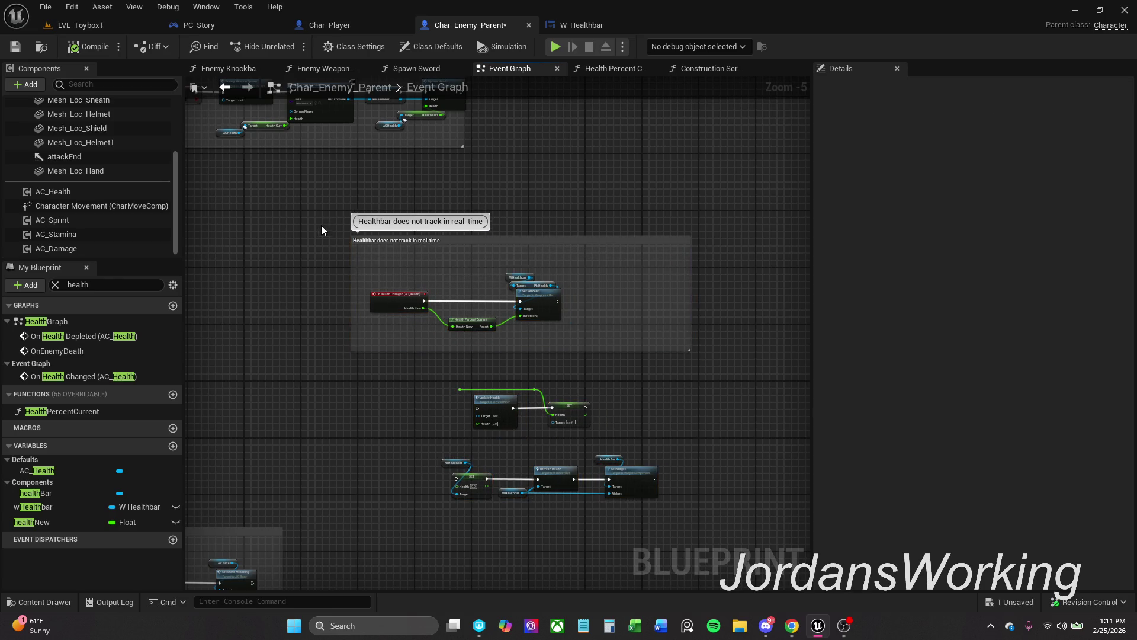
pyautogui.click(453, 249)
pyautogui.click(977, 186)
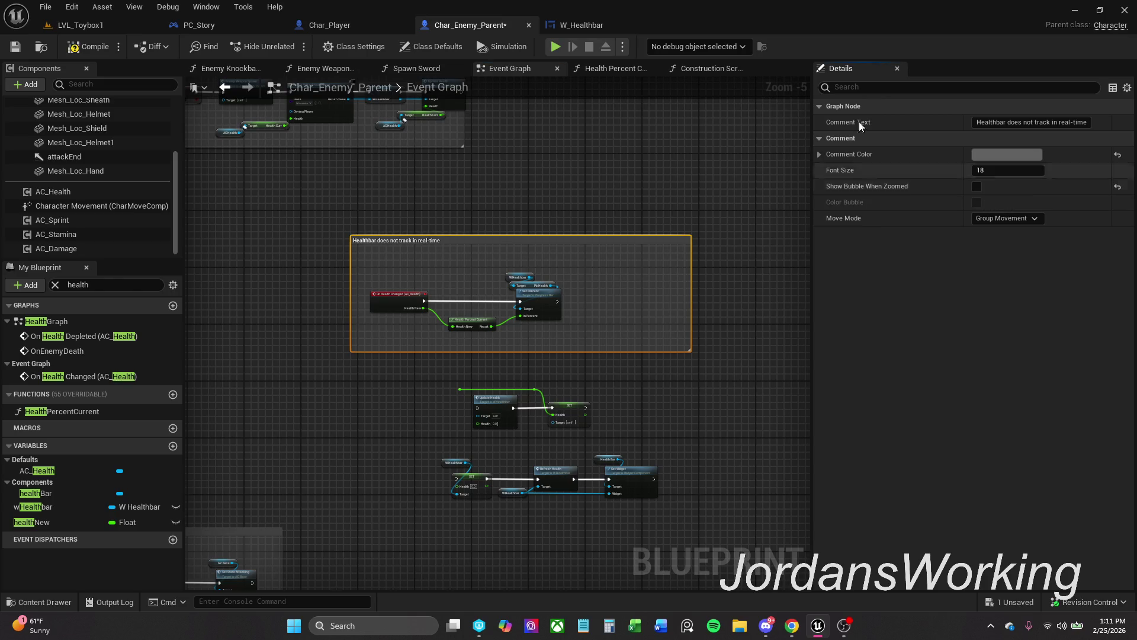
pyautogui.click(95, 46)
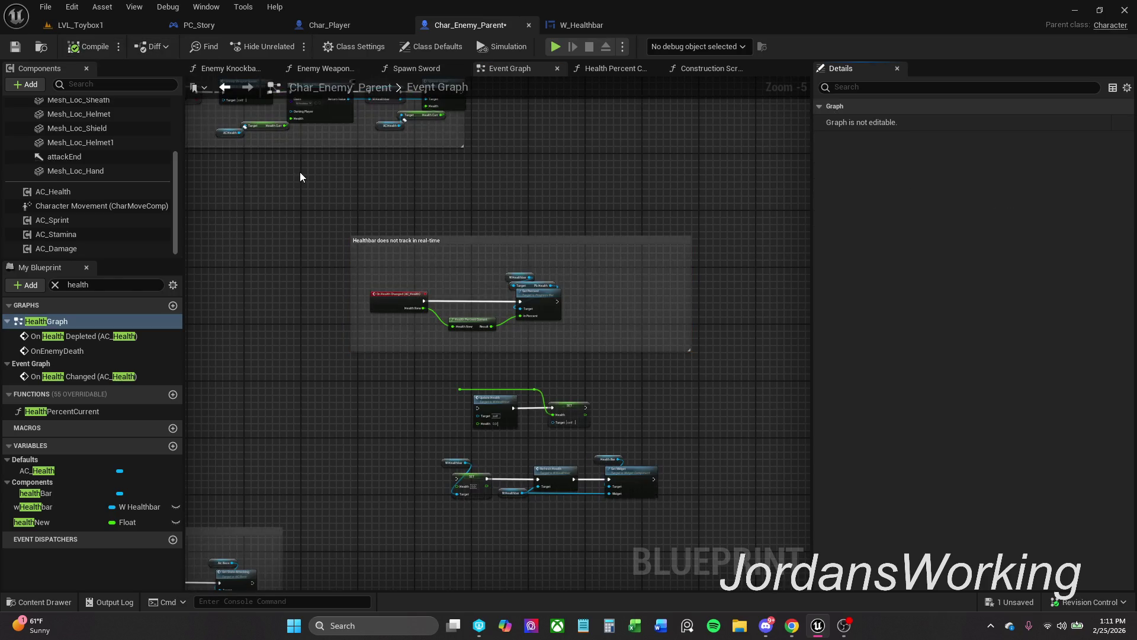
pyautogui.scroll(-3, 434, 249)
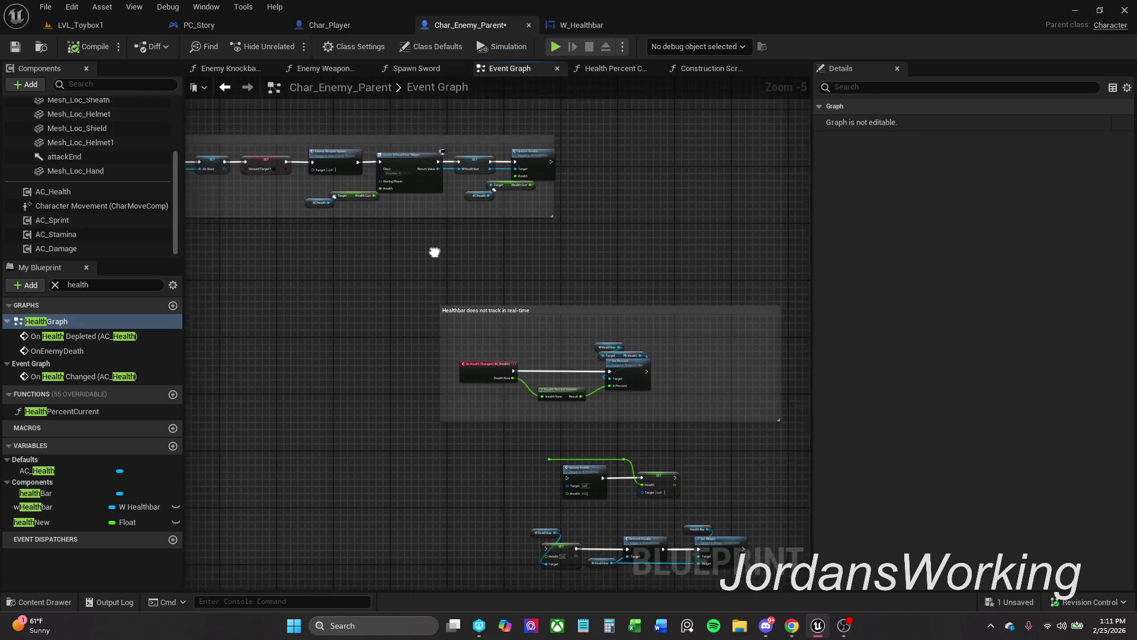
# Move the Knockback and Backstab node groups further down the graph.
pyautogui.scroll(-4, 520, 249)
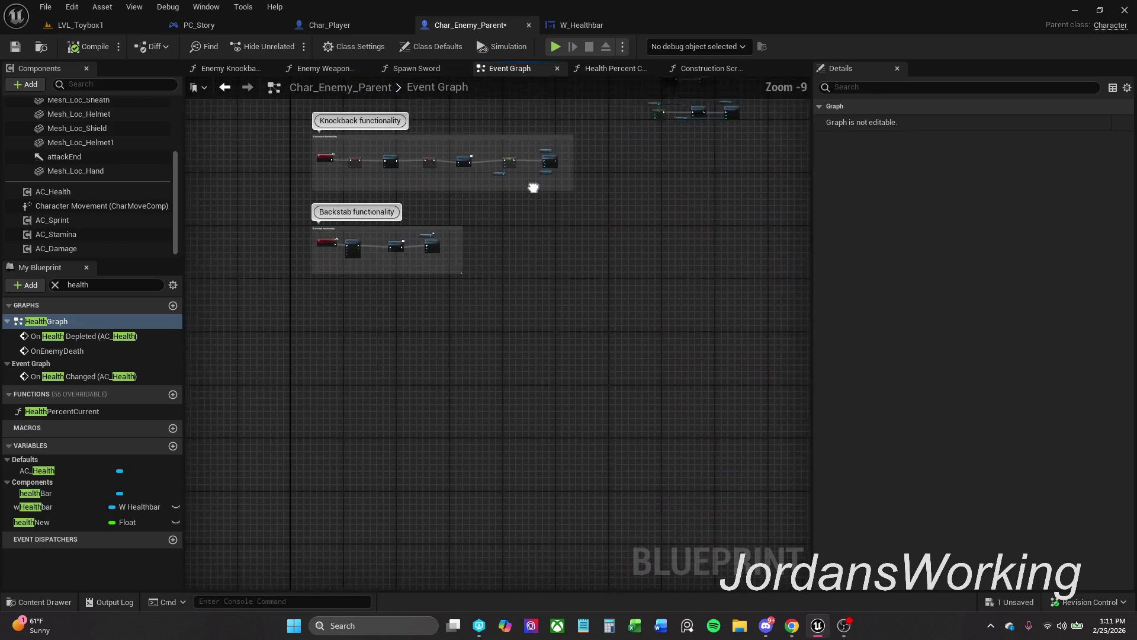
pyautogui.scroll(5, 514, 350)
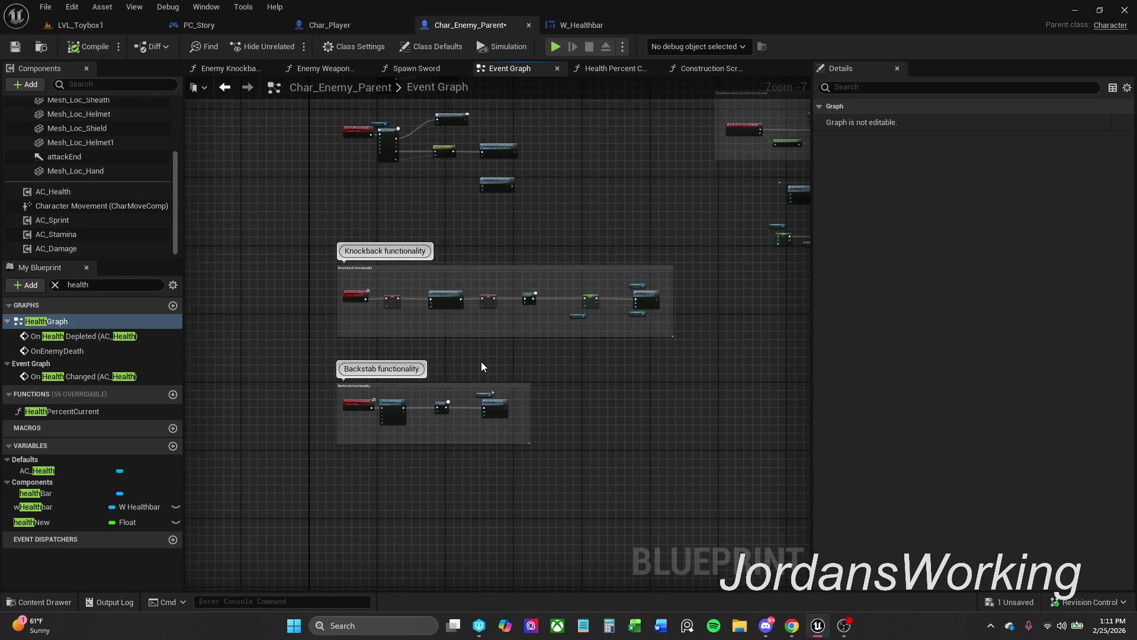
pyautogui.moveTo(264, 482); pyautogui.dragTo(788, 222)
pyautogui.moveTo(690, 267)
pyautogui.mouseDown()
pyautogui.moveTo(702, 255)
pyautogui.moveTo(349, 509)
pyautogui.mouseUp()
pyautogui.moveTo(365, 309)
pyautogui.mouseDown()
pyautogui.moveTo(365, 384)
pyautogui.moveTo(365, 363)
pyautogui.mouseUp()
pyautogui.click(431, 243)
# Shift the middle node groups below BeginPlay down slightly.
pyautogui.moveTo(431, 243); pyautogui.dragTo(413, 451)
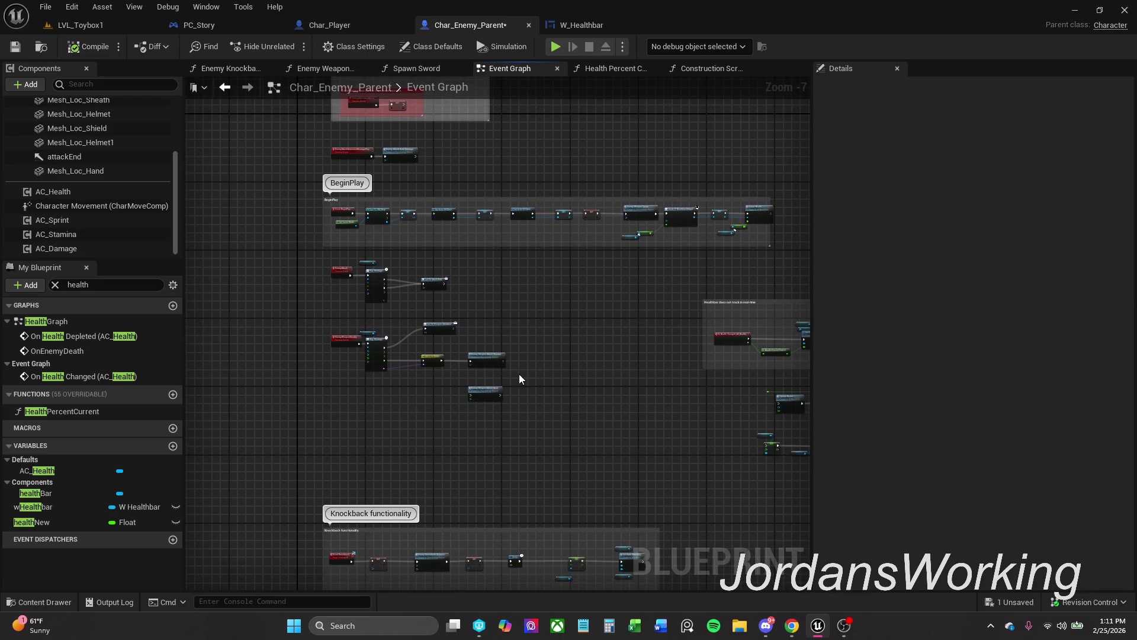
pyautogui.moveTo(333, 213); pyautogui.dragTo(359, 302)
pyautogui.moveTo(301, 579)
pyautogui.mouseDown()
pyautogui.moveTo(468, 474)
pyautogui.moveTo(568, 386)
pyautogui.moveTo(566, 356)
pyautogui.mouseUp()
pyautogui.moveTo(371, 362); pyautogui.dragTo(371, 403)
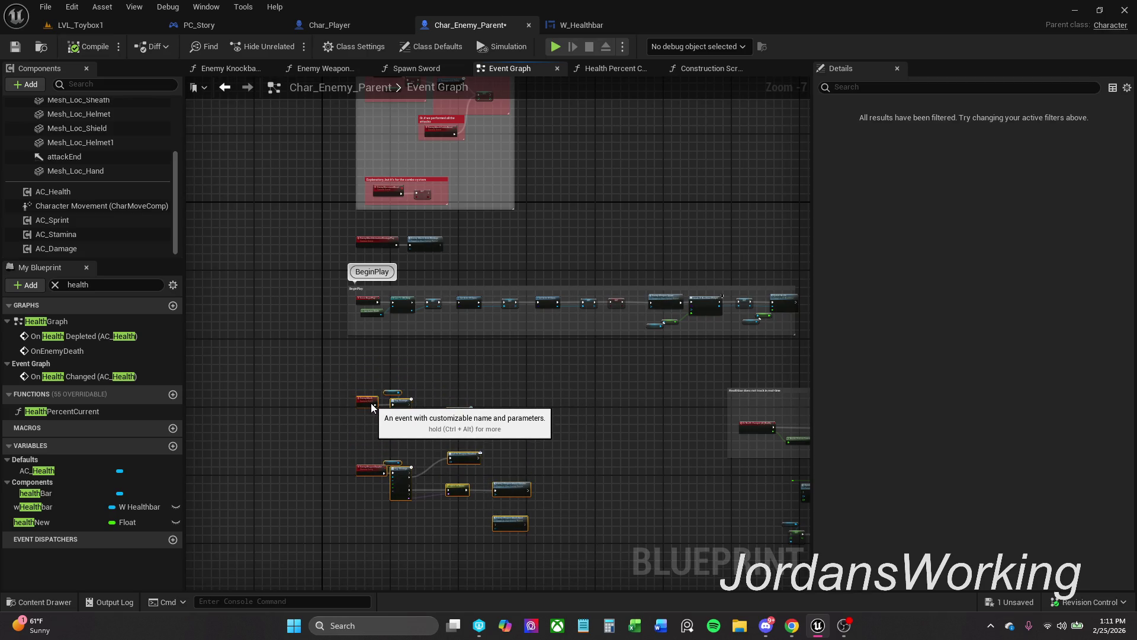
# Place the enemy attack montage nodes beside the EnemyAttack nodes.
pyautogui.scroll(6, 396, 402)
pyautogui.moveTo(383, 476)
pyautogui.mouseDown()
pyautogui.moveTo(383, 272)
pyautogui.moveTo(383, 350)
pyautogui.mouseUp()
pyautogui.scroll(-3, 354, 308)
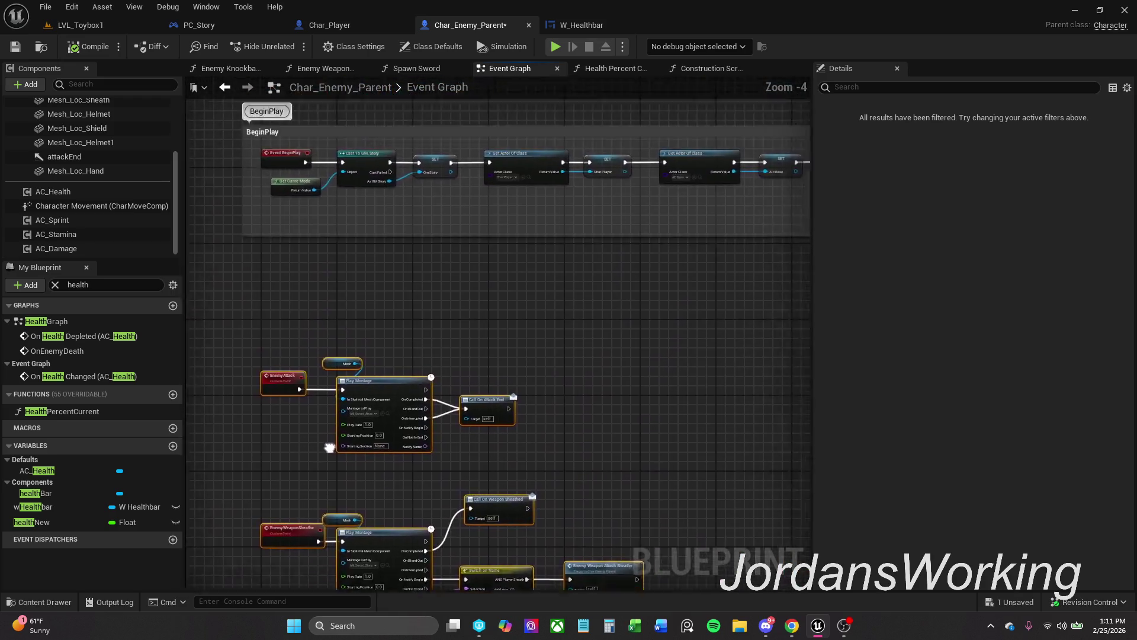
pyautogui.moveTo(354, 308); pyautogui.dragTo(321, 444)
pyautogui.click(338, 392)
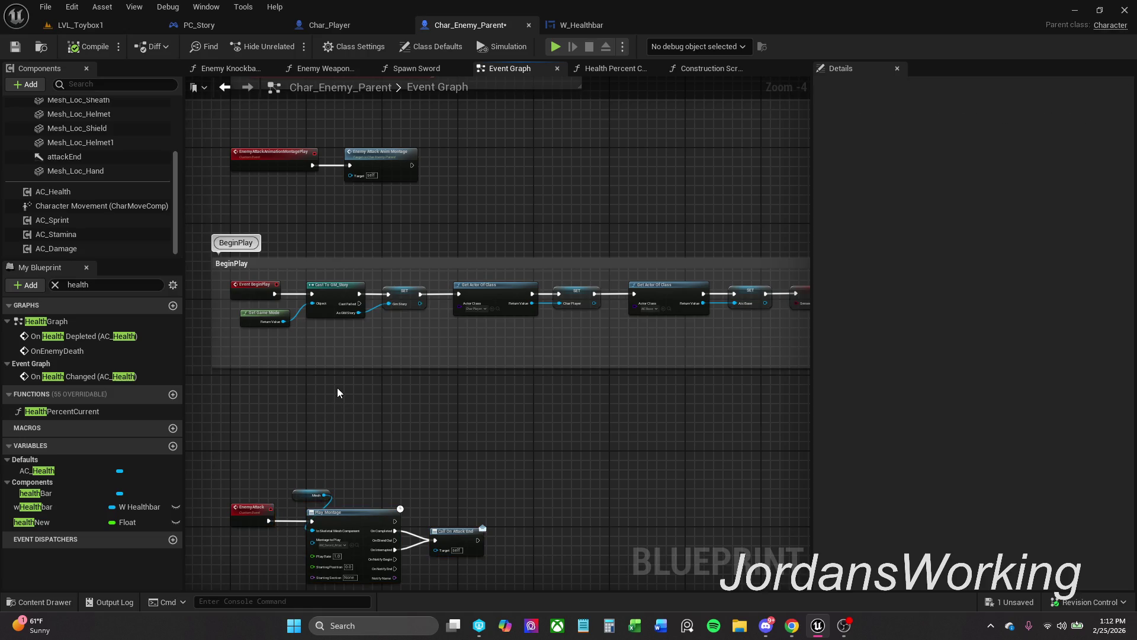
pyautogui.moveTo(338, 385); pyautogui.dragTo(357, 420)
pyautogui.moveTo(368, 266); pyautogui.dragTo(392, 223)
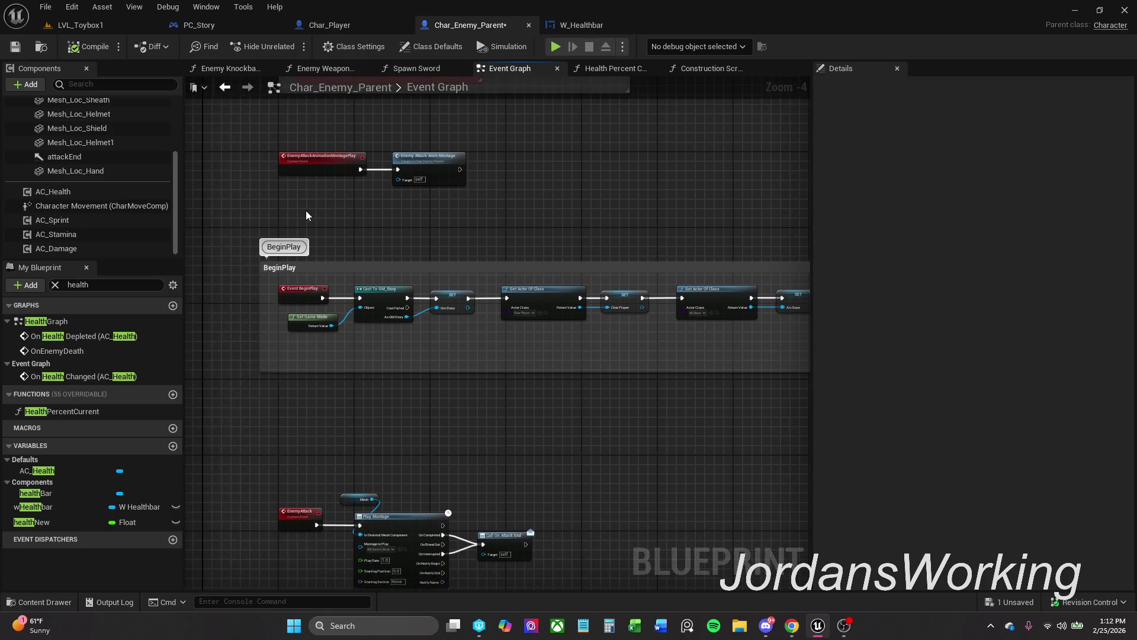
pyautogui.moveTo(269, 142); pyautogui.dragTo(474, 196)
pyautogui.moveTo(334, 186)
pyautogui.mouseDown()
pyautogui.moveTo(325, 522)
pyautogui.moveTo(374, 486)
pyautogui.moveTo(320, 428)
pyautogui.mouseUp()
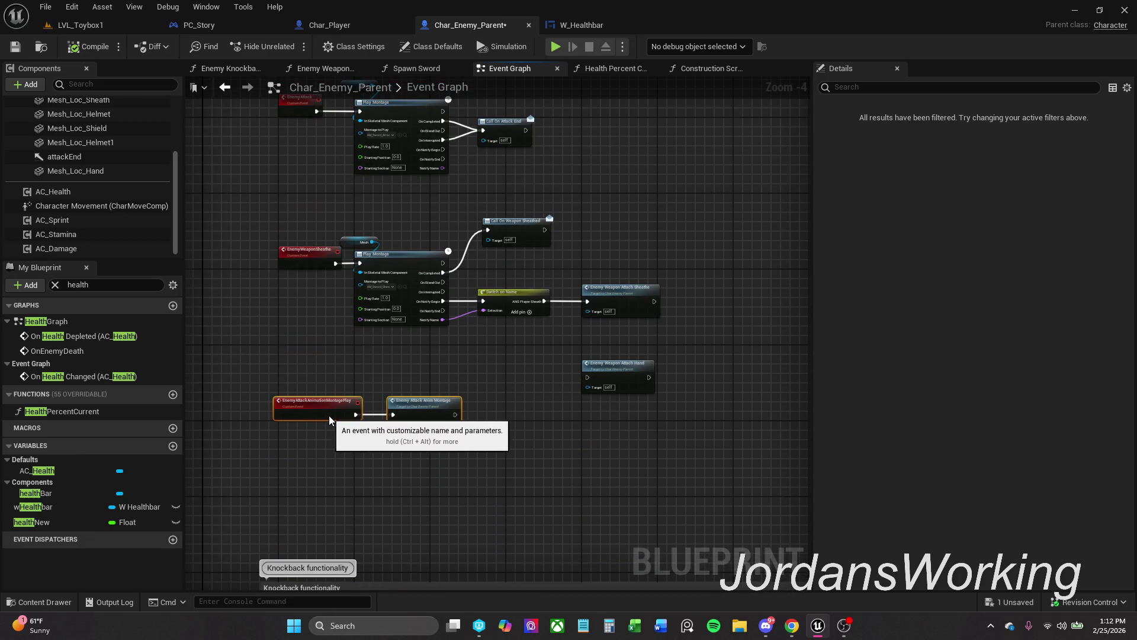
pyautogui.click(305, 294)
# Move the middle node groups up above the 'I need new animations' comment.
pyautogui.moveTo(305, 295); pyautogui.dragTo(289, 523)
pyautogui.moveTo(314, 201); pyautogui.dragTo(317, 330)
pyautogui.moveTo(320, 142)
pyautogui.mouseDown()
pyautogui.moveTo(337, 351)
pyautogui.moveTo(400, 174)
pyautogui.mouseUp()
pyautogui.scroll(-2, 346, 354)
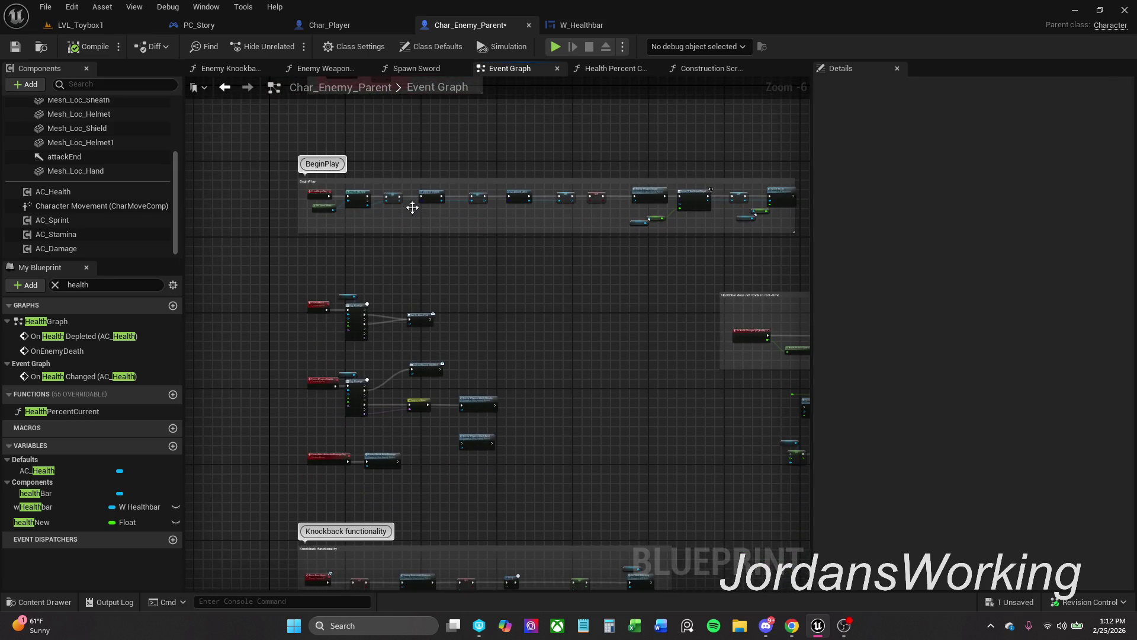
pyautogui.moveTo(299, 480)
pyautogui.mouseDown()
pyautogui.moveTo(542, 382)
pyautogui.moveTo(539, 286)
pyautogui.mouseUp()
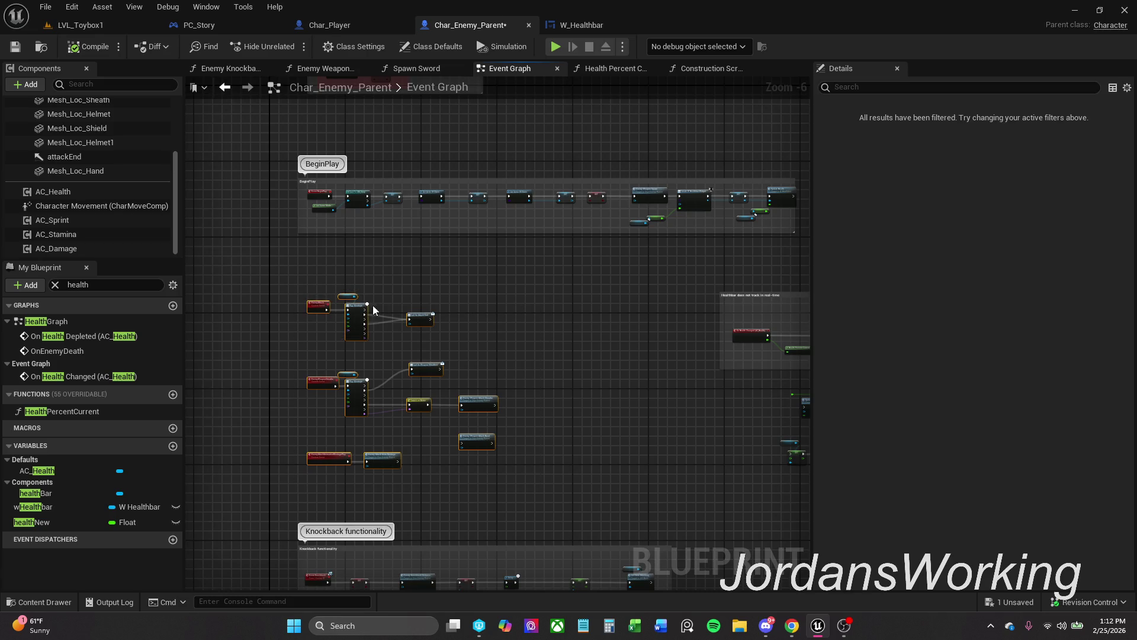
pyautogui.moveTo(322, 306)
pyautogui.mouseDown()
pyautogui.moveTo(331, 103)
pyautogui.moveTo(356, 122)
pyautogui.moveTo(393, 242)
pyautogui.moveTo(404, 140)
pyautogui.moveTo(330, 141)
pyautogui.moveTo(336, 126)
pyautogui.mouseUp()
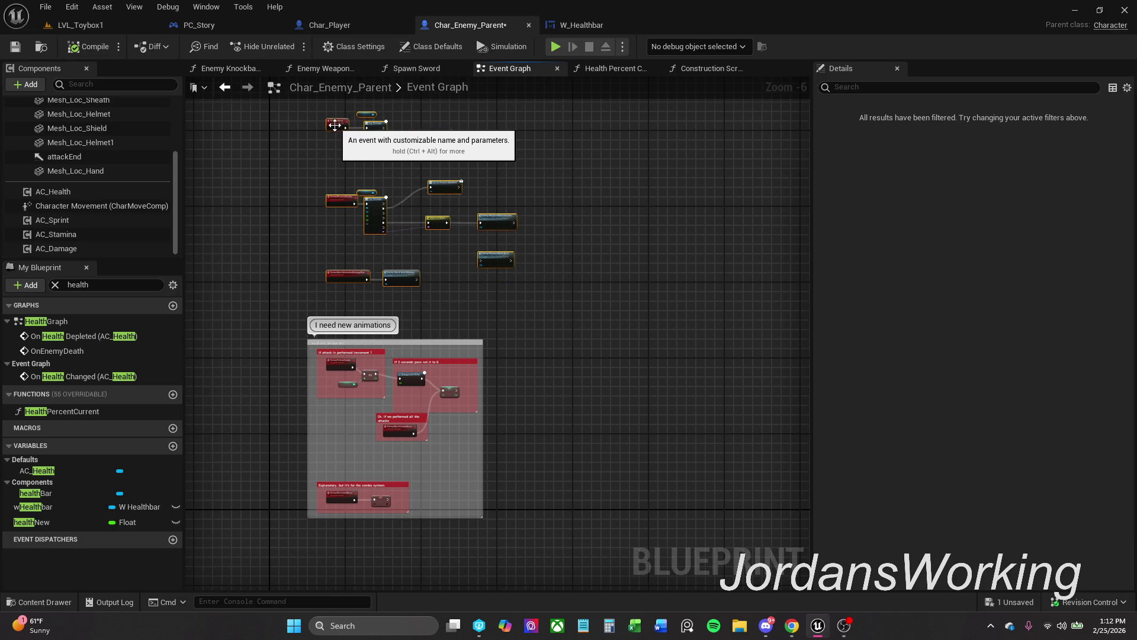
pyautogui.click(658, 467)
# Lower the Knockback and Backstab groups slightly again and save Char_Enemy_Parent.
pyautogui.moveTo(657, 467)
pyautogui.mouseDown()
pyautogui.moveTo(610, 453)
pyautogui.moveTo(531, 317)
pyautogui.moveTo(446, 286)
pyautogui.mouseUp()
pyautogui.moveTo(431, 376)
pyautogui.mouseDown()
pyautogui.moveTo(531, 205)
pyautogui.moveTo(579, 193)
pyautogui.mouseUp()
pyautogui.moveTo(217, 280)
pyautogui.mouseDown()
pyautogui.moveTo(345, 383)
pyautogui.moveTo(698, 522)
pyautogui.mouseUp()
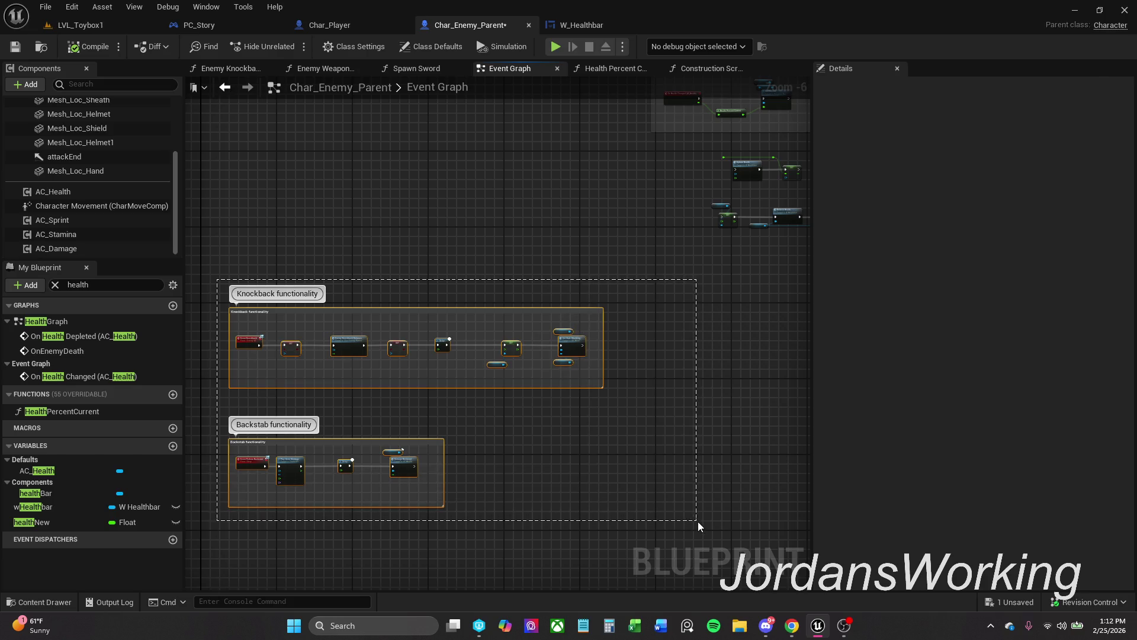
pyautogui.moveTo(255, 348); pyautogui.dragTo(255, 362)
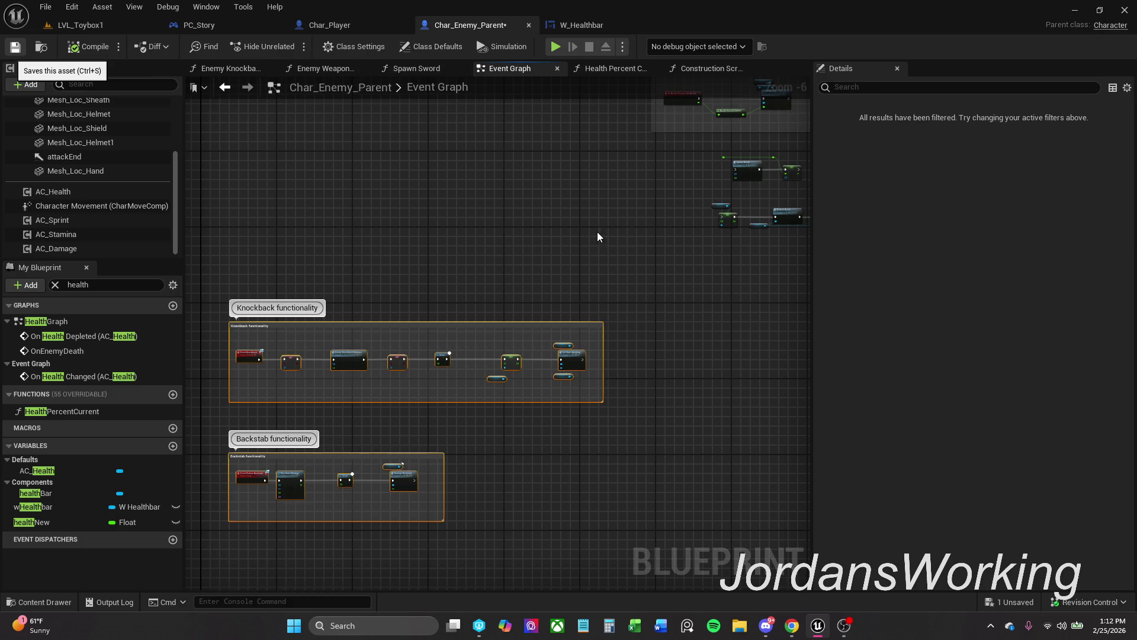
pyautogui.hotkey('ctrl', 's')
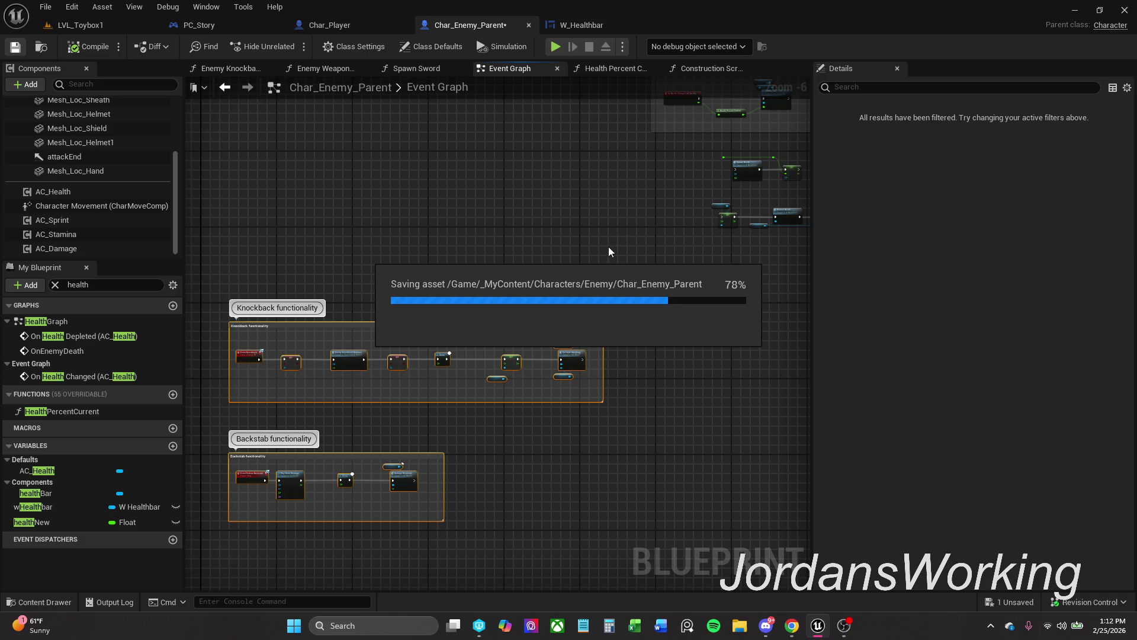
pyautogui.press('Home')
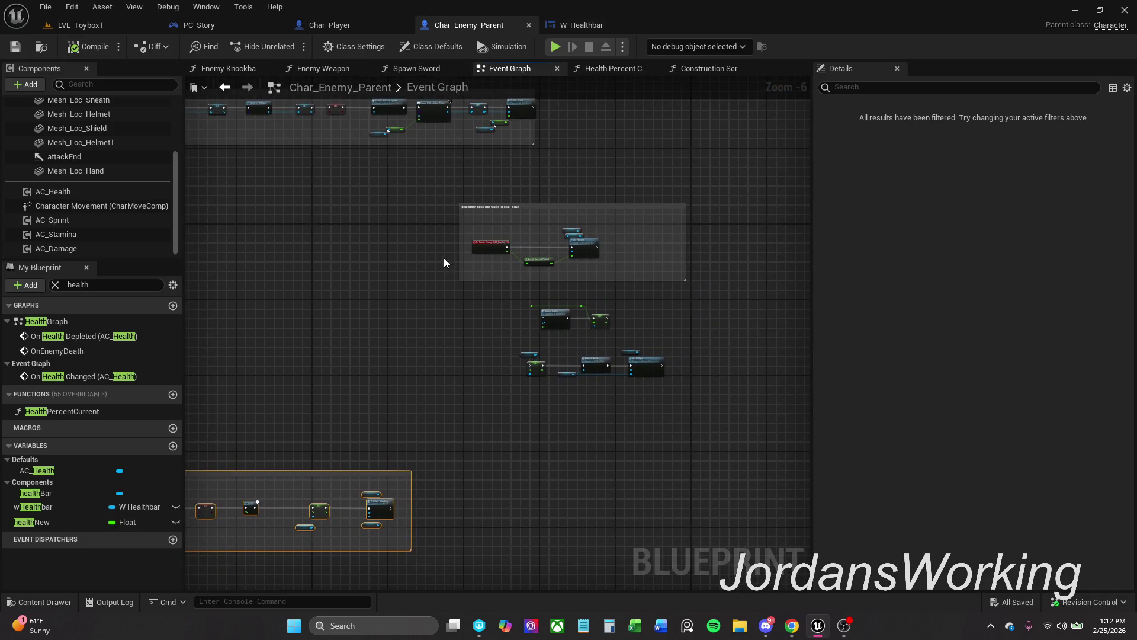
pyautogui.scroll(5, 444, 262)
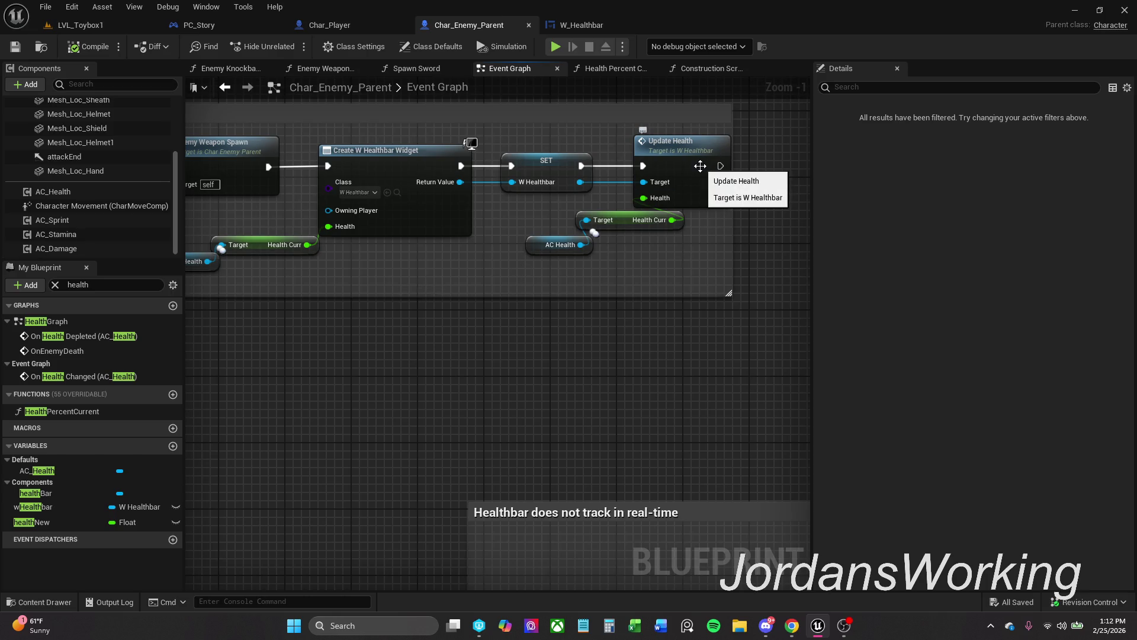
# Open W_Healthbar from Update Health, compare its Update Health, Event Graph and Get Health Percent graphs.
pyautogui.doubleClick(700, 166)
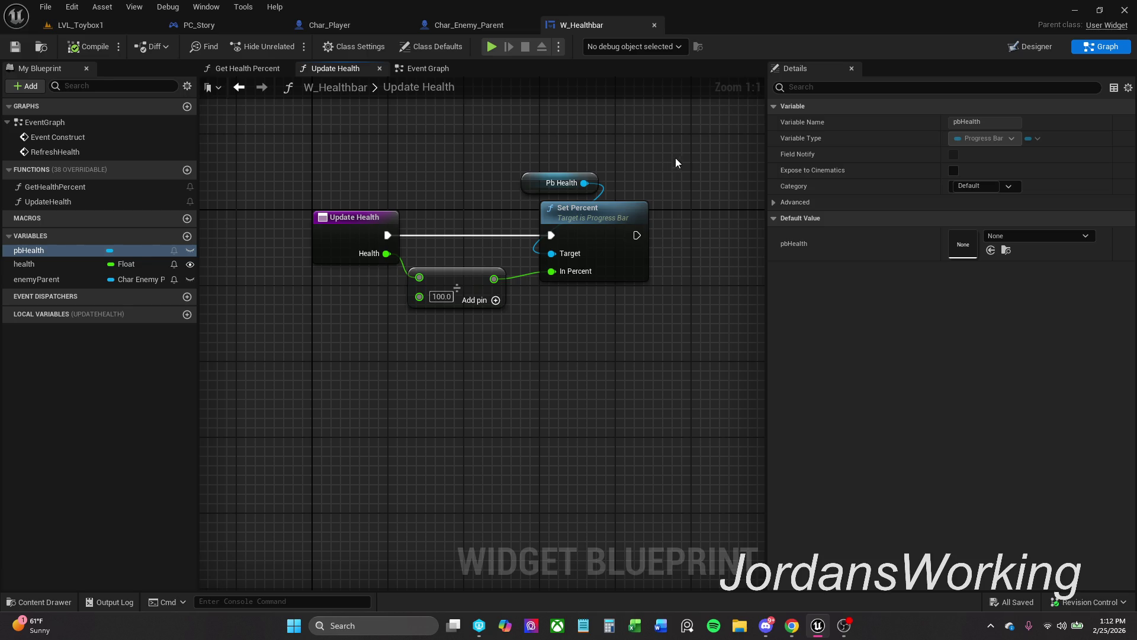
pyautogui.click(431, 67)
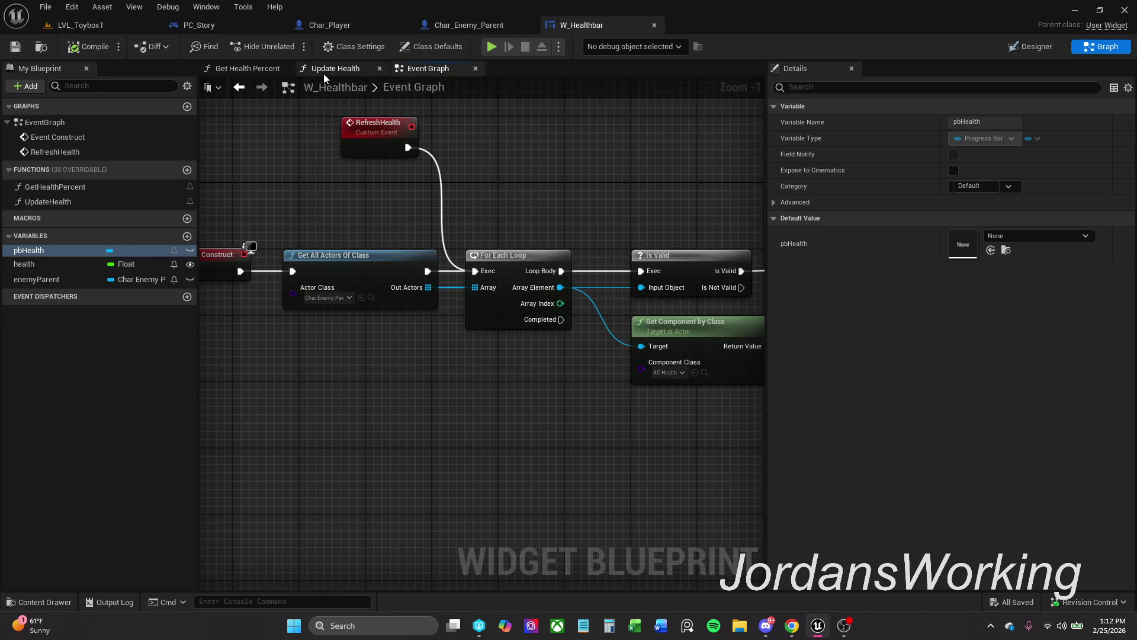
pyautogui.click(323, 73)
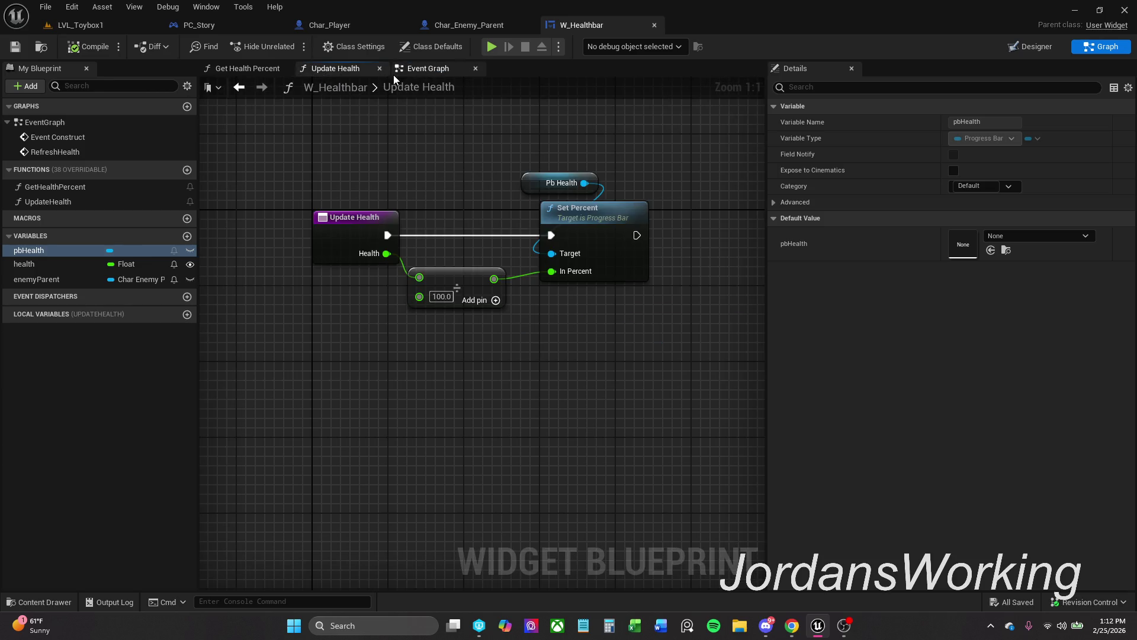
pyautogui.click(254, 71)
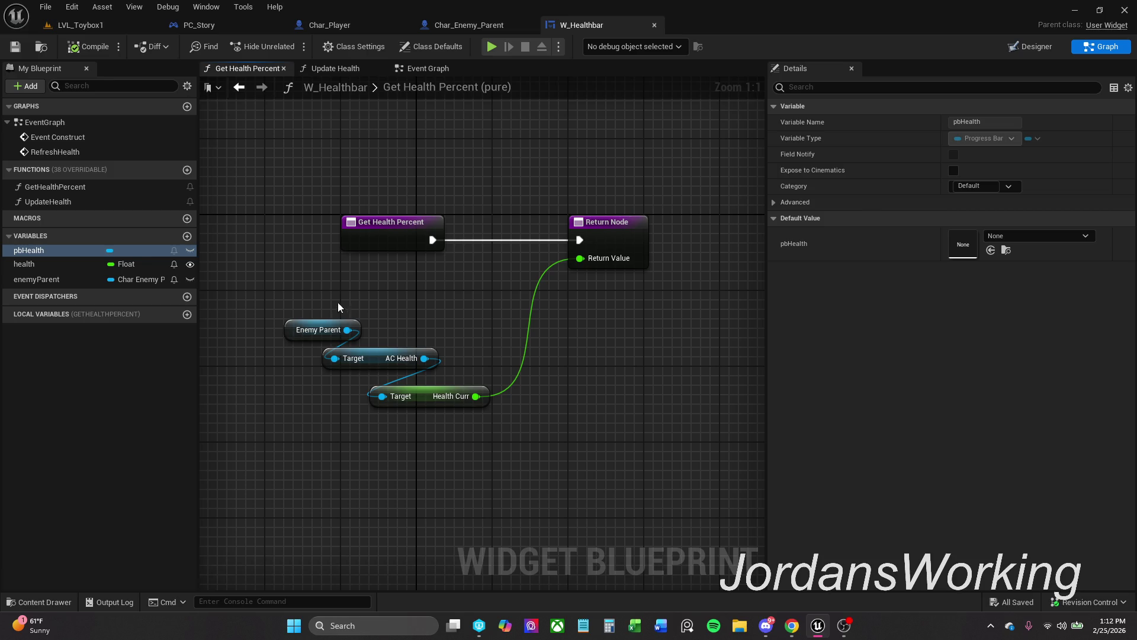
pyautogui.click(431, 67)
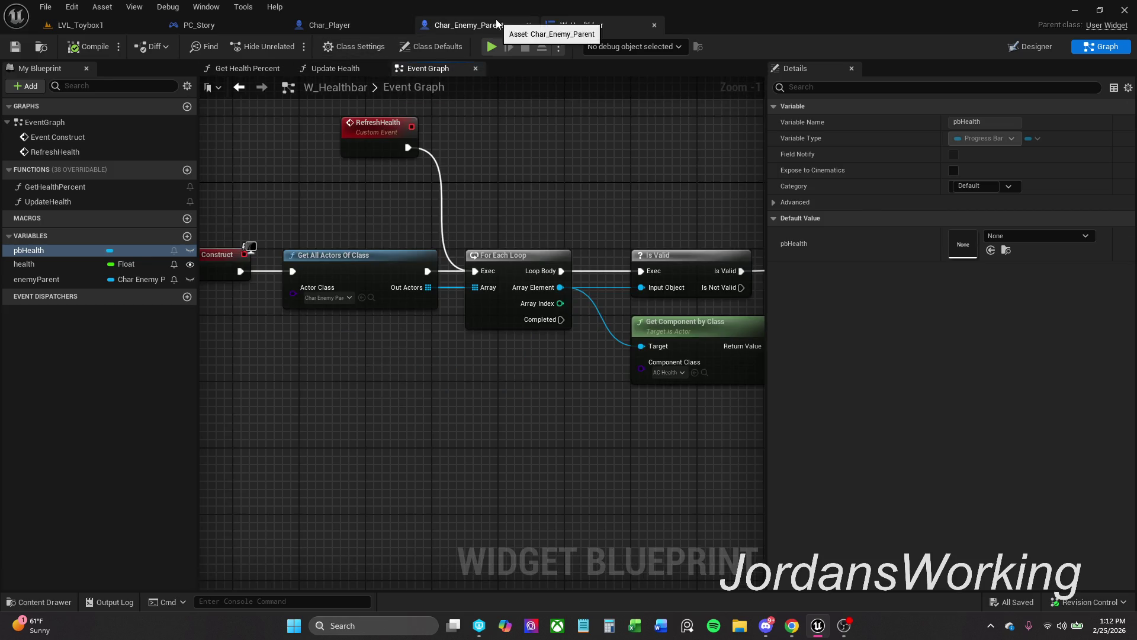
pyautogui.click(350, 68)
pyautogui.click(247, 69)
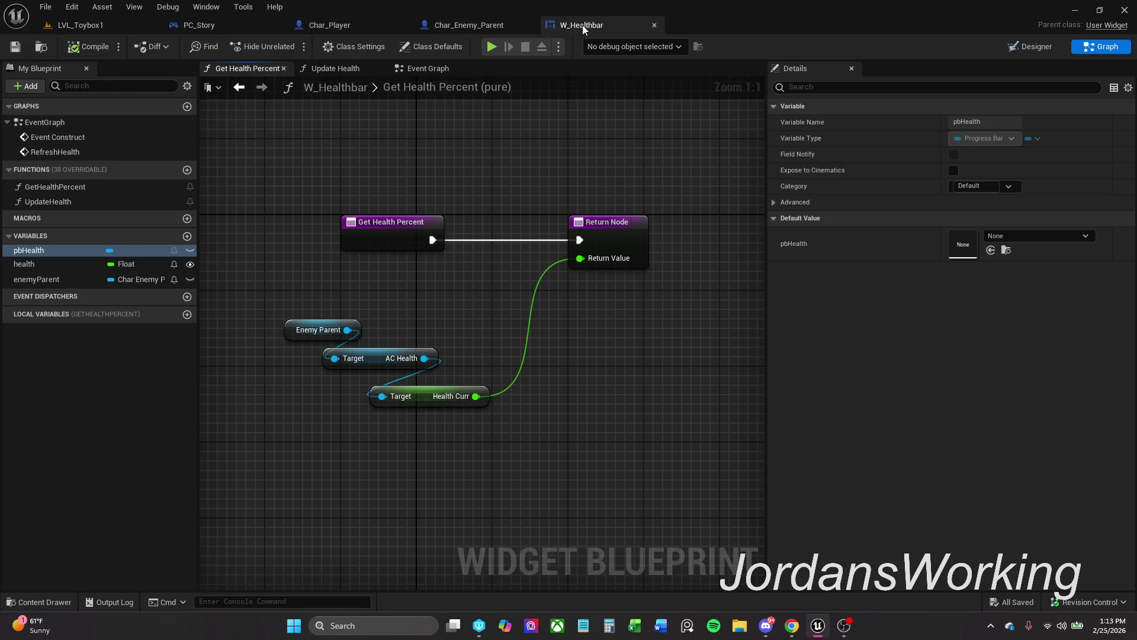
pyautogui.click(1034, 48)
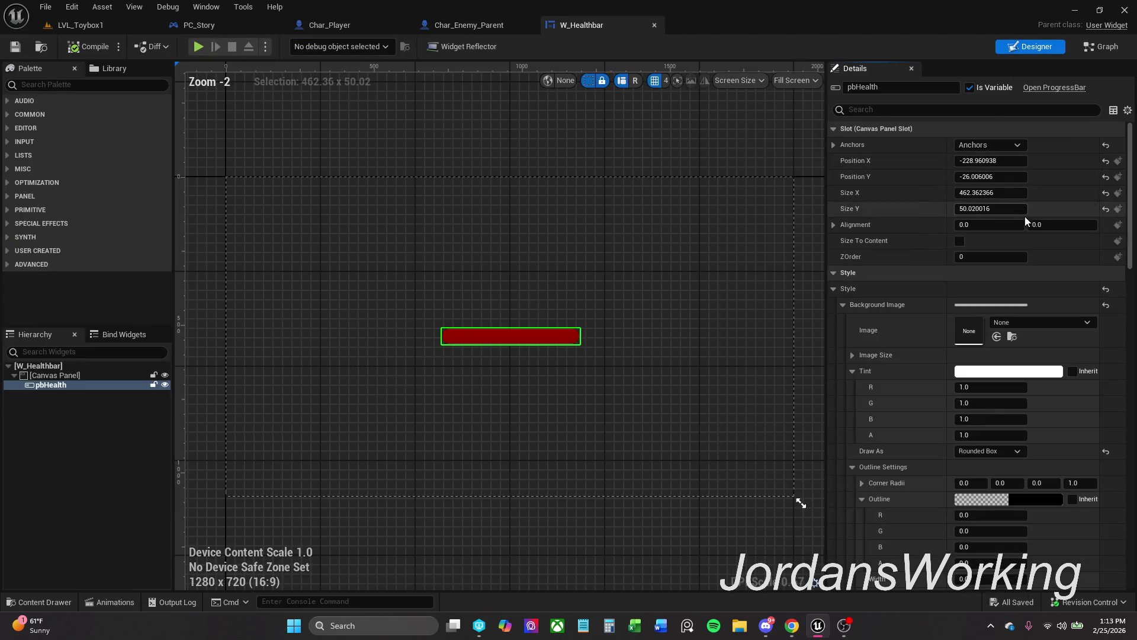
# Bind the pbHealth bar's Percent to the GetHealthPercent function.
pyautogui.click(1002, 148)
pyautogui.click(1003, 151)
pyautogui.write('percen')
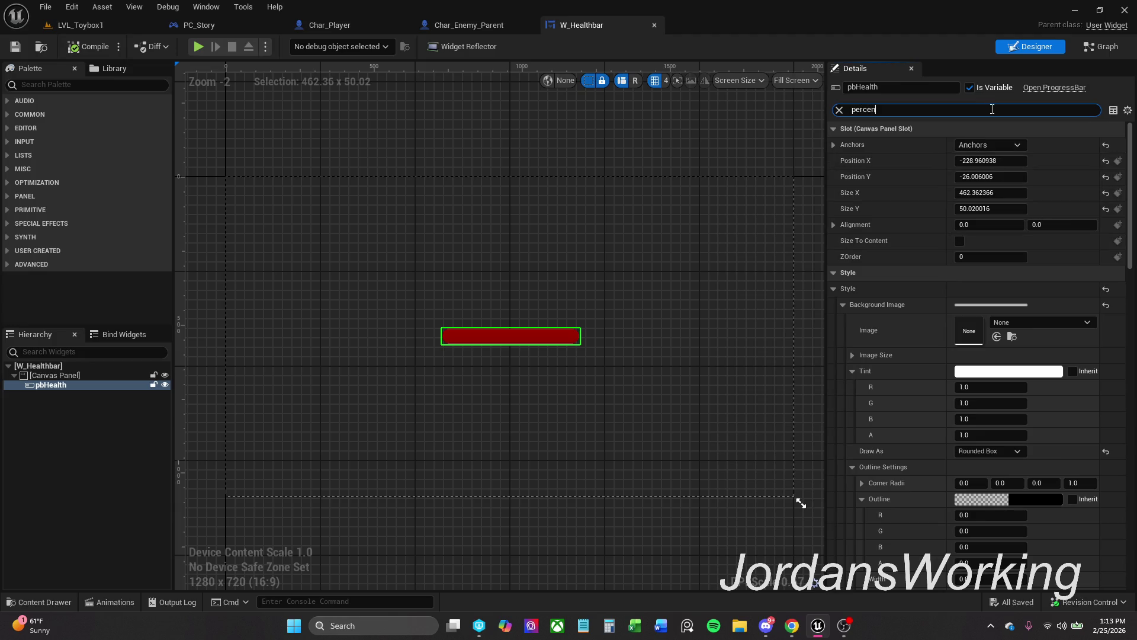
pyautogui.write('t')
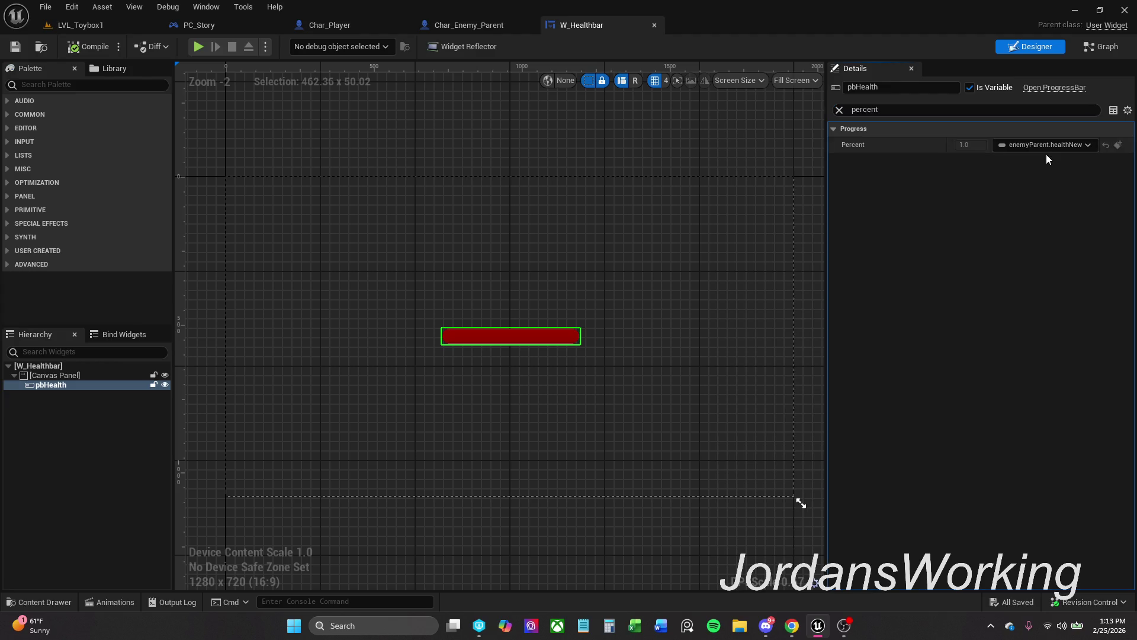
pyautogui.click(1044, 144)
pyautogui.click(1076, 221)
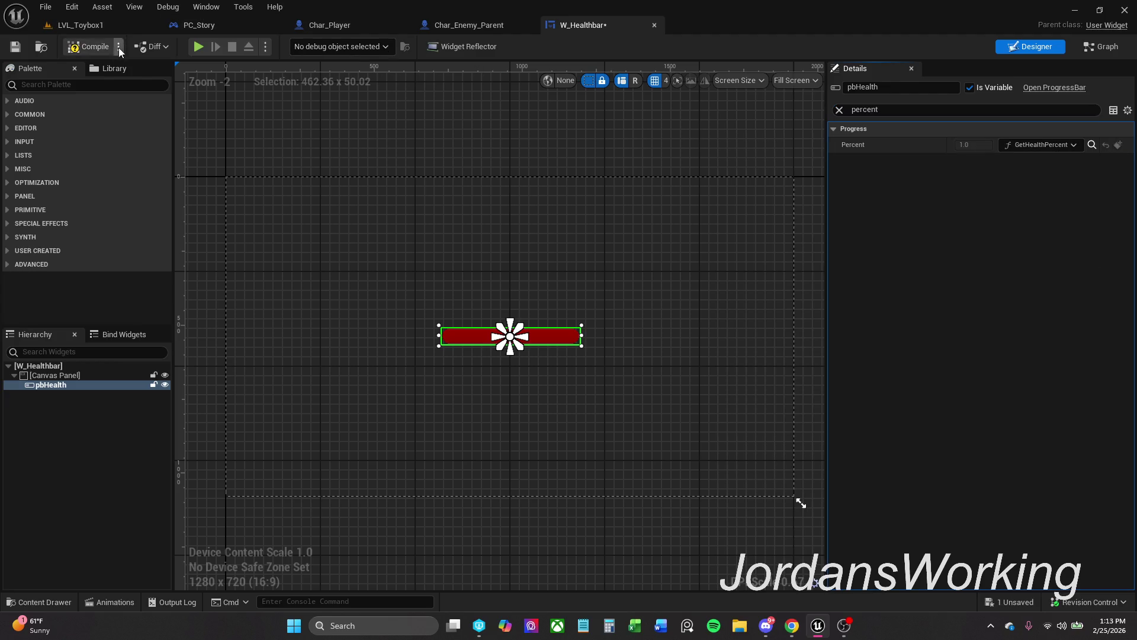
# Play-test LVL_Toybox1 with that binding, then dismiss the play errors back in W_Healthbar.
pyautogui.click(102, 23)
pyautogui.click(289, 46)
pyautogui.press('Escape')
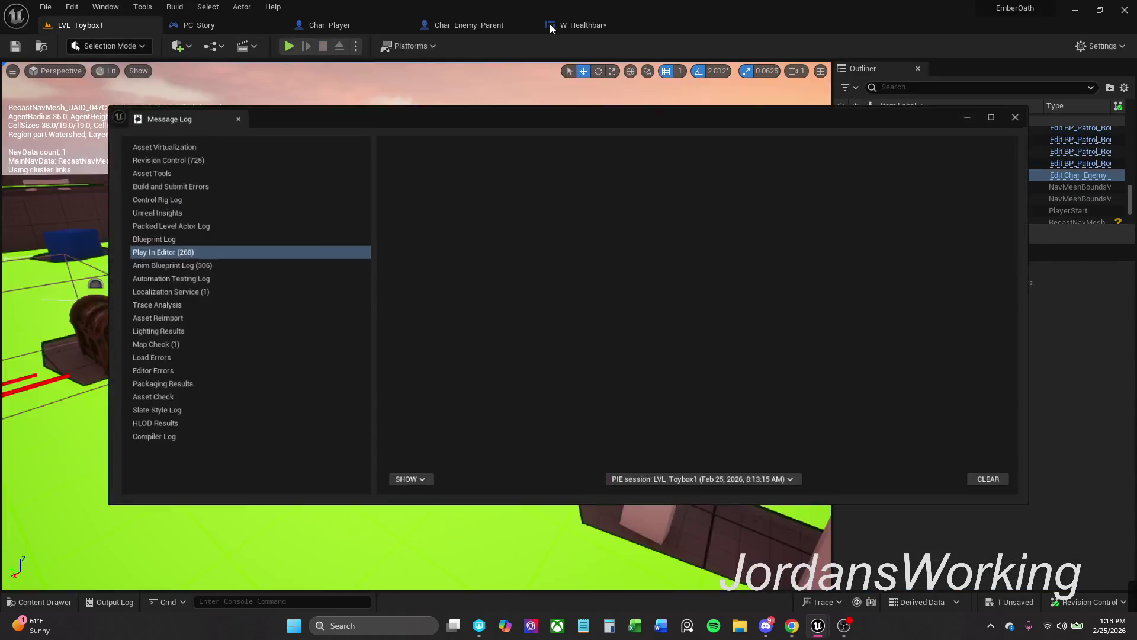
pyautogui.click(1031, 110)
pyautogui.click(583, 24)
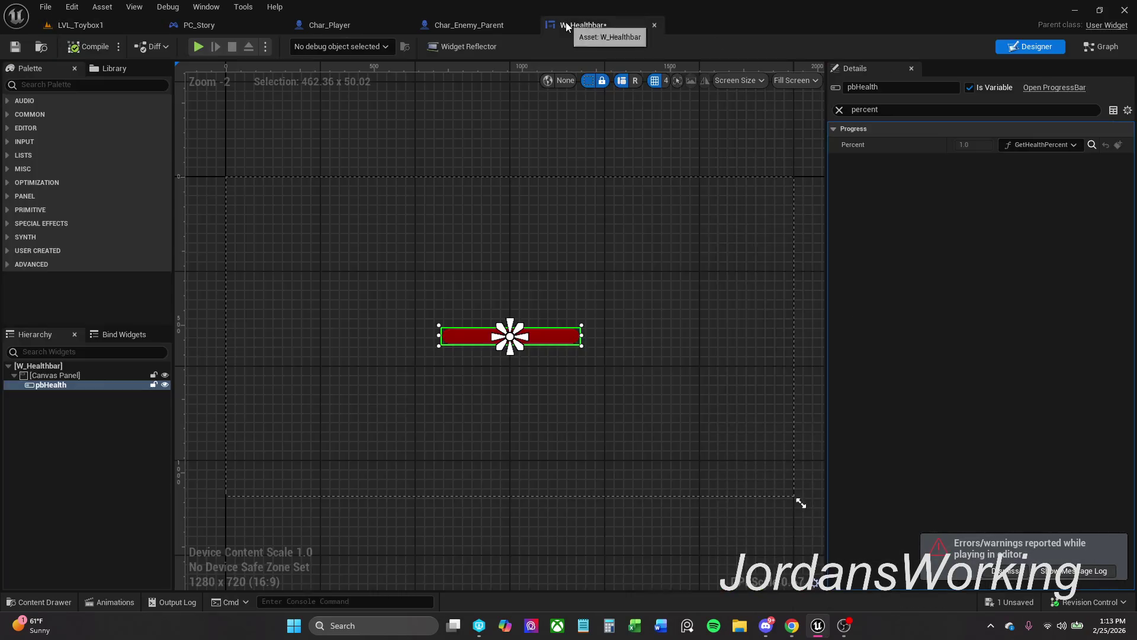
pyautogui.click(1014, 574)
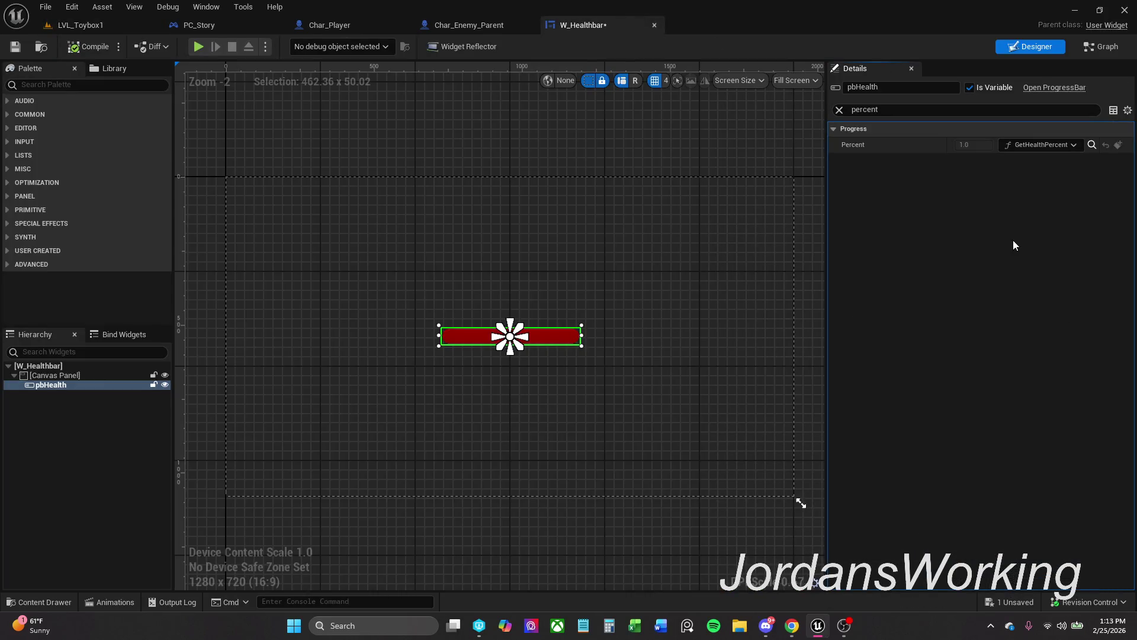
# Rebind pbHealth's Percent to the Health variable and compile W_Healthbar.
pyautogui.click(1069, 146)
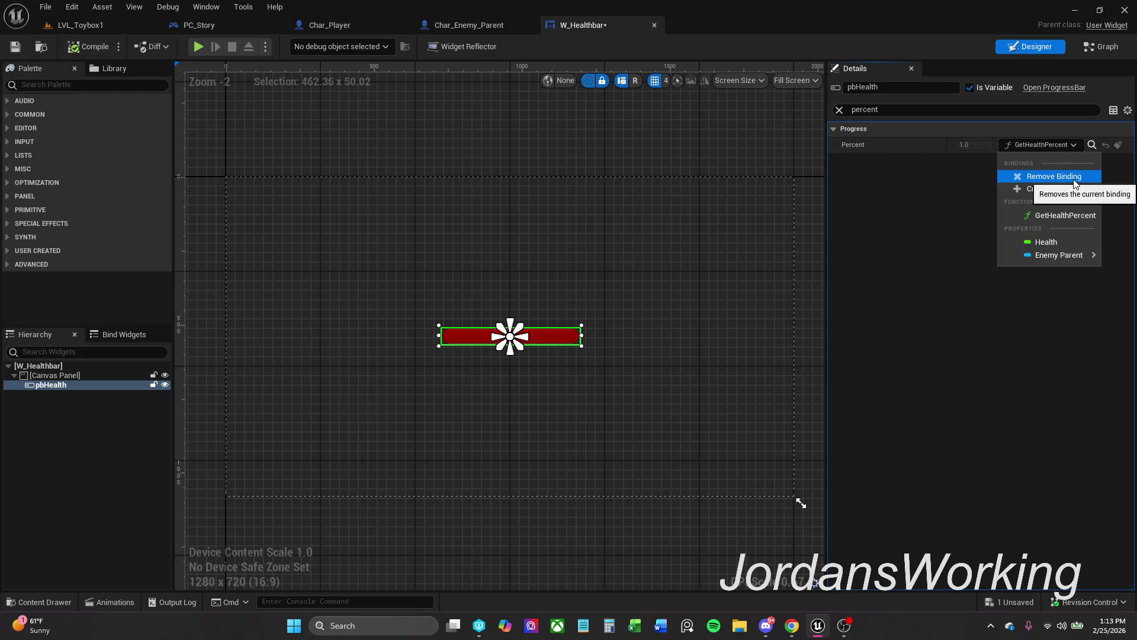
pyautogui.moveTo(1066, 255)
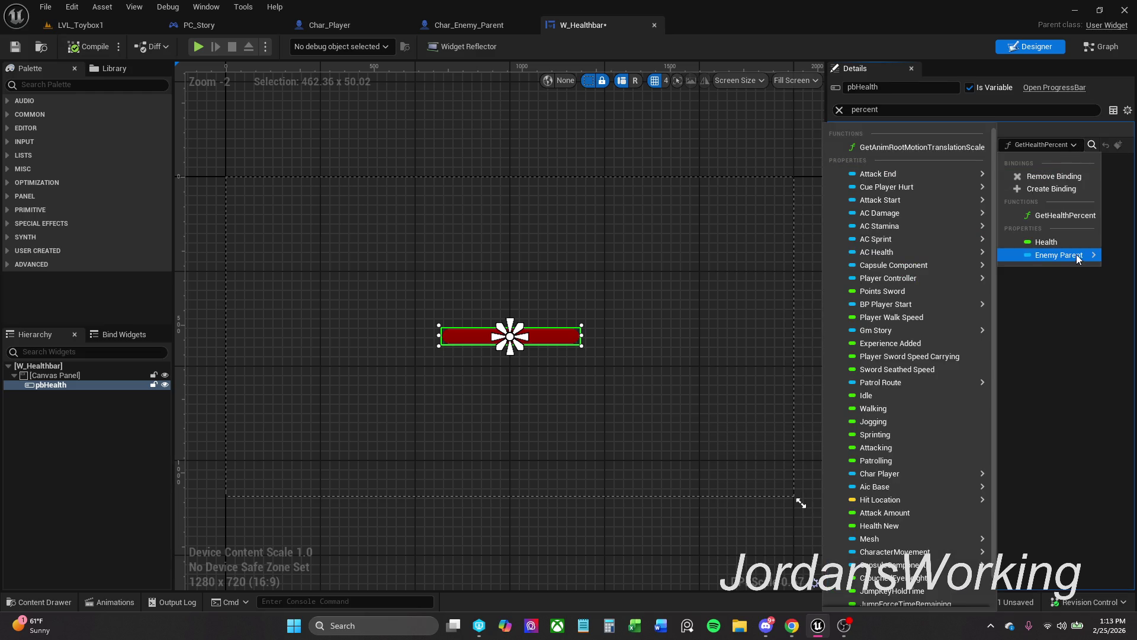
pyautogui.click(1046, 242)
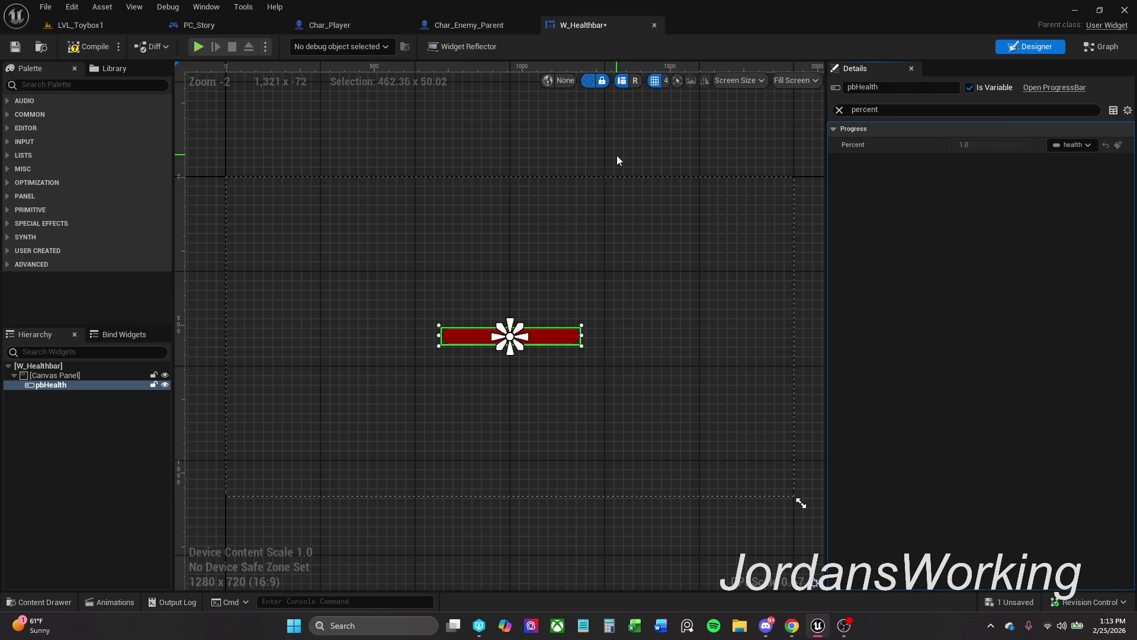
pyautogui.click(89, 47)
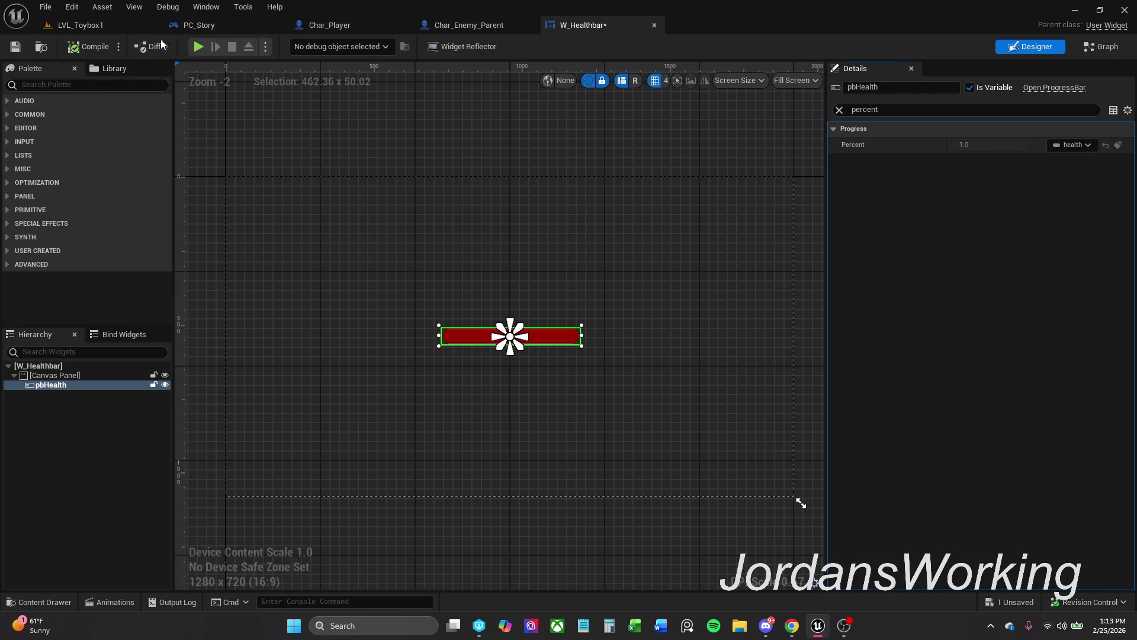
# Play-test LVL_Toybox1 again with the Health binding, returning to the W_Healthbar designer.
pyautogui.click(120, 23)
pyautogui.click(287, 48)
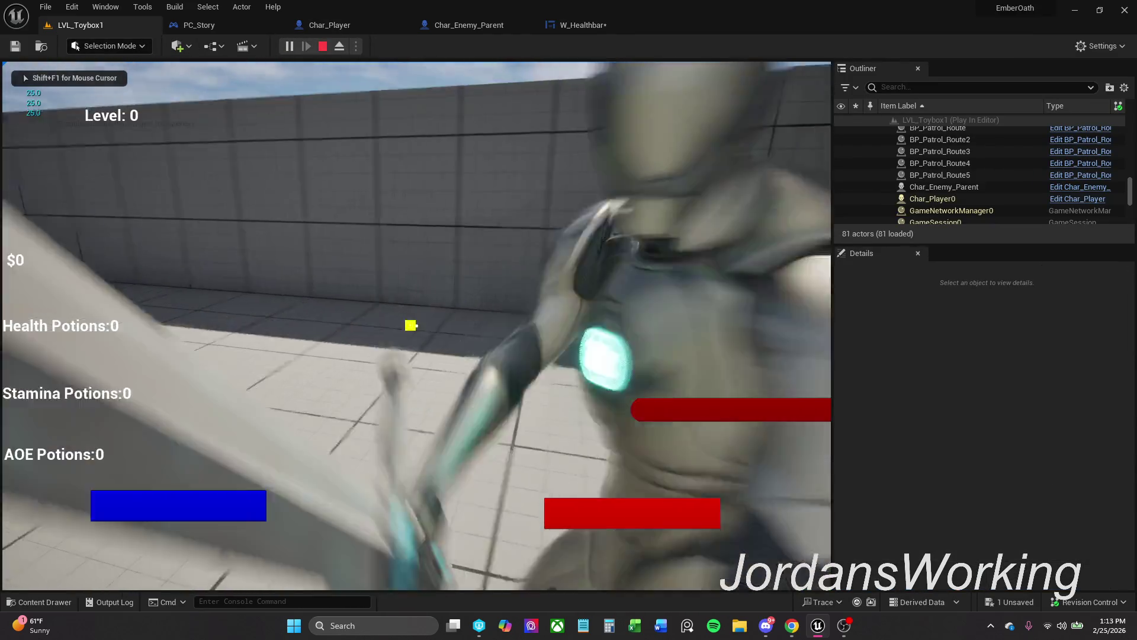
pyautogui.press('Escape')
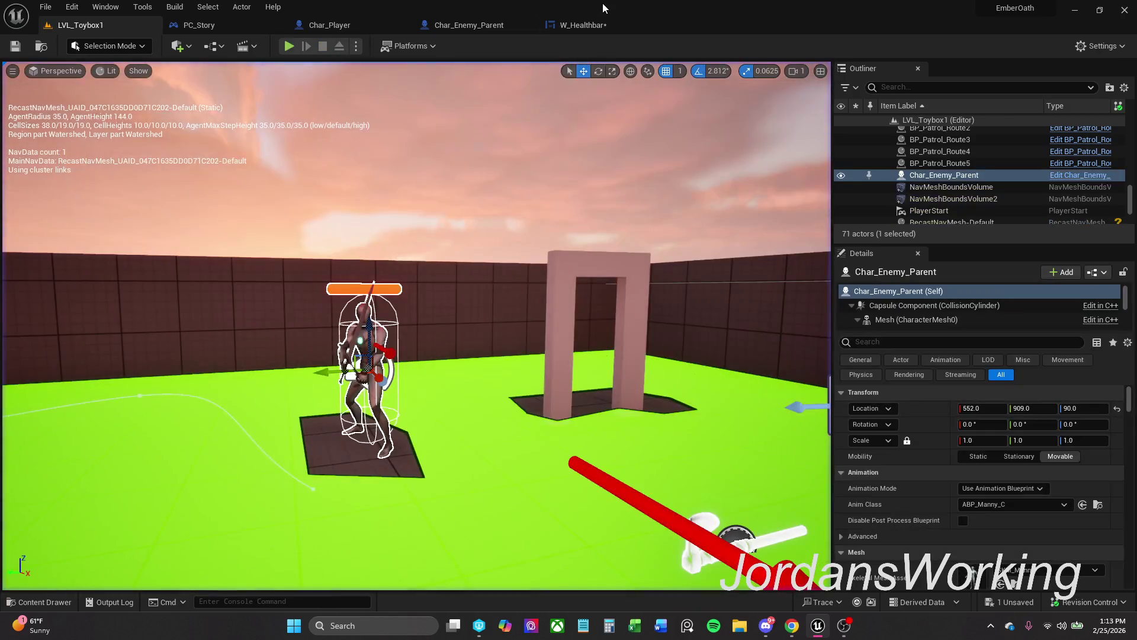
pyautogui.click(588, 26)
# Choose Enemy Parent > Health New as pbHealth's Percent binding, then save W_Healthbar.
pyautogui.click(1074, 144)
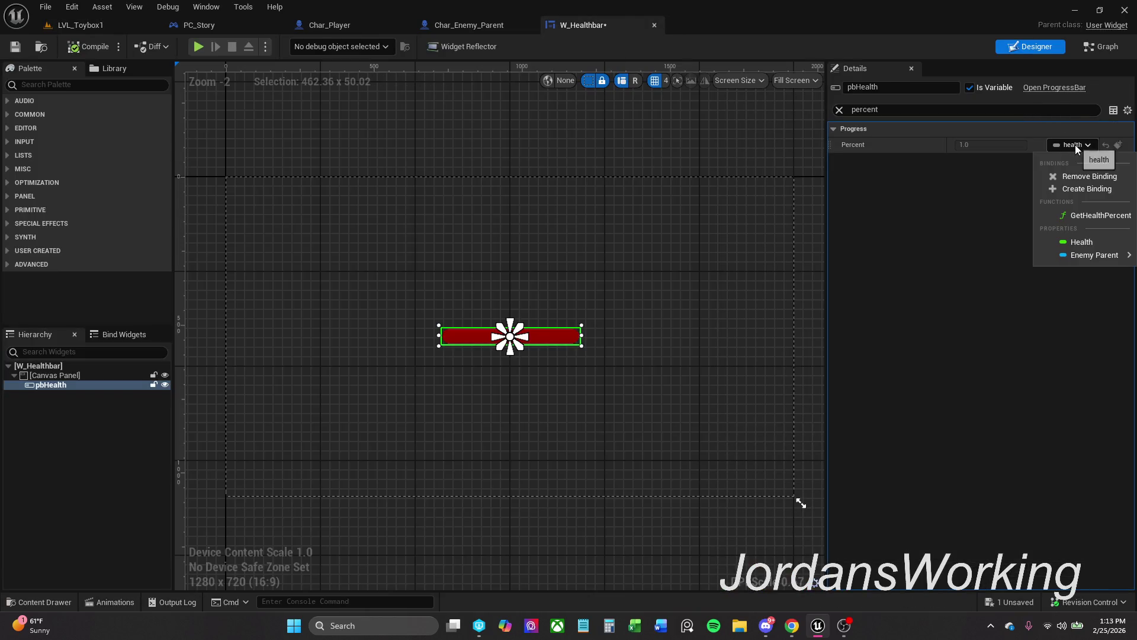
pyautogui.moveTo(1095, 255)
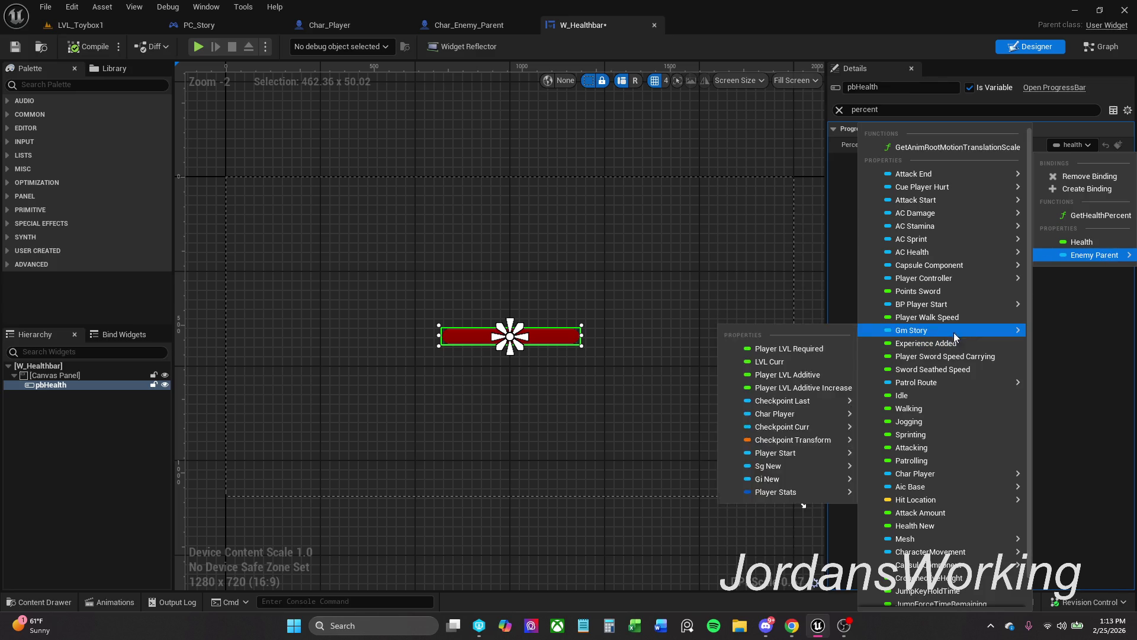
pyautogui.moveTo(934, 213)
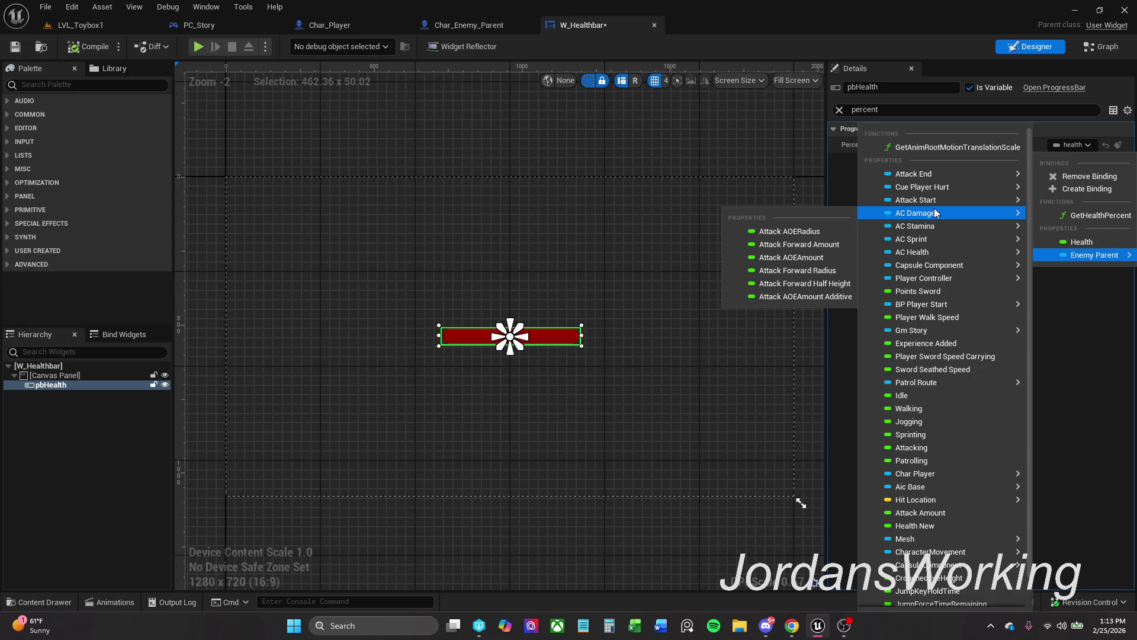
pyautogui.scroll(-1, 905, 437)
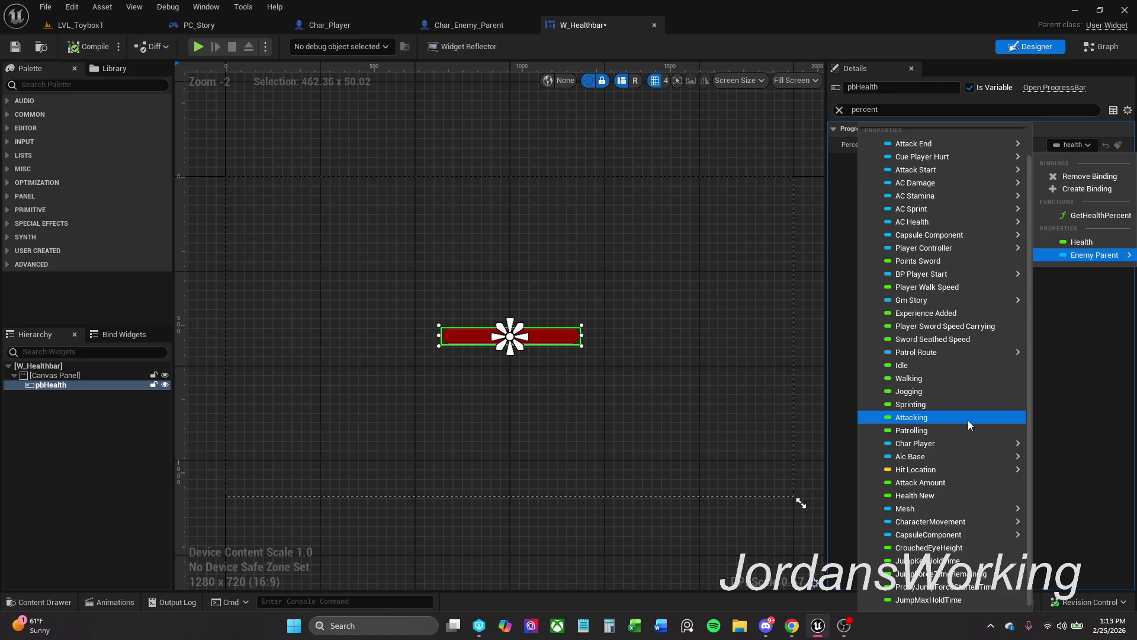
pyautogui.scroll(1, 936, 420)
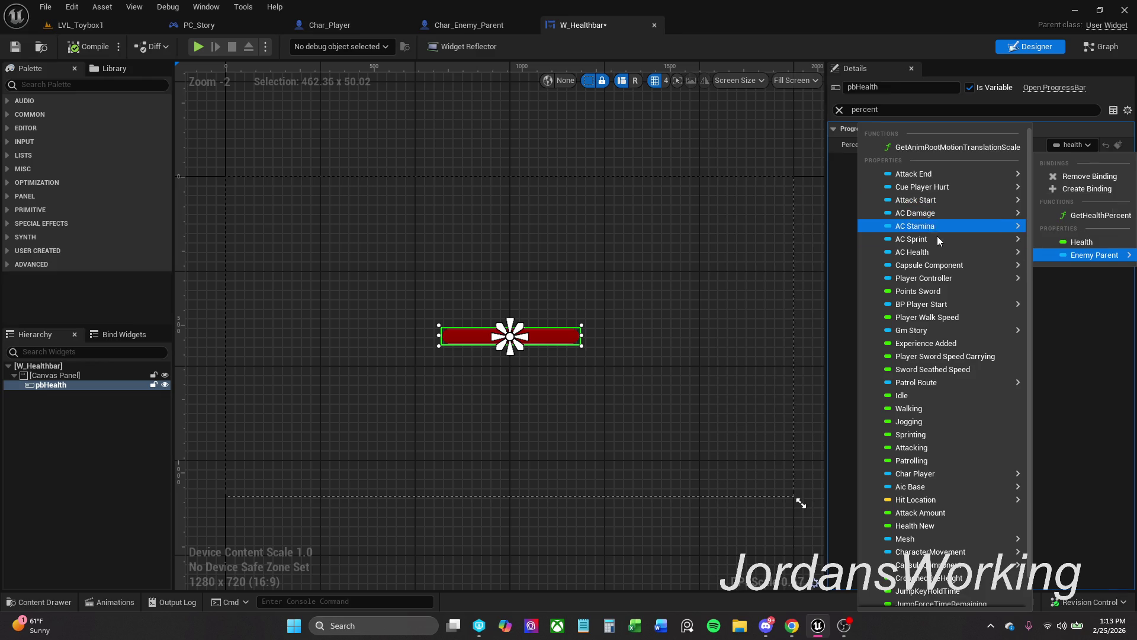
pyautogui.moveTo(947, 282)
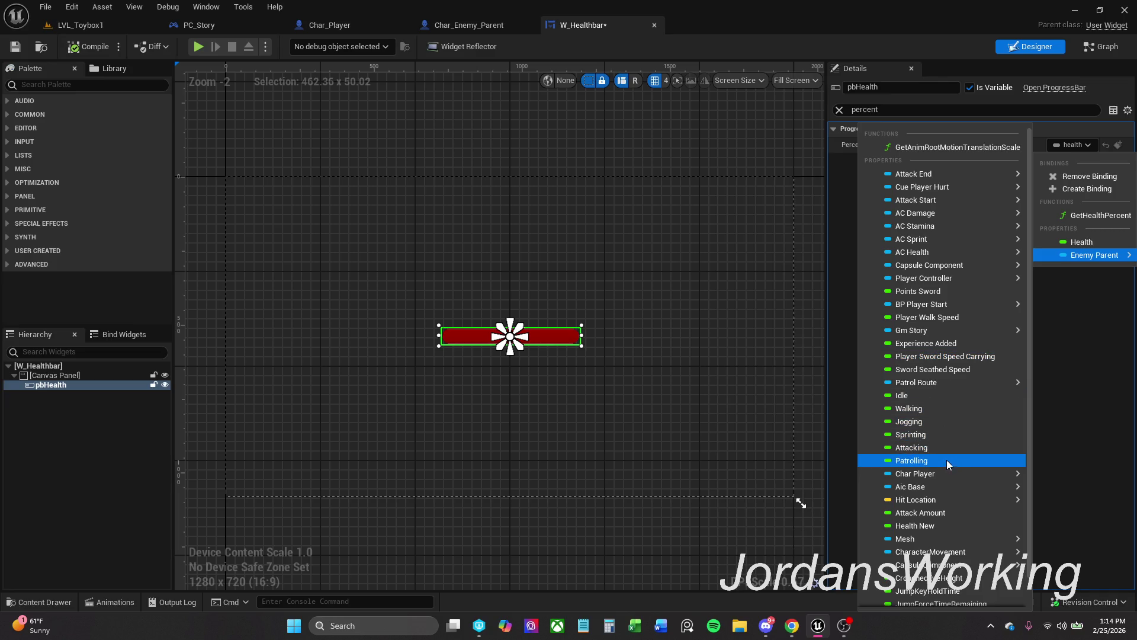
pyautogui.scroll(-1, 948, 509)
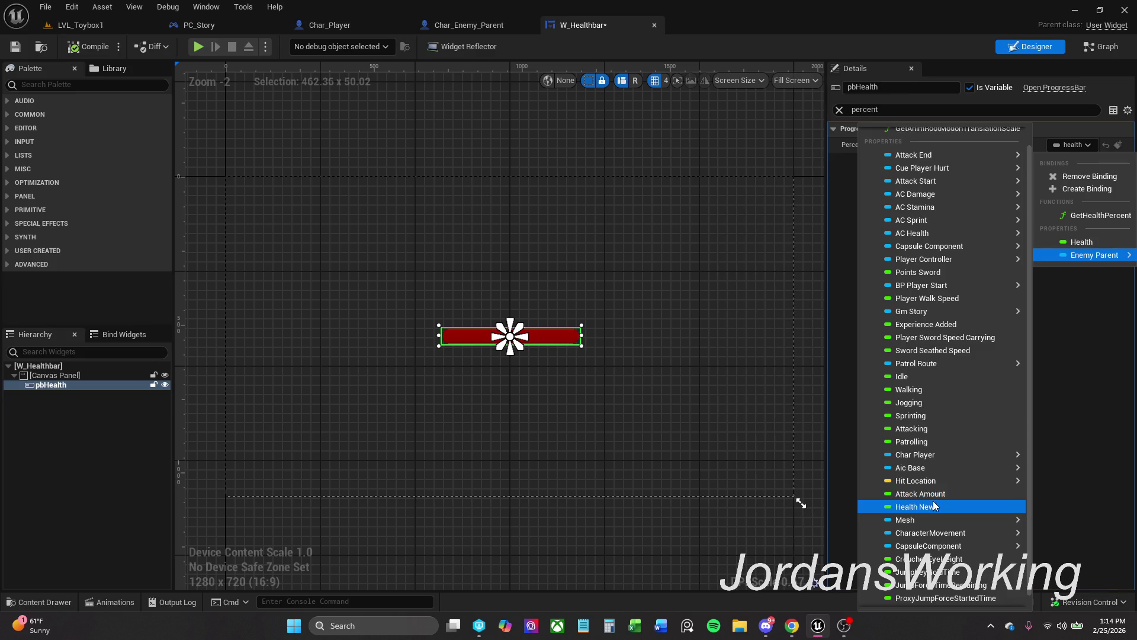
pyautogui.moveTo(939, 506)
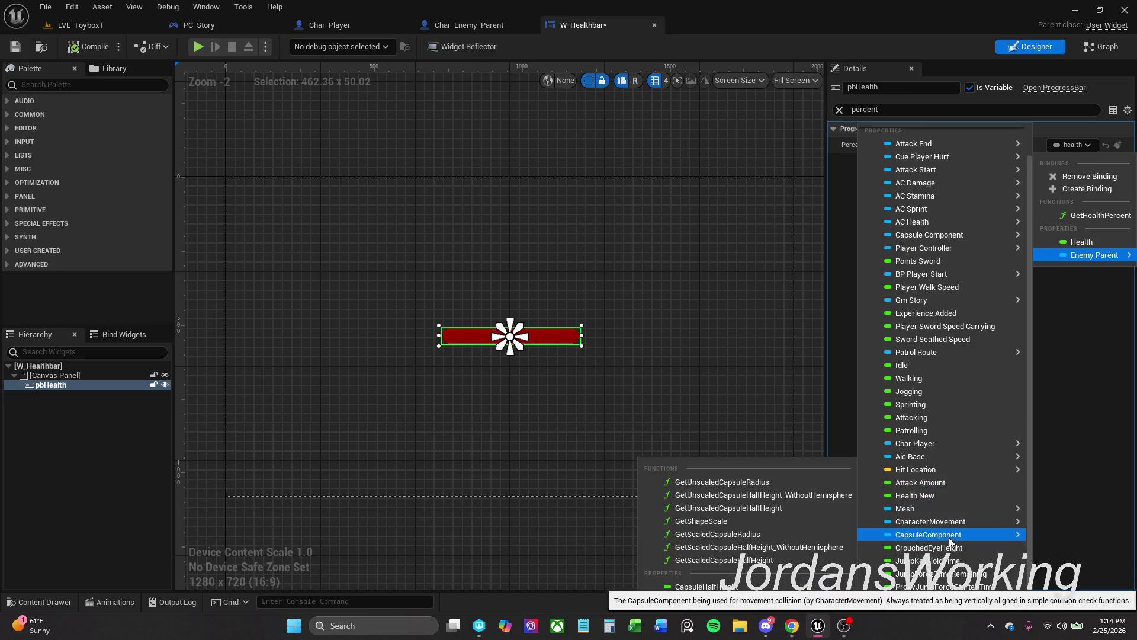
pyautogui.click(942, 499)
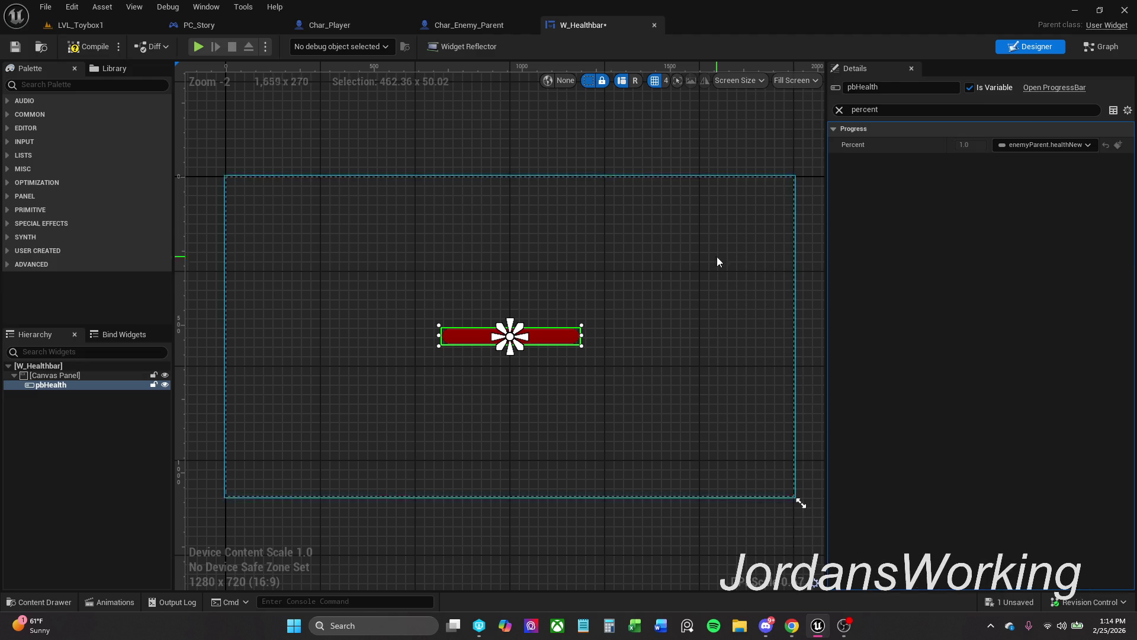
pyautogui.click(23, 47)
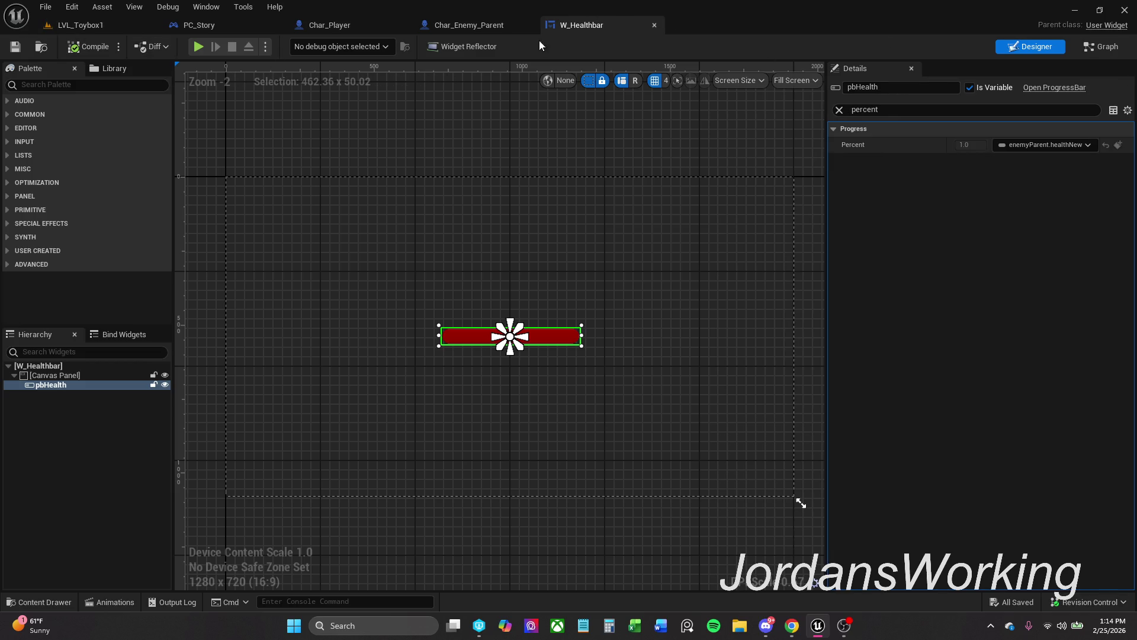
# Flip through Char_Enemy_Parent, W_Healthbar and Char_Player, viewing the Trace Attack graph.
pyautogui.click(478, 24)
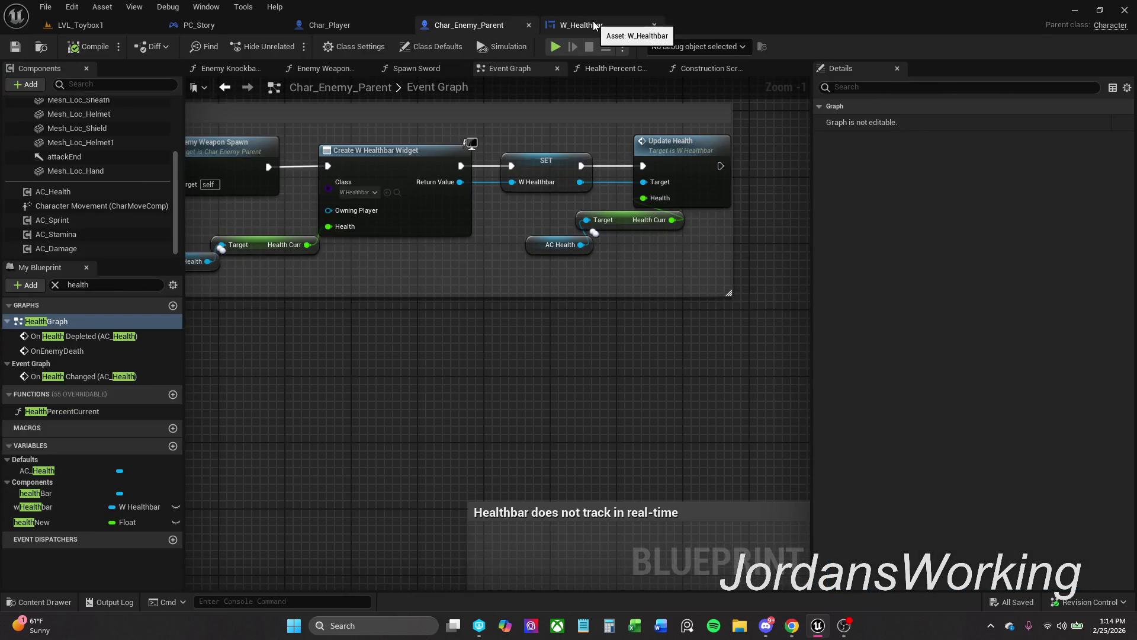
pyautogui.click(595, 25)
pyautogui.click(318, 29)
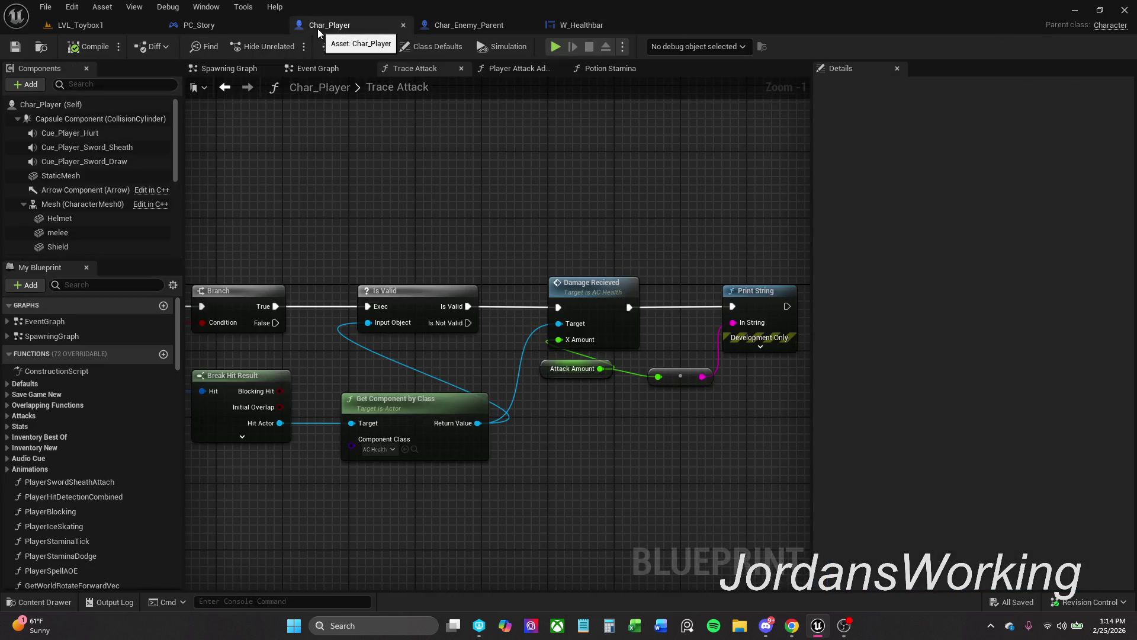
pyautogui.moveTo(595, 241)
pyautogui.mouseDown()
pyautogui.moveTo(541, 181)
pyautogui.moveTo(480, 167)
pyautogui.moveTo(847, 176)
pyautogui.moveTo(537, 175)
pyautogui.mouseUp()
pyautogui.scroll(-1, 480, 168)
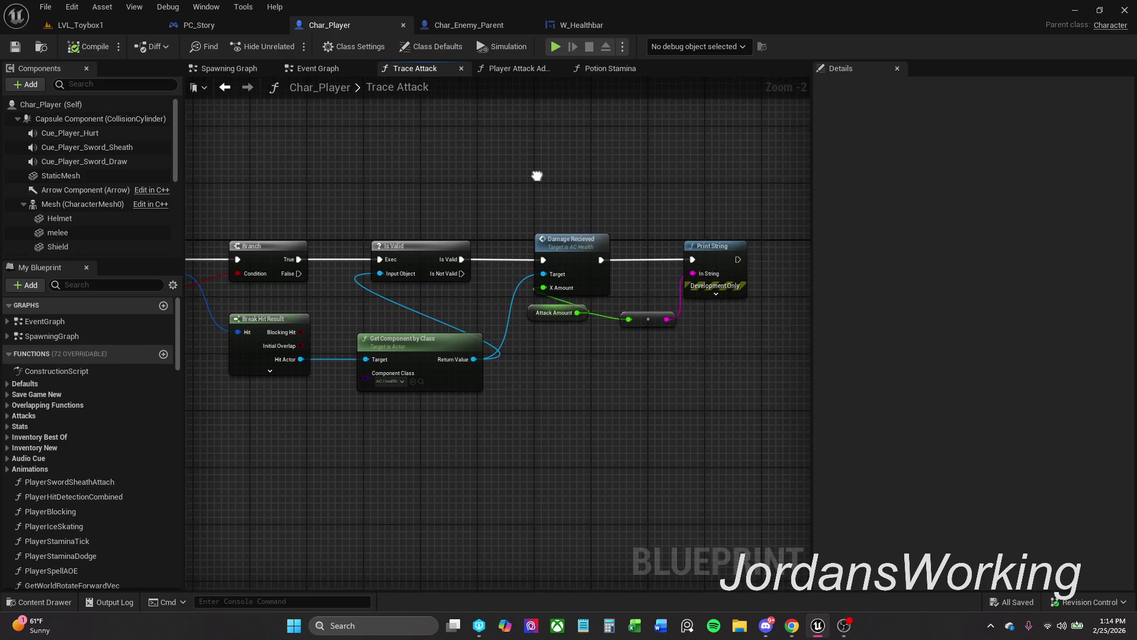
# Widen the real-time healthbar comment box in Char_Enemy_Parent, checking W_Healthbar's Percent binding.
pyautogui.click(478, 26)
pyautogui.moveTo(562, 244); pyautogui.dragTo(460, 289)
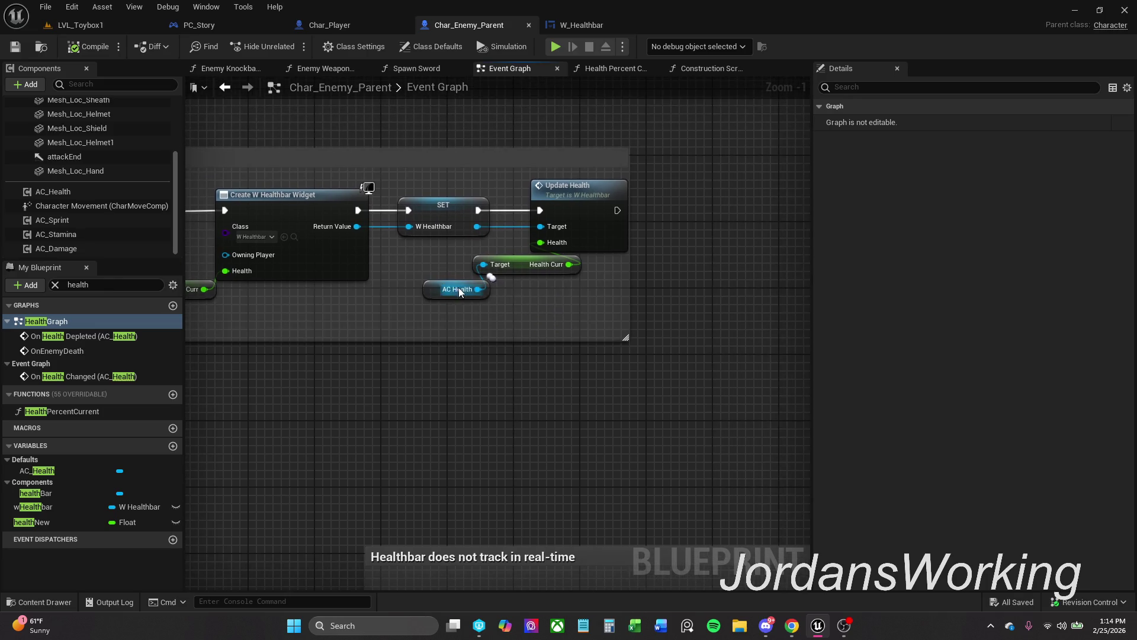
pyautogui.moveTo(625, 293); pyautogui.dragTo(696, 287)
pyautogui.click(600, 26)
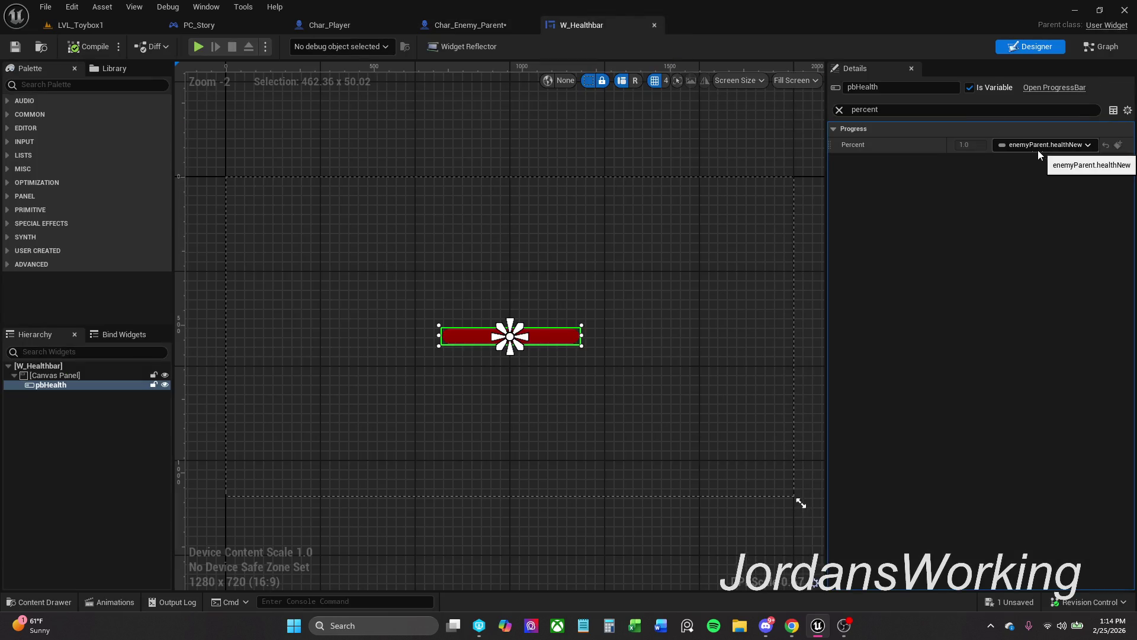
pyautogui.click(465, 26)
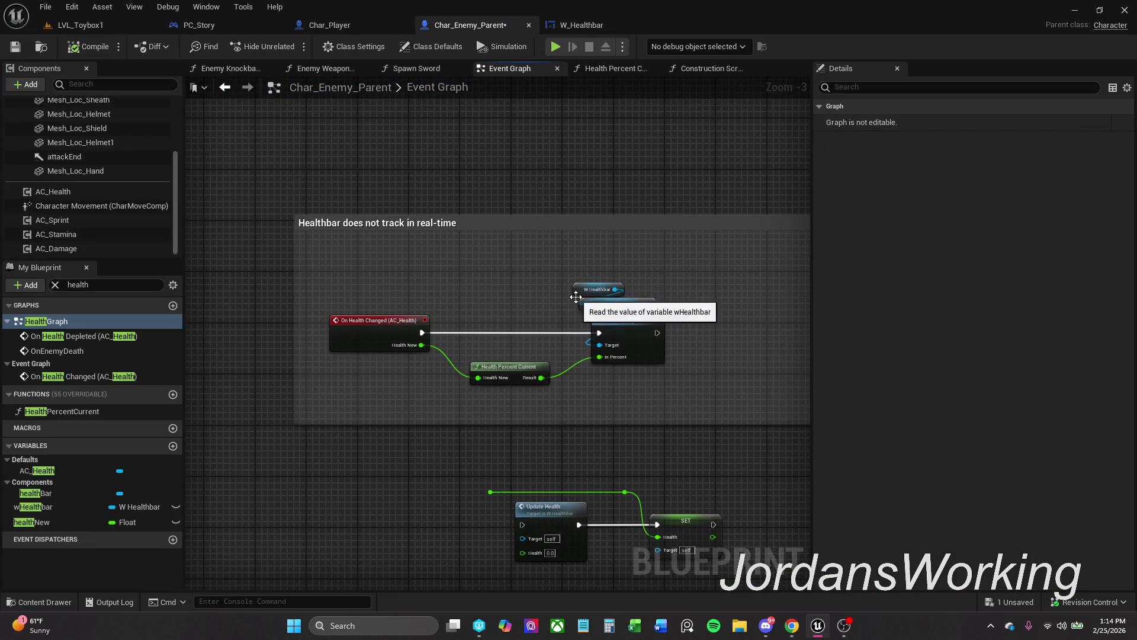
# Open the Health Percent Current function and move its Return Node further right.
pyautogui.click(512, 371)
pyautogui.doubleClick(512, 372)
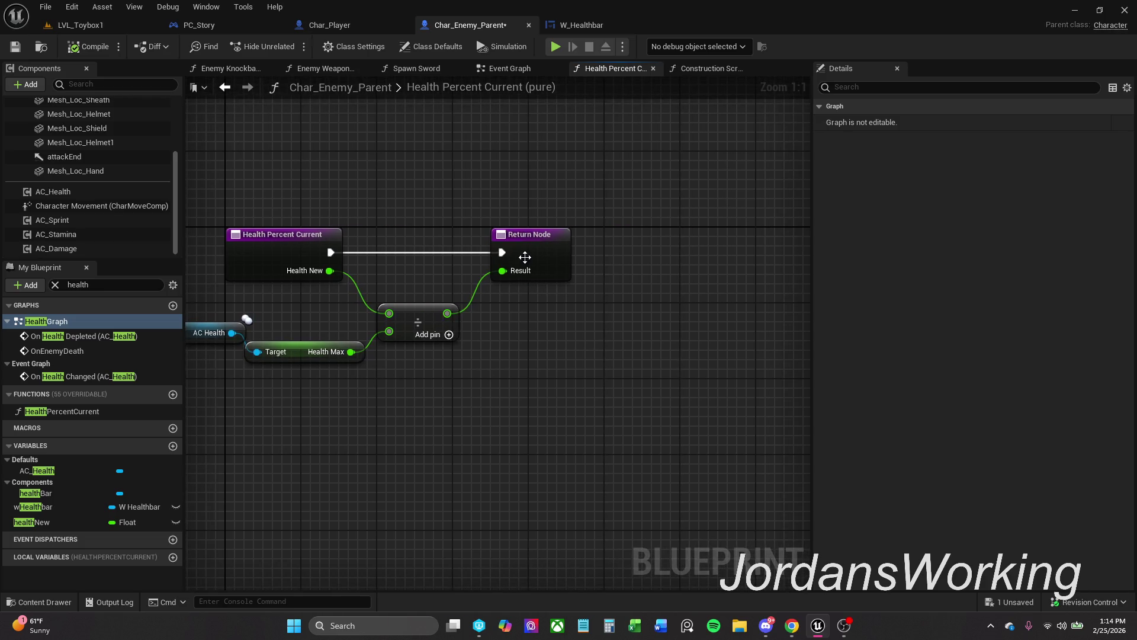
pyautogui.click(598, 244)
pyautogui.moveTo(597, 244); pyautogui.dragTo(676, 244)
pyautogui.click(524, 186)
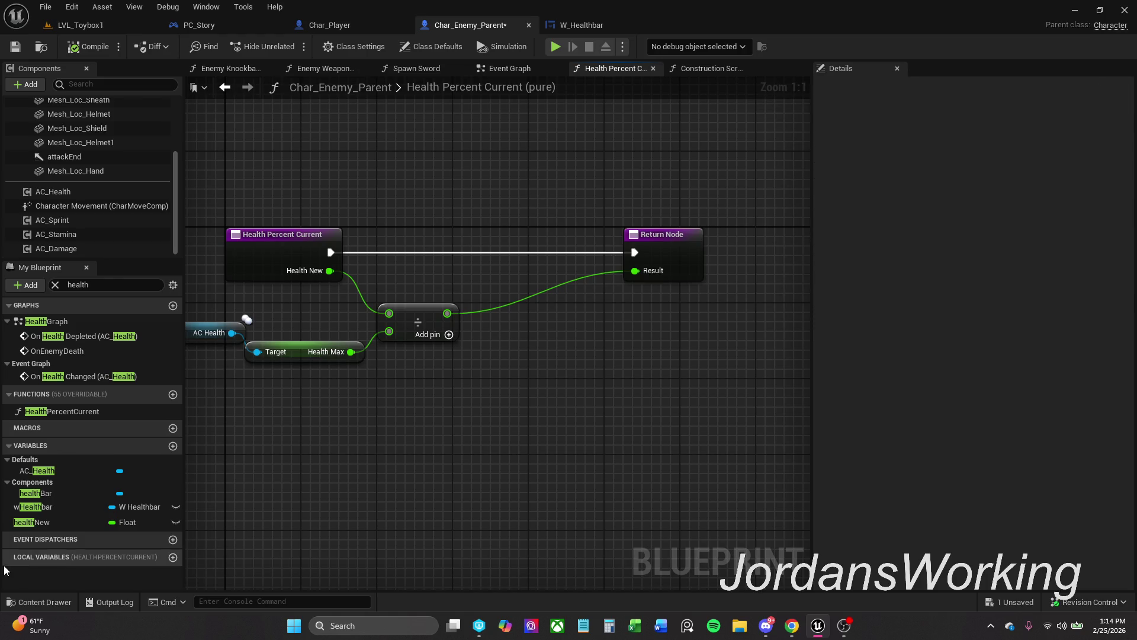
# Set healthNew from the divide result, wire it between entry and Return Node, and save.
pyautogui.moveTo(40, 521)
pyautogui.mouseDown()
pyautogui.moveTo(439, 375)
pyautogui.moveTo(448, 314)
pyautogui.mouseUp()
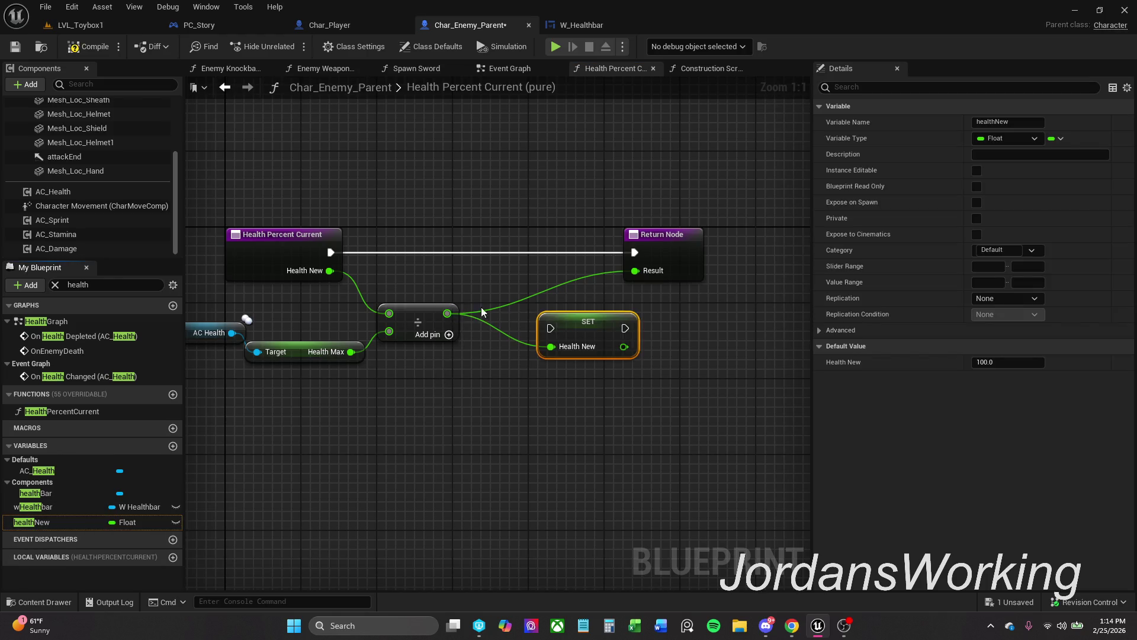
pyautogui.moveTo(569, 295)
pyautogui.mouseDown()
pyautogui.moveTo(559, 254)
pyautogui.moveTo(355, 238)
pyautogui.moveTo(331, 248)
pyautogui.mouseUp()
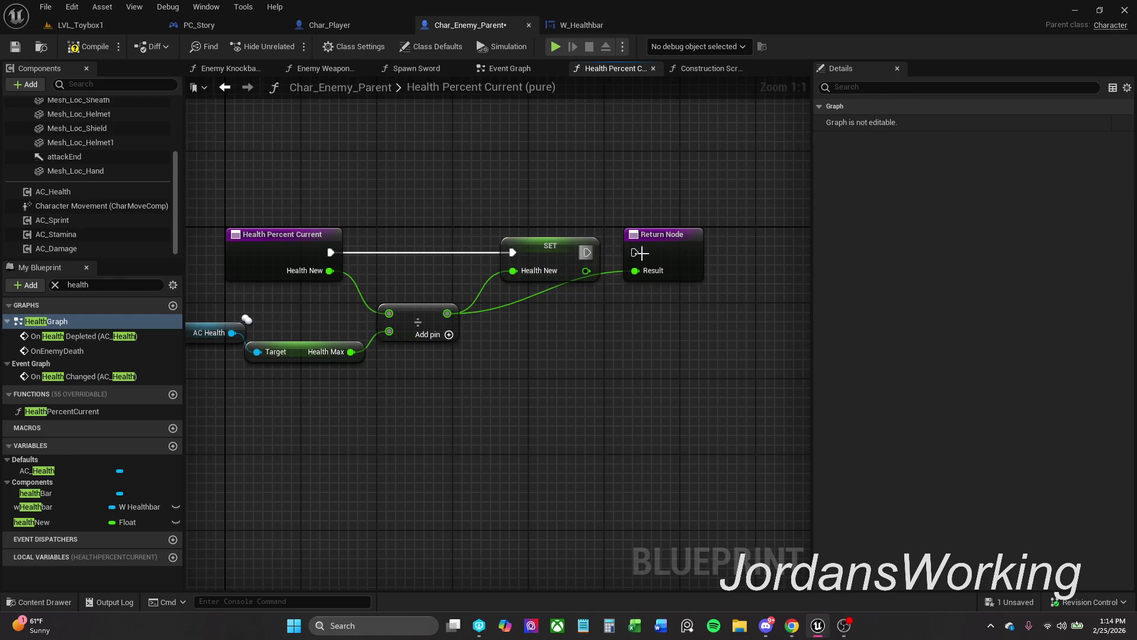
pyautogui.moveTo(587, 252)
pyautogui.mouseDown()
pyautogui.moveTo(634, 252)
pyautogui.moveTo(587, 271)
pyautogui.mouseUp()
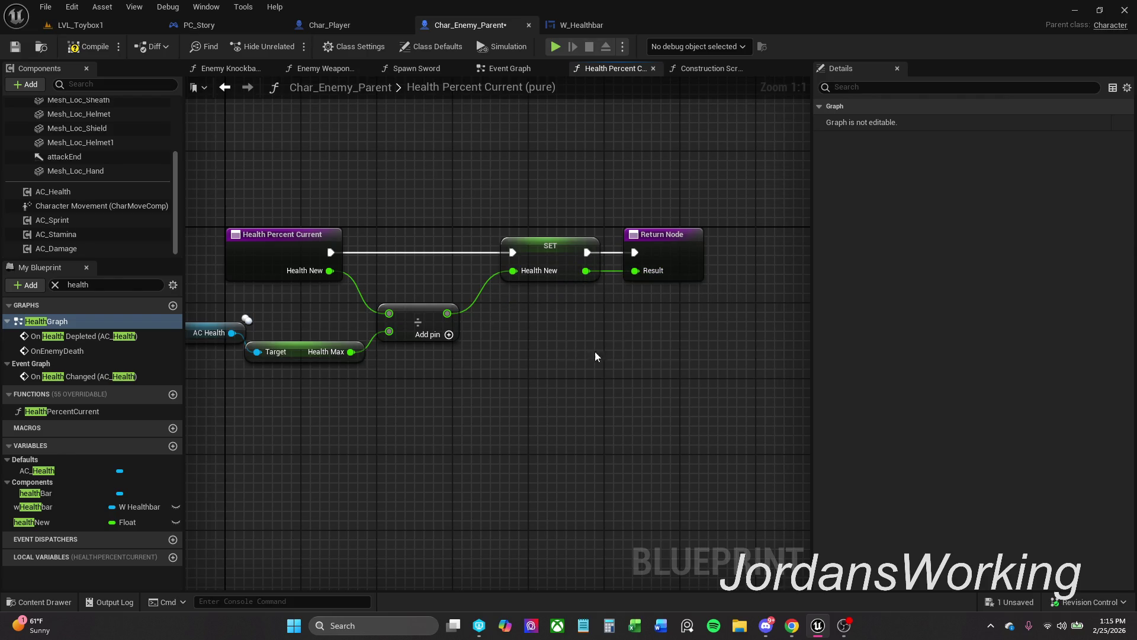
pyautogui.moveTo(557, 215); pyautogui.dragTo(663, 278)
pyautogui.keyDown('shift'); pyautogui.click(312, 232); pyautogui.keyUp('shift')
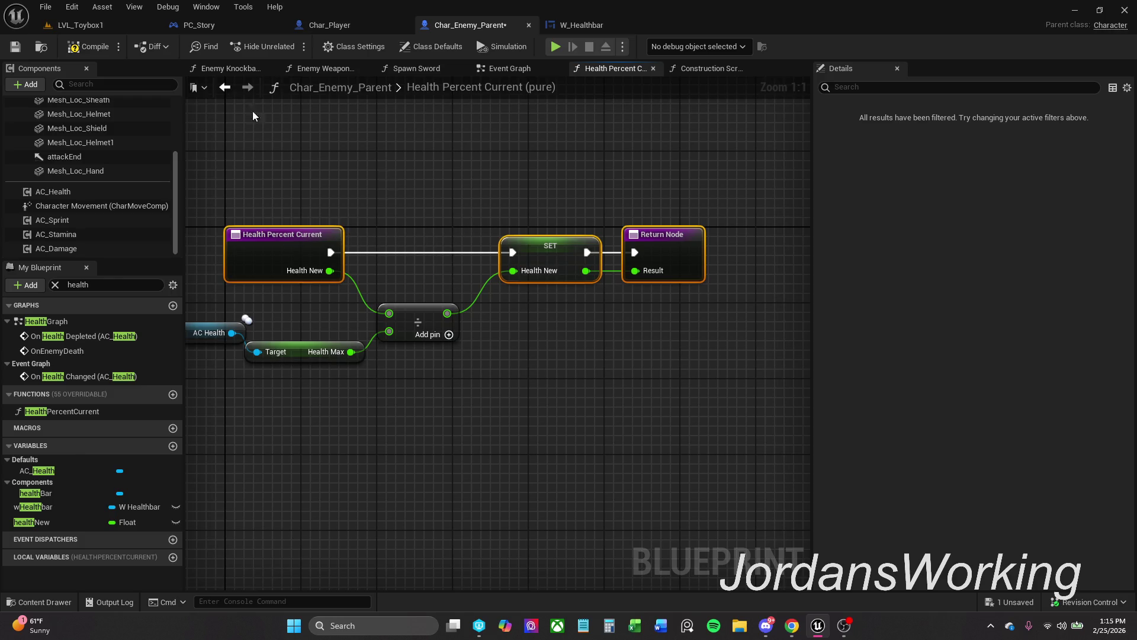
pyautogui.click(21, 46)
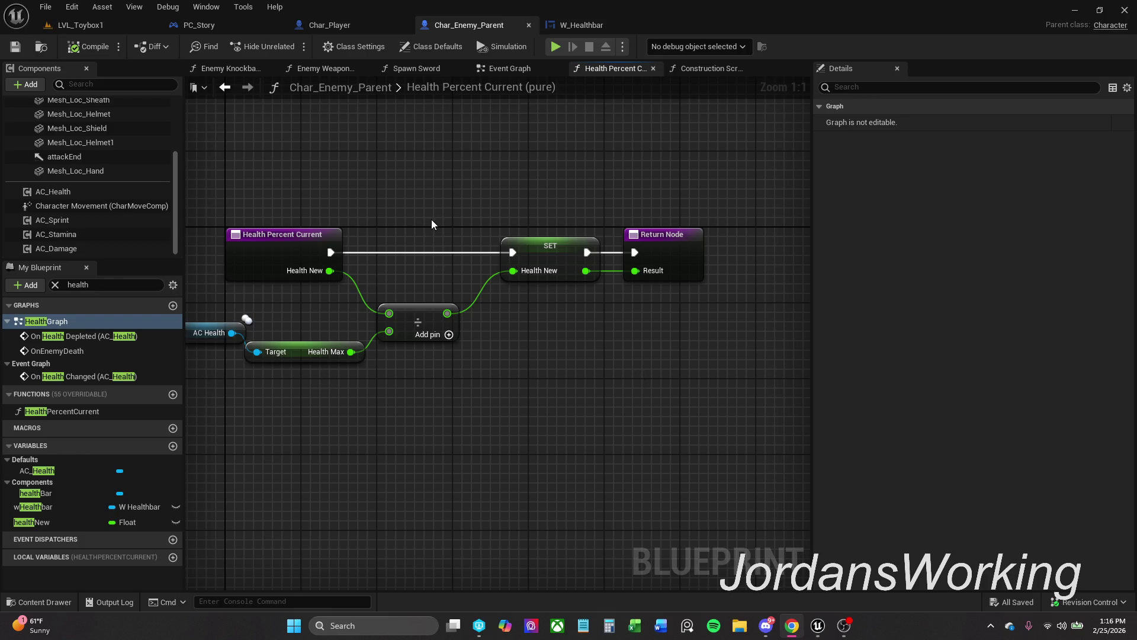
pyautogui.click(532, 71)
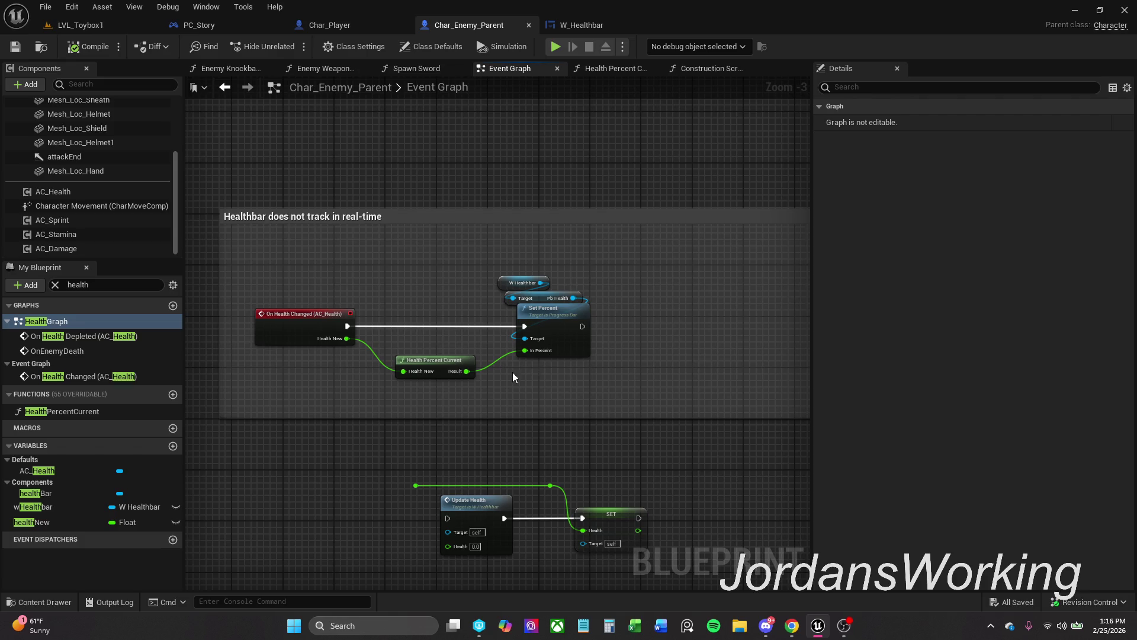
# Add a Print String of Health Percent Current after Set Percent and play-test LVL_Toybox1.
pyautogui.moveTo(467, 371)
pyautogui.mouseDown()
pyautogui.moveTo(718, 373)
pyautogui.moveTo(705, 371)
pyautogui.mouseUp()
pyautogui.write('print')
pyautogui.press('Return')
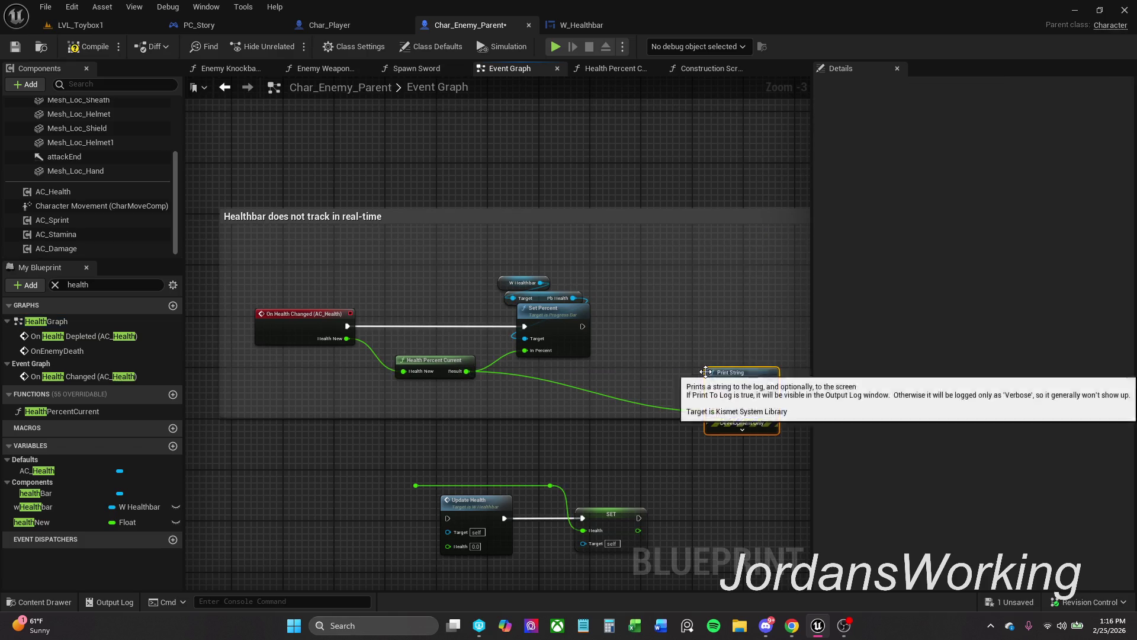
pyautogui.moveTo(715, 390); pyautogui.dragTo(582, 326)
pyautogui.moveTo(745, 385); pyautogui.dragTo(732, 327)
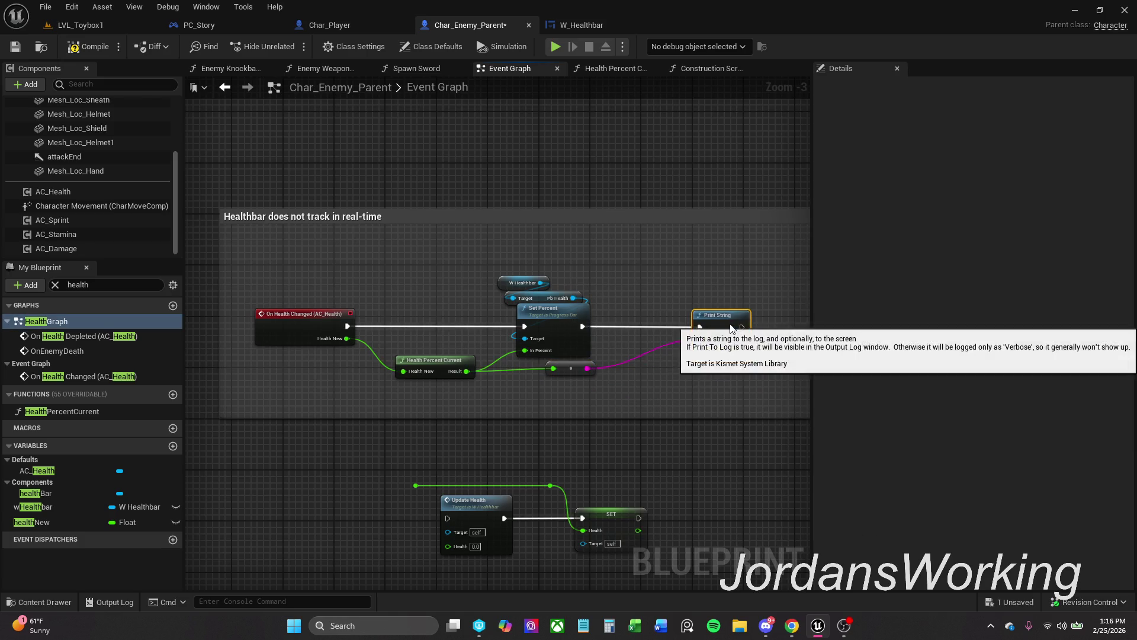
pyautogui.click(109, 26)
pyautogui.click(302, 57)
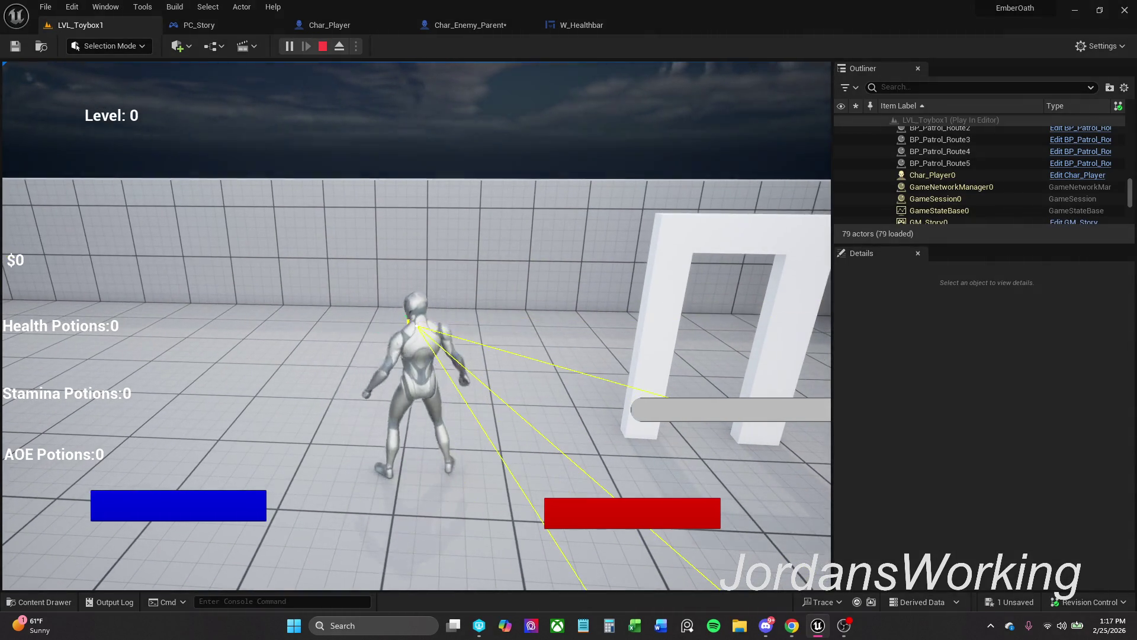
# Stop the play session, run LVL_Toybox1 once more, and go back to Char_Enemy_Parent's Event Graph.
pyautogui.press('Escape')
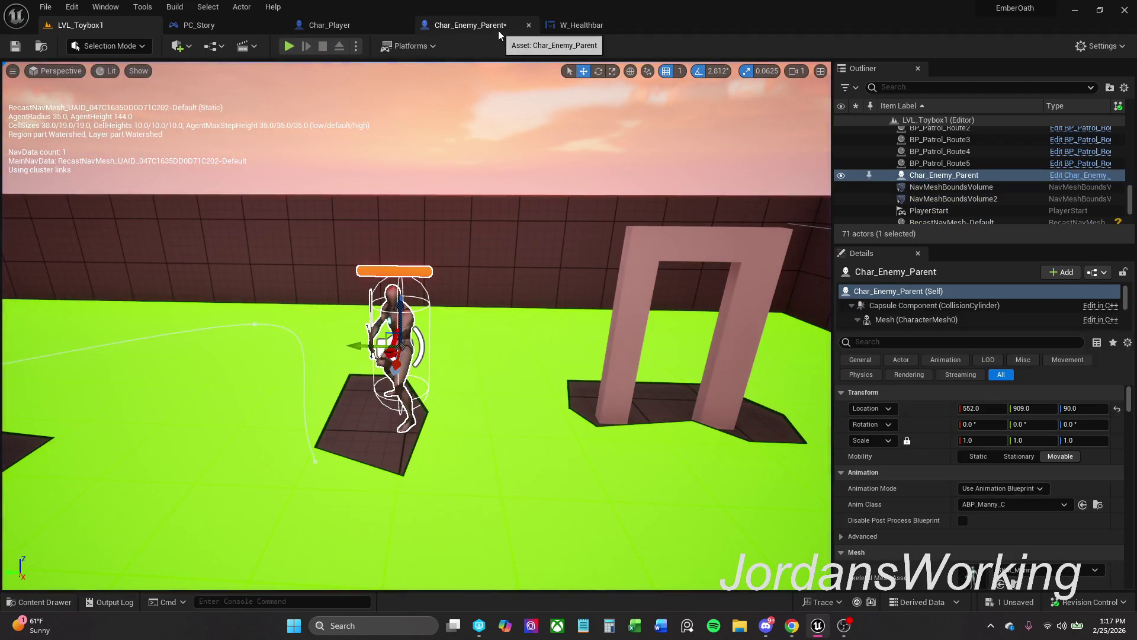
pyautogui.click(289, 46)
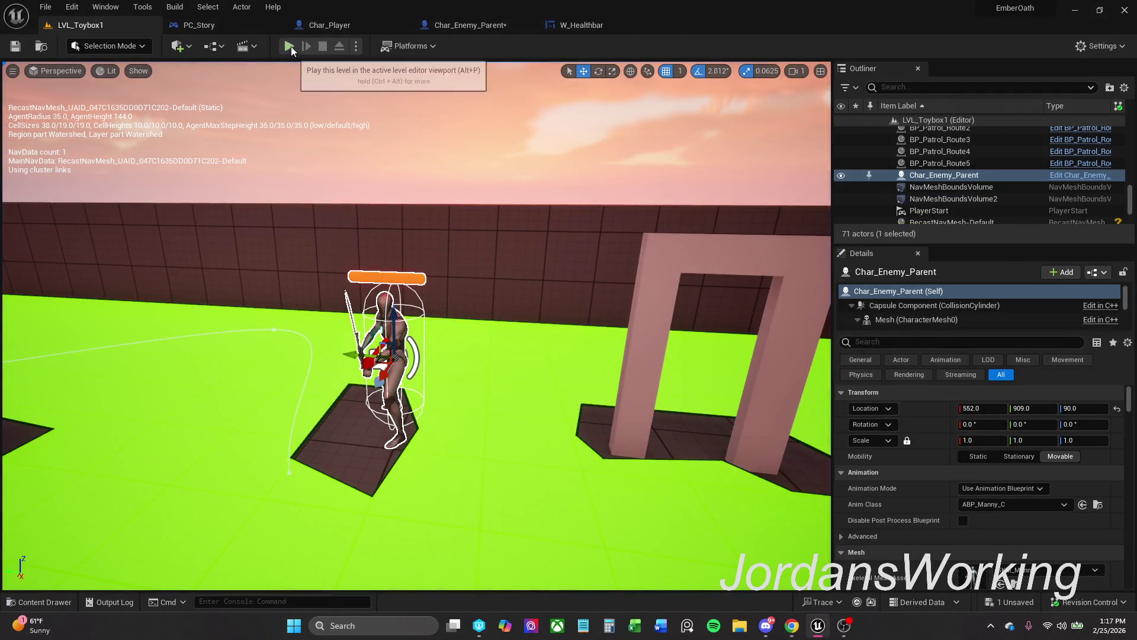
pyautogui.click(482, 27)
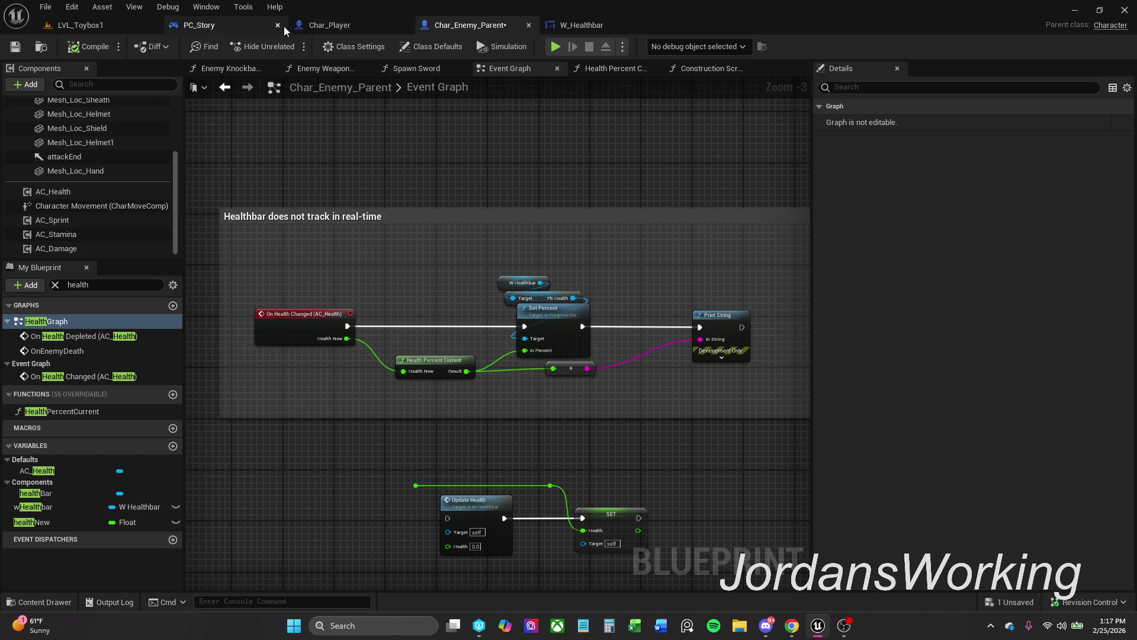
# Inspect the Attack Amount variable's default value in Char_Player's Trace Attack graph.
pyautogui.click(330, 25)
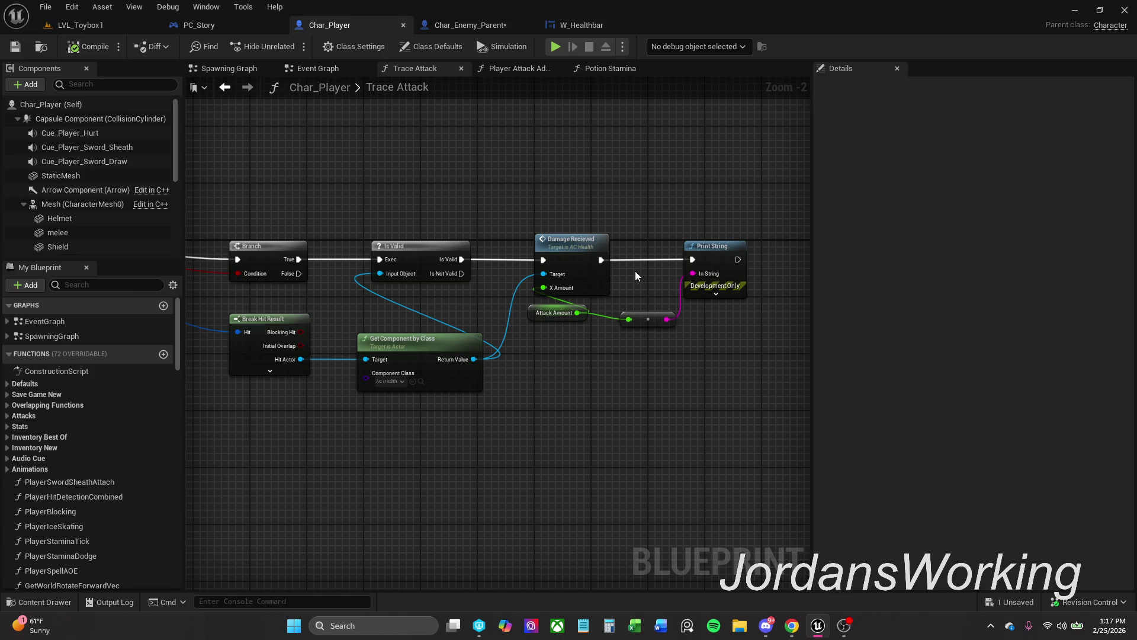
pyautogui.moveTo(601, 259); pyautogui.dragTo(724, 240)
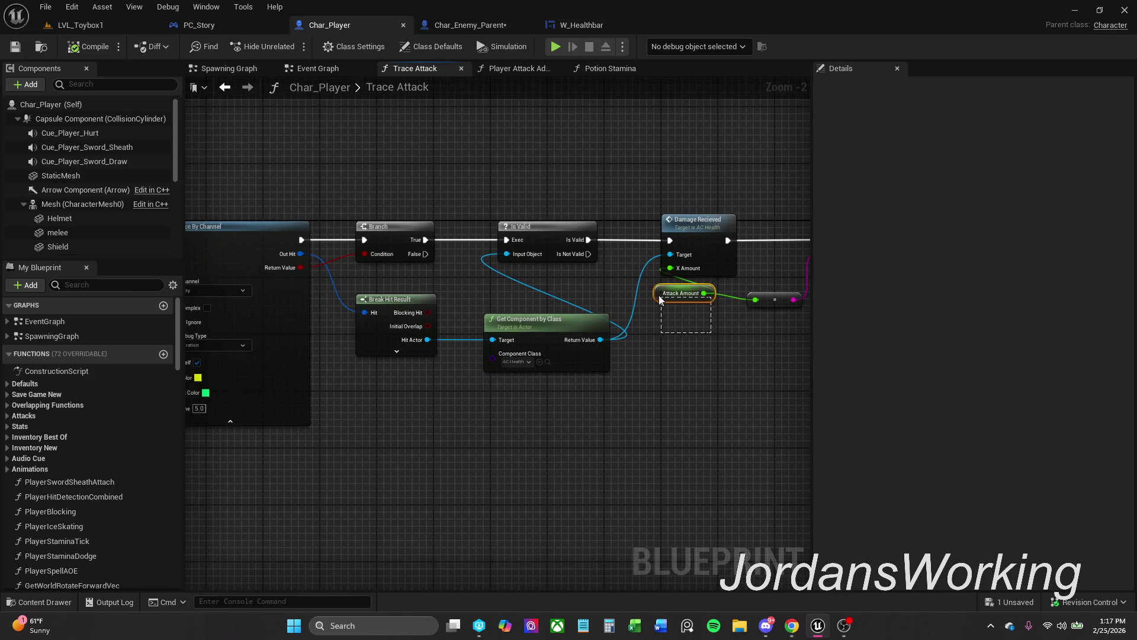
pyautogui.moveTo(660, 299); pyautogui.dragTo(660, 300)
pyautogui.moveTo(709, 345); pyautogui.dragTo(573, 343)
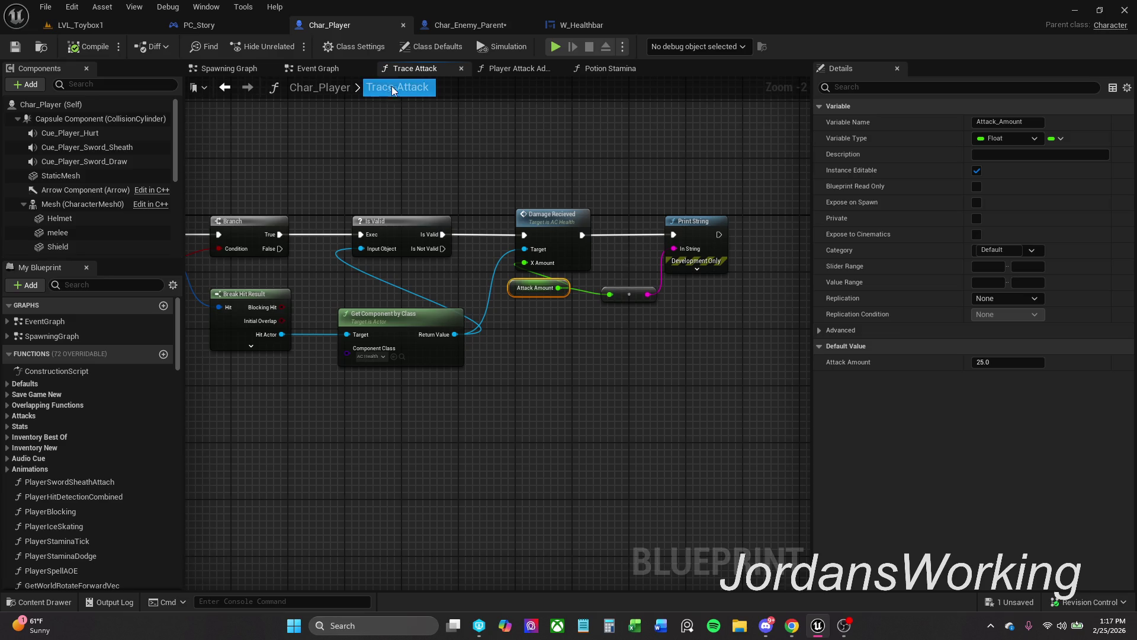
# After comparing with the enemy graph, disconnect Print String from Damage Recieved and return to LVL_Toybox1.
pyautogui.click(491, 25)
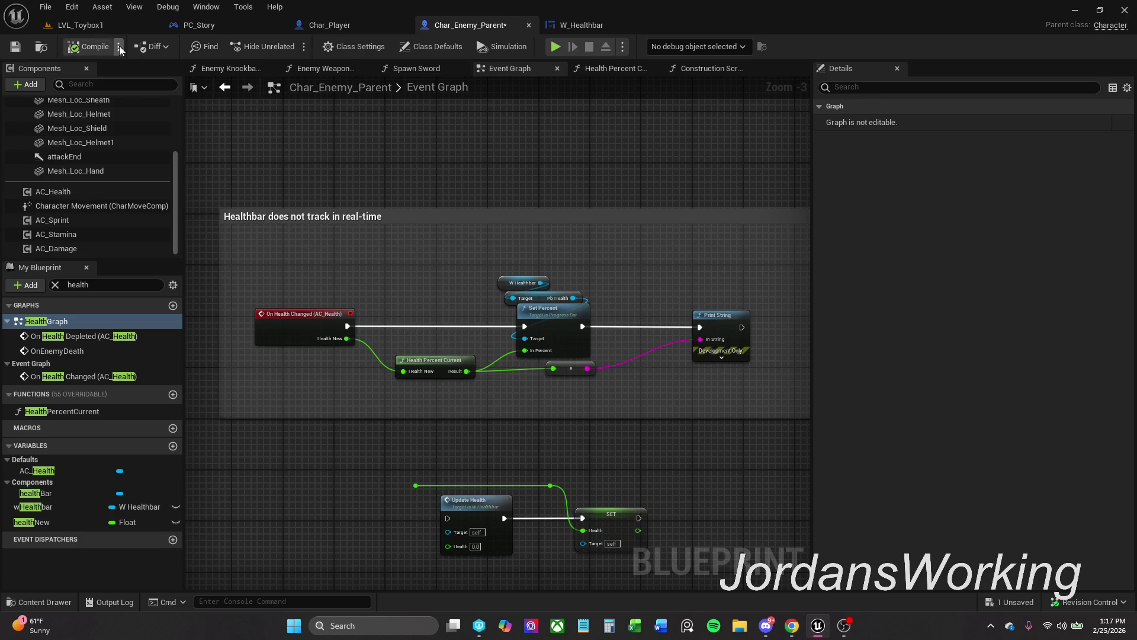
pyautogui.click(371, 19)
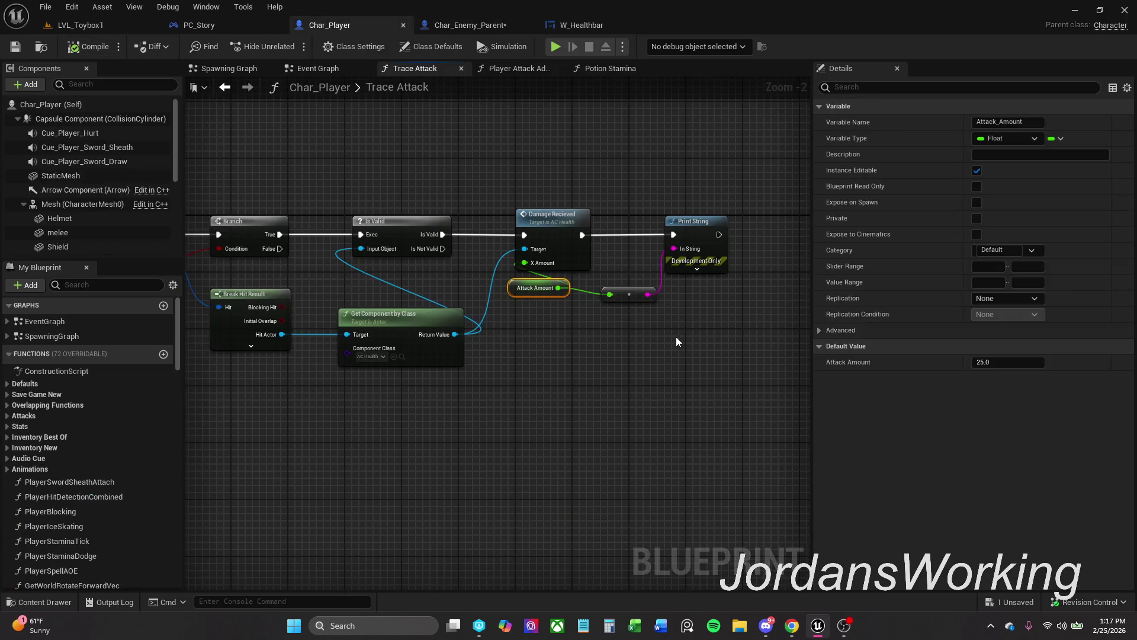
pyautogui.keyDown('alt'); pyautogui.click(636, 234); pyautogui.keyUp('alt')
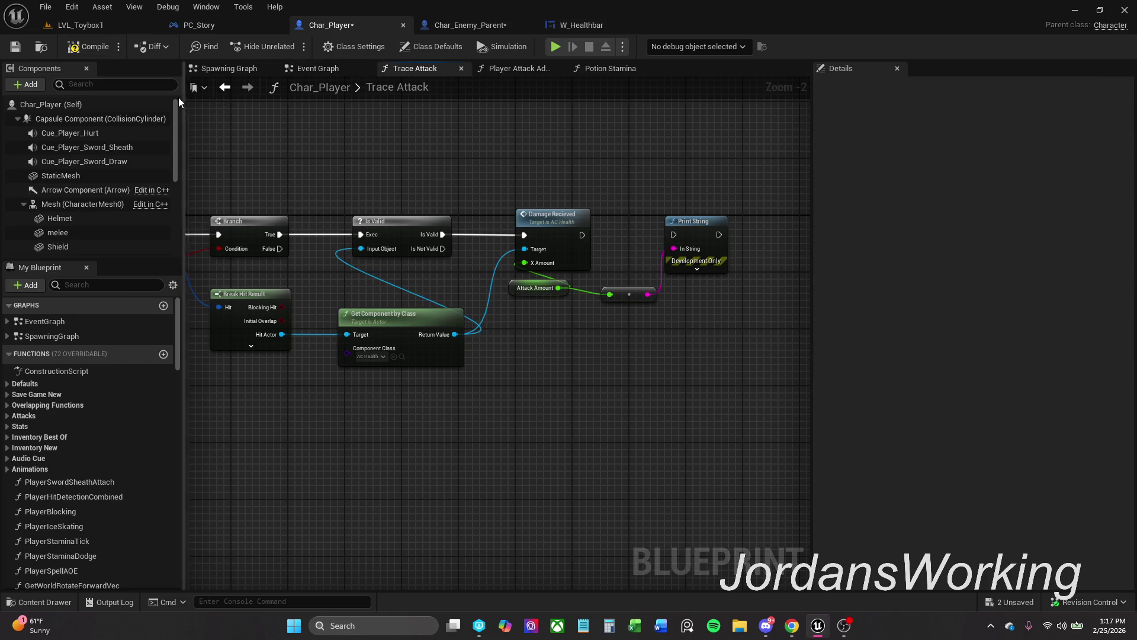
pyautogui.click(113, 26)
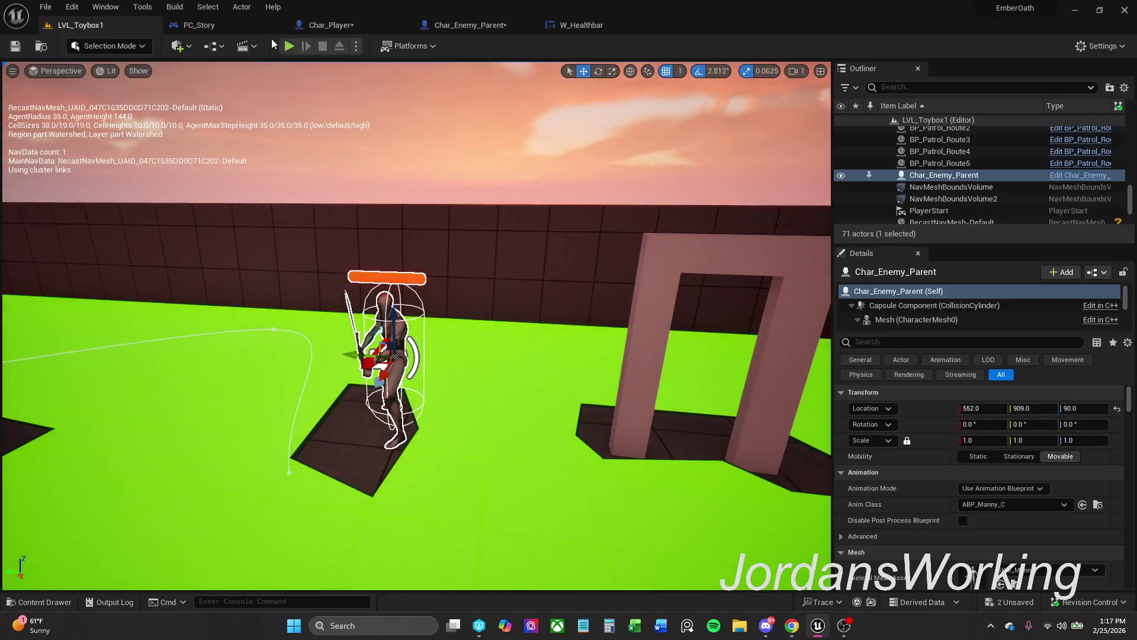
# Play-test the level, then rewire Print String to run after Damage Recieved in Char_Player.
pyautogui.click(289, 46)
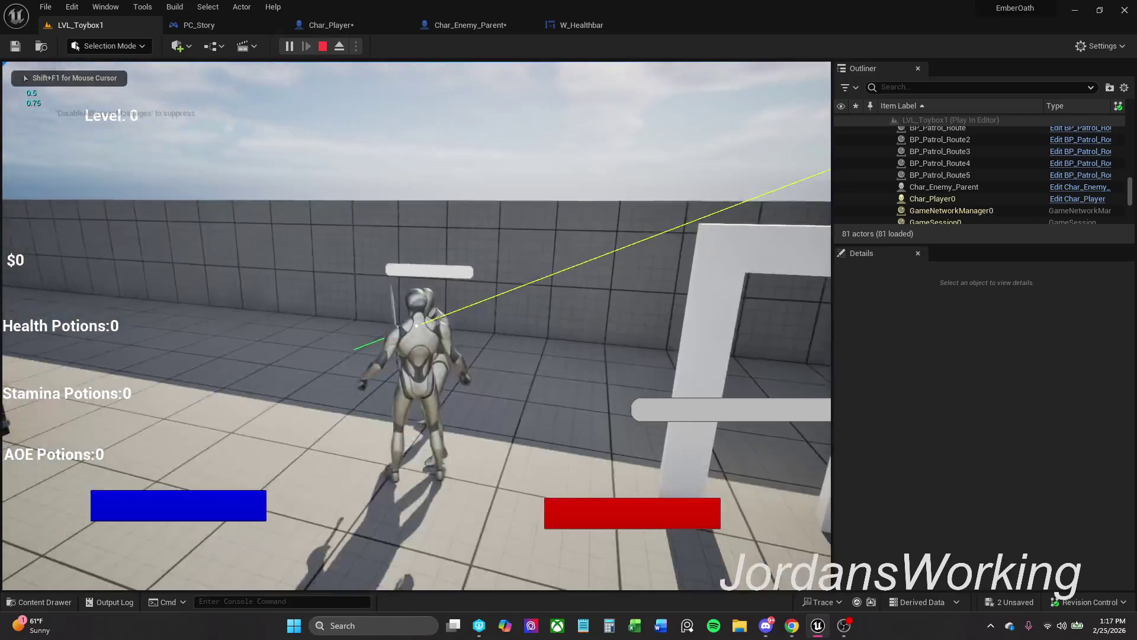
pyautogui.hotkey('shift', 'F1')
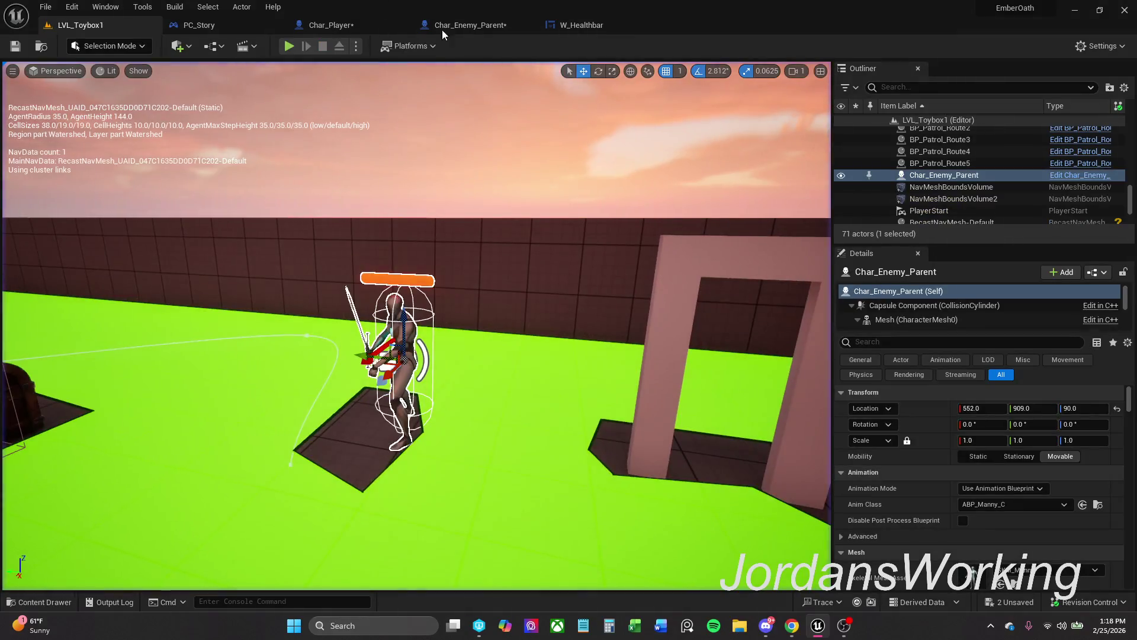
pyautogui.click(432, 24)
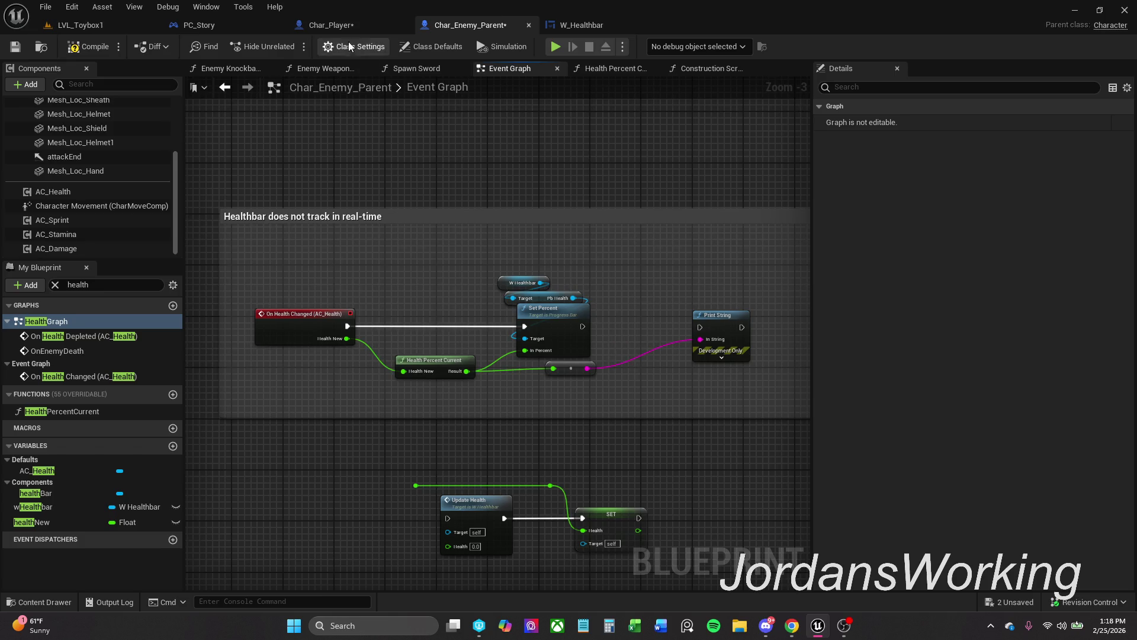
pyautogui.click(368, 22)
pyautogui.moveTo(581, 234); pyautogui.dragTo(671, 217)
pyautogui.moveTo(582, 234); pyautogui.dragTo(674, 234)
# Play-test again, reconnect Print String after Set Percent in Char_Enemy_Parent, and select Char_Player's print nodes.
pyautogui.click(102, 27)
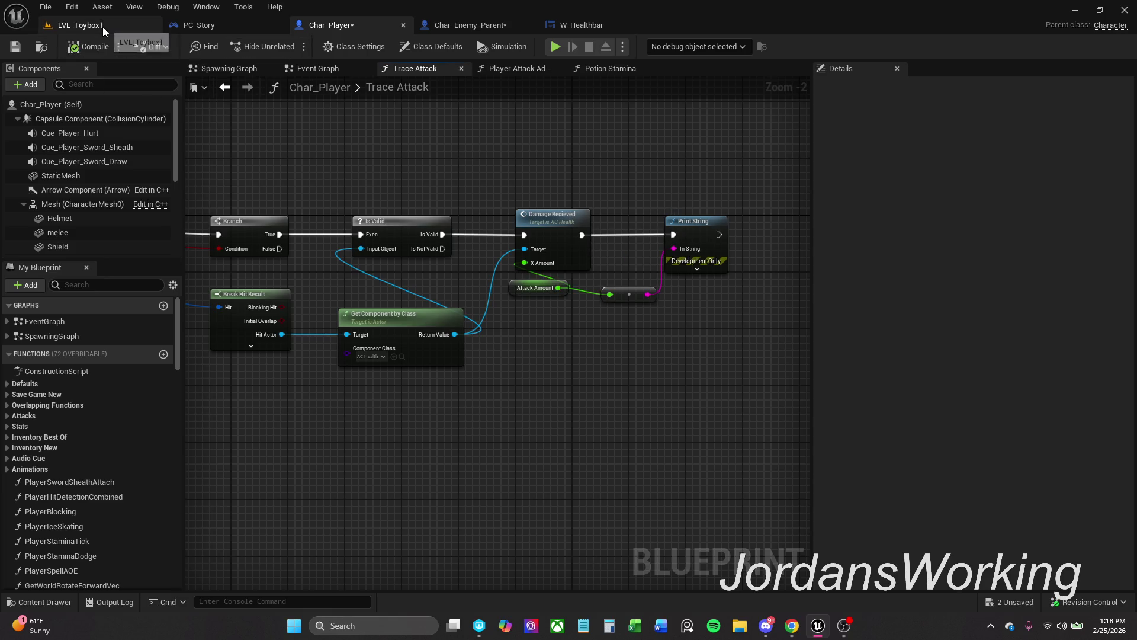
pyautogui.click(288, 45)
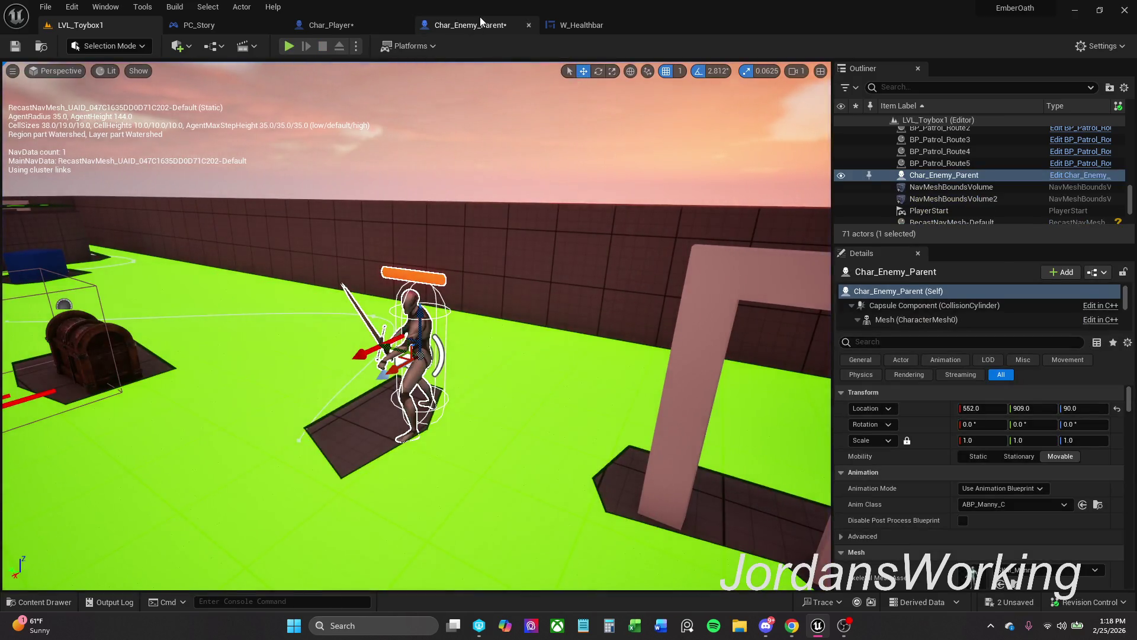
pyautogui.click(468, 25)
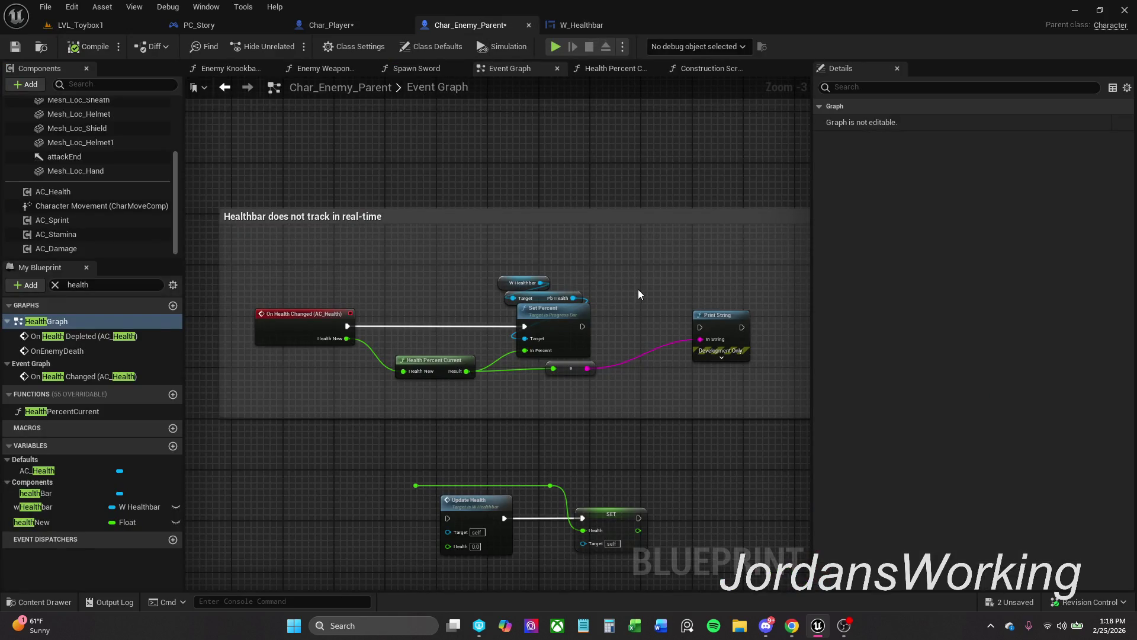
pyautogui.moveTo(583, 326); pyautogui.dragTo(700, 327)
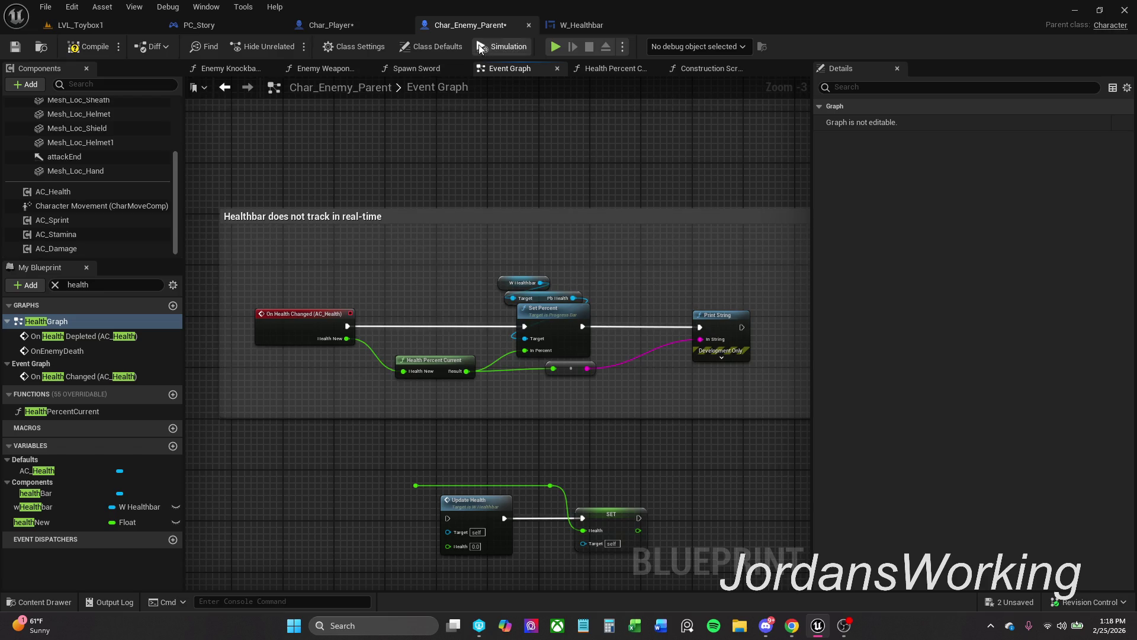
pyautogui.click(330, 25)
pyautogui.moveTo(645, 216); pyautogui.dragTo(767, 355)
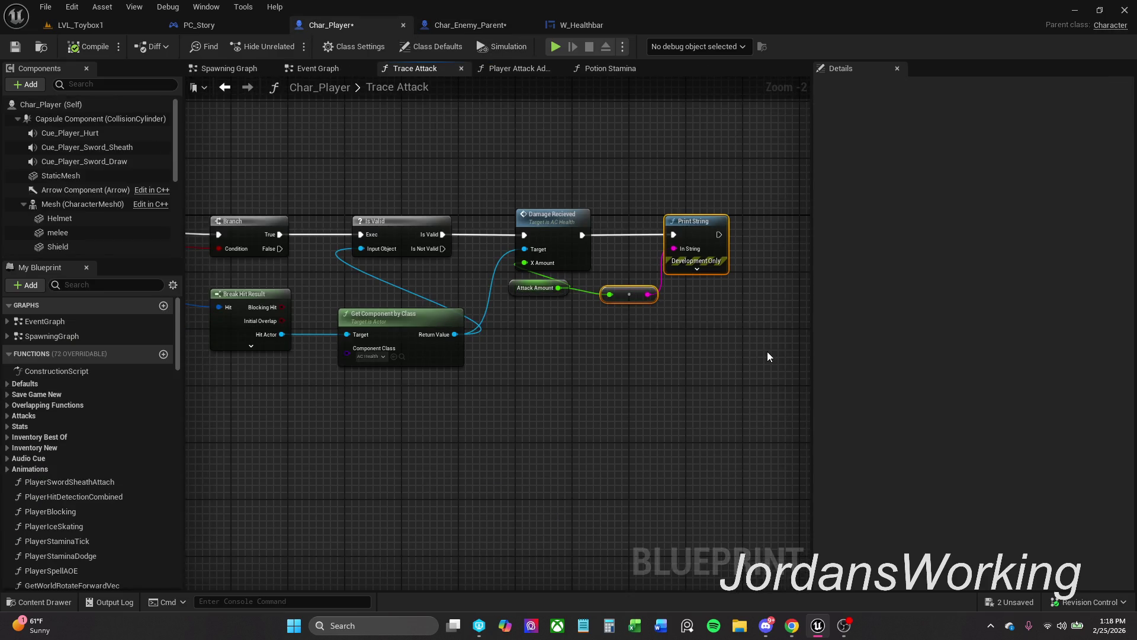
# Delete the selected Print String and reroute nodes and save Char_Player, confirming the asset check-out.
pyautogui.press('Delete')
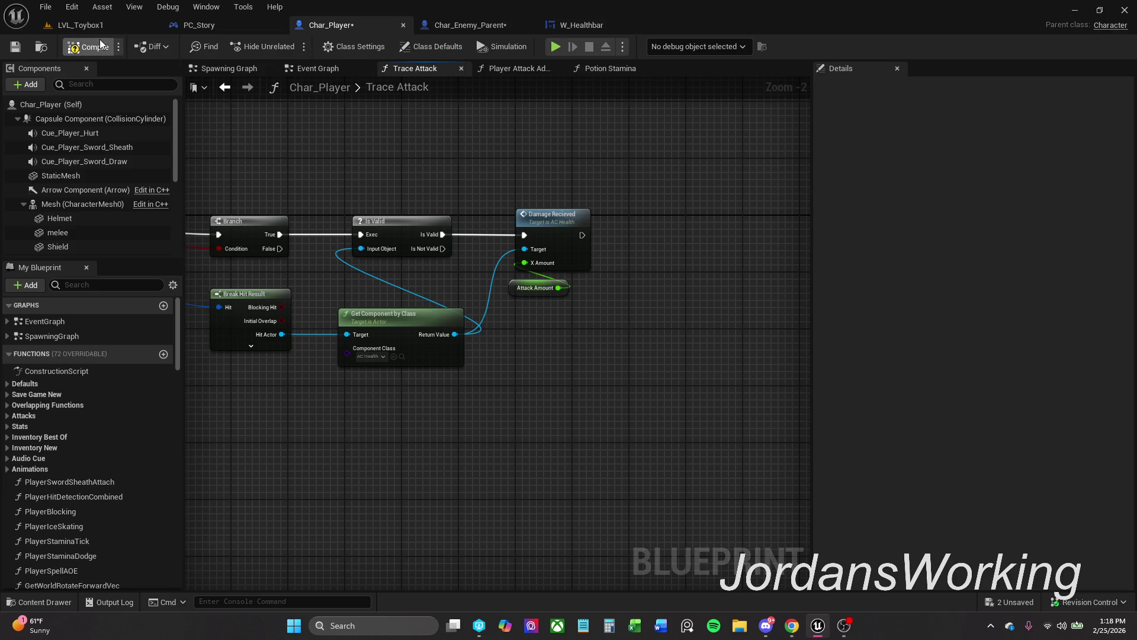
pyautogui.click(16, 46)
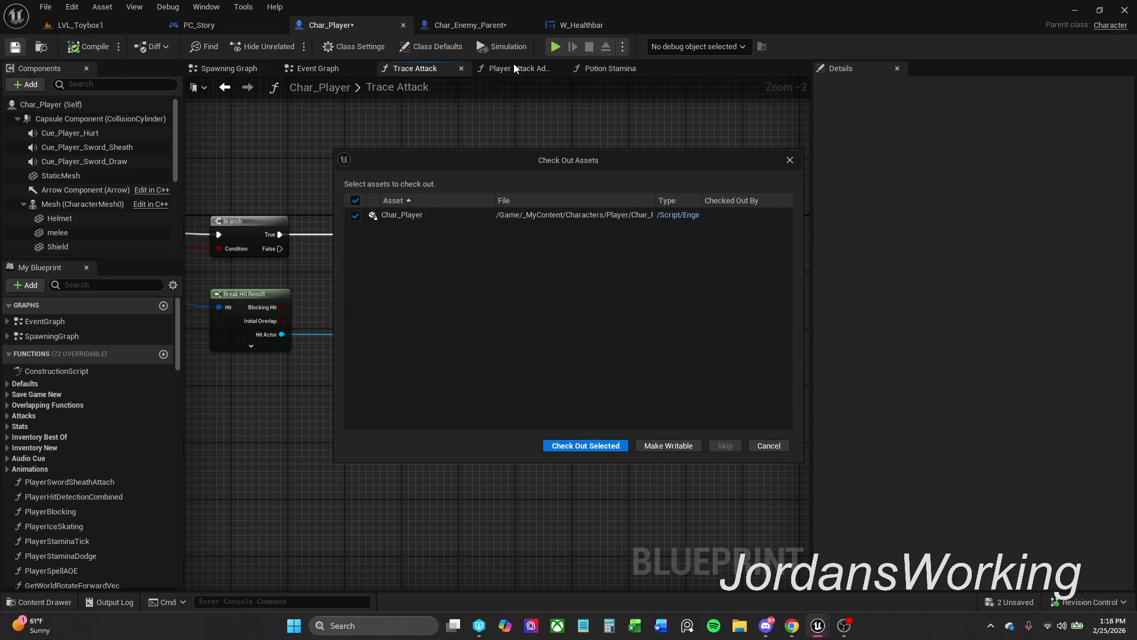
pyautogui.click(587, 444)
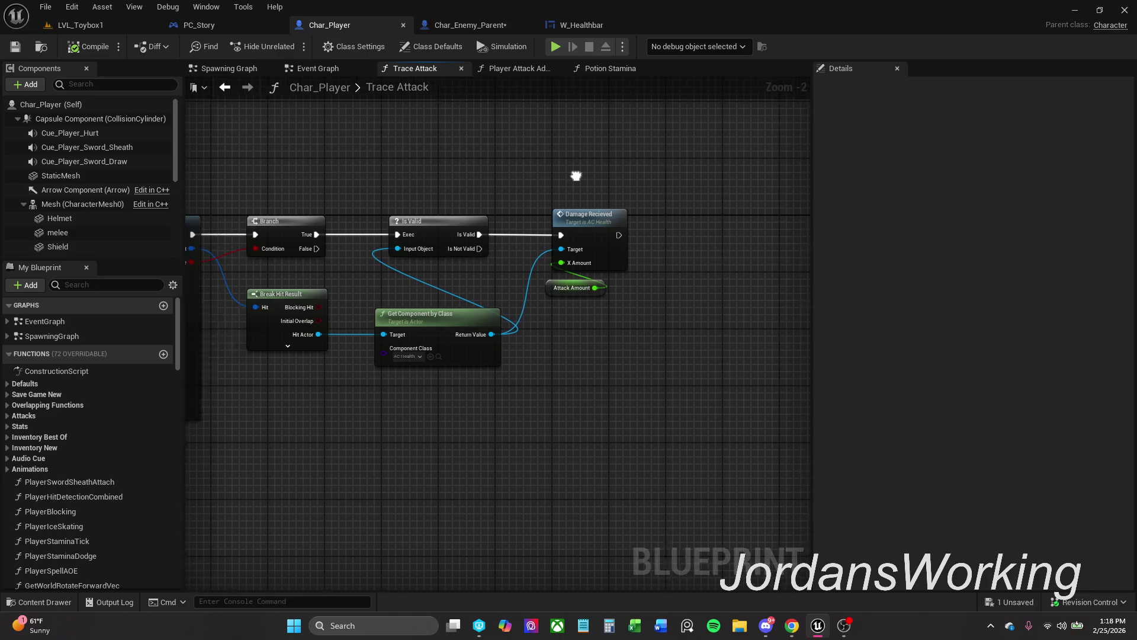
pyautogui.scroll(-1, 604, 172)
pyautogui.moveTo(716, 177); pyautogui.dragTo(978, 189)
pyautogui.moveTo(533, 178)
pyautogui.mouseDown()
pyautogui.moveTo(807, 172)
pyautogui.moveTo(683, 162)
pyautogui.mouseUp()
pyautogui.moveTo(654, 201)
pyautogui.mouseDown()
pyautogui.moveTo(657, 163)
pyautogui.moveTo(511, 154)
pyautogui.mouseUp()
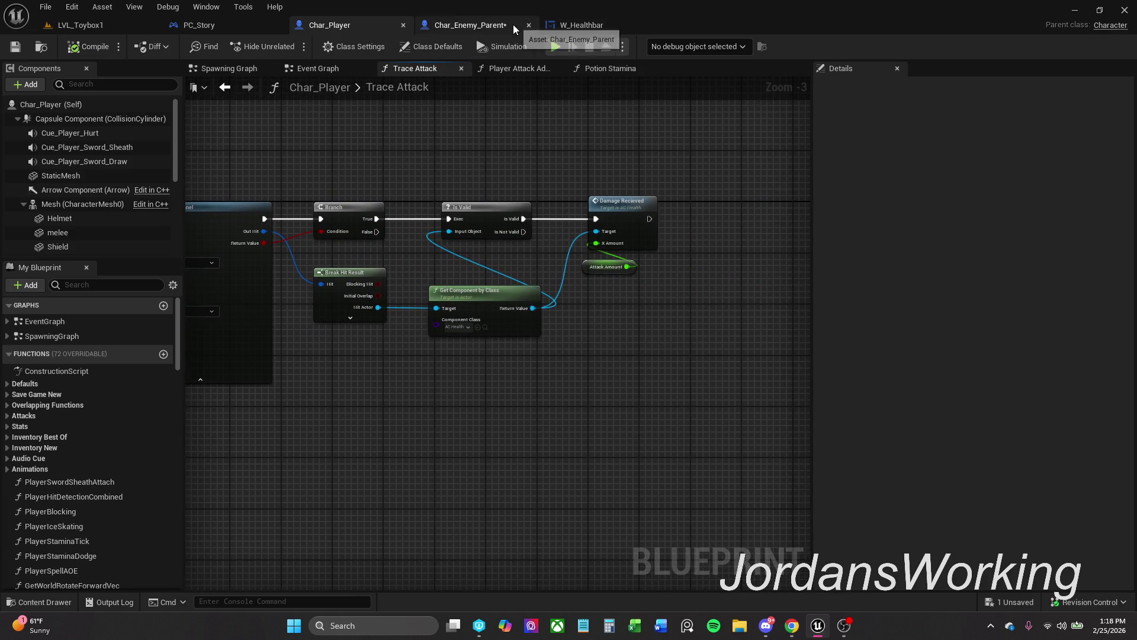
# Compile and save the Char_Enemy_Parent blueprint.
pyautogui.click(513, 25)
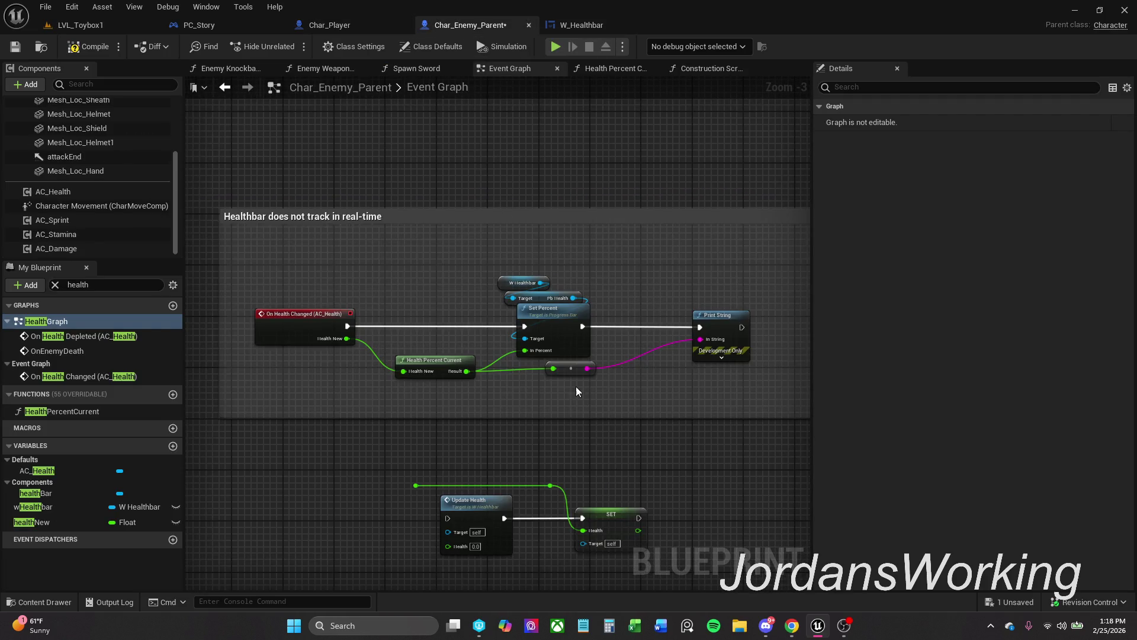
pyautogui.moveTo(581, 371); pyautogui.dragTo(588, 378)
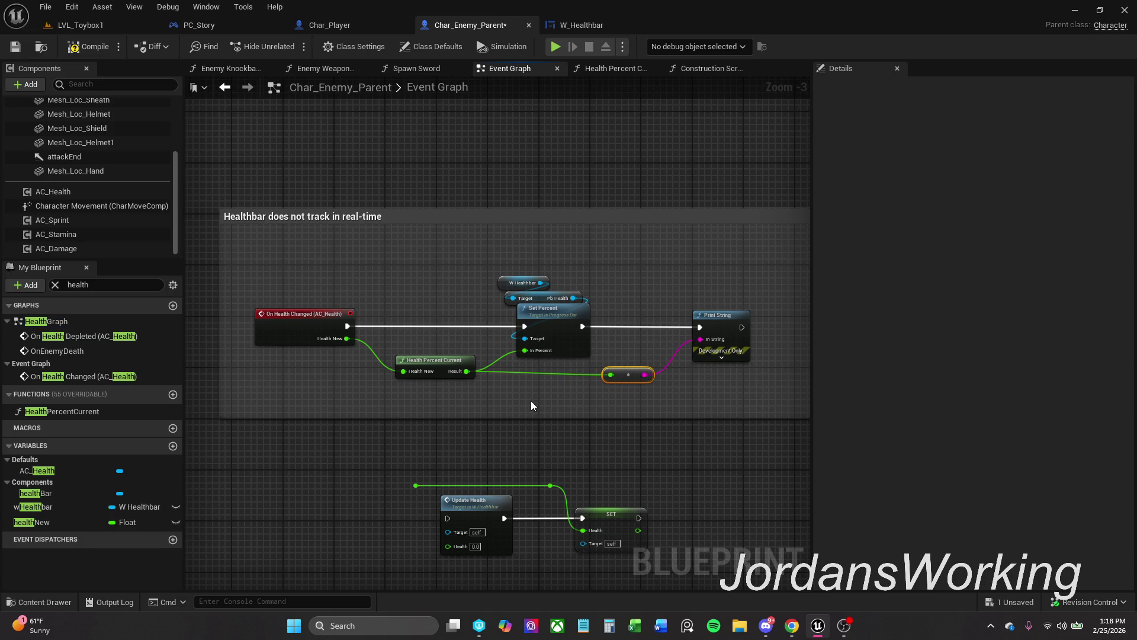
pyautogui.moveTo(543, 463); pyautogui.dragTo(461, 268)
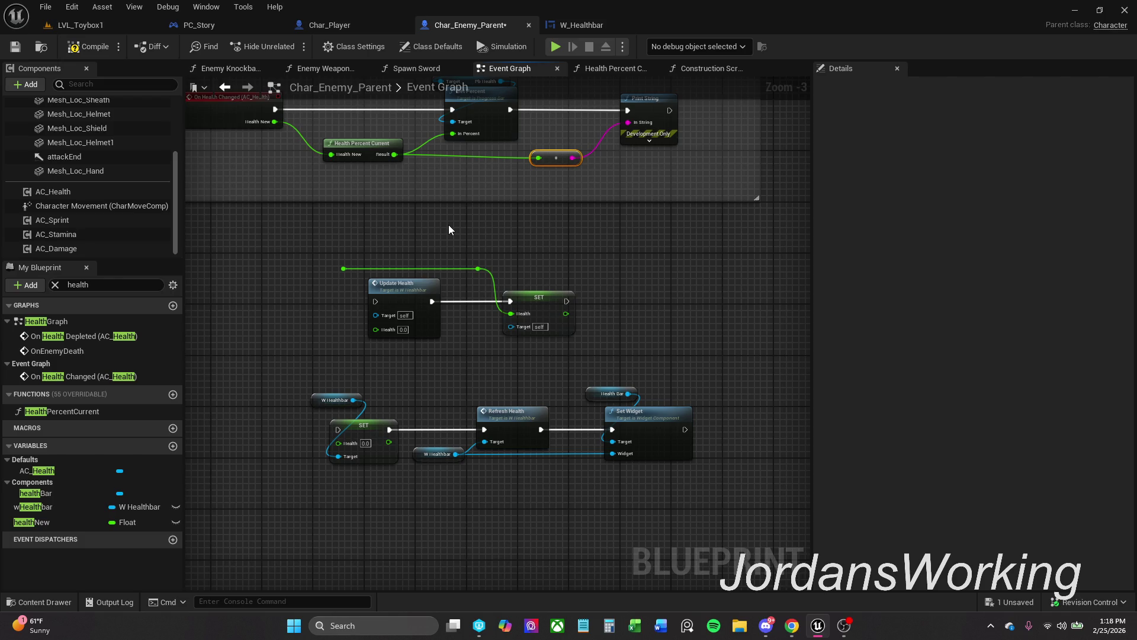
pyautogui.moveTo(448, 239)
pyautogui.mouseDown()
pyautogui.moveTo(545, 224)
pyautogui.moveTo(542, 246)
pyautogui.mouseUp()
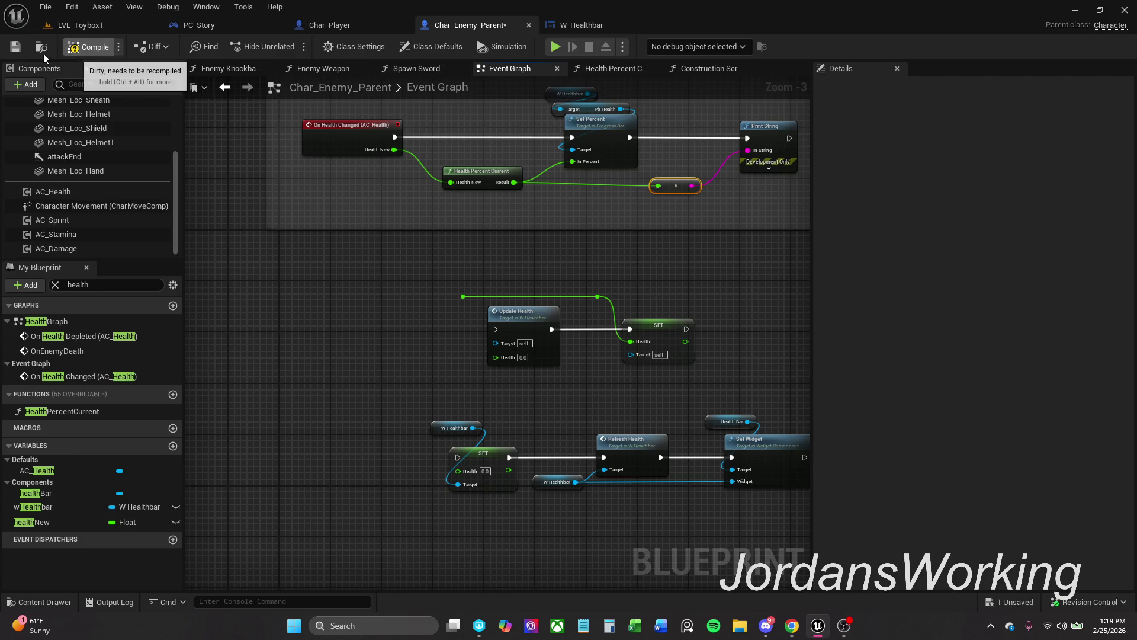
pyautogui.click(47, 321)
pyautogui.hotkey('ctrl', 's')
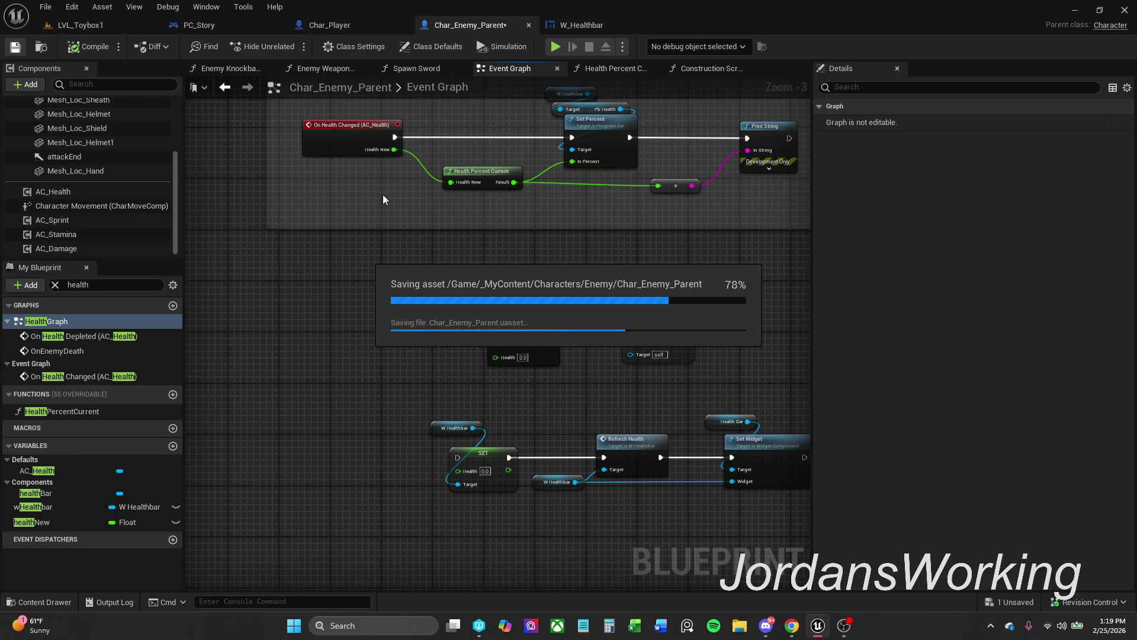
# Move the Set Percent, W Healthbar and Print String nodes right to make room.
pyautogui.moveTo(476, 224); pyautogui.dragTo(488, 275)
pyautogui.moveTo(475, 172); pyautogui.dragTo(735, 319)
pyautogui.moveTo(474, 205)
pyautogui.mouseDown()
pyautogui.moveTo(603, 206)
pyautogui.moveTo(573, 206)
pyautogui.mouseUp()
pyautogui.click(398, 246)
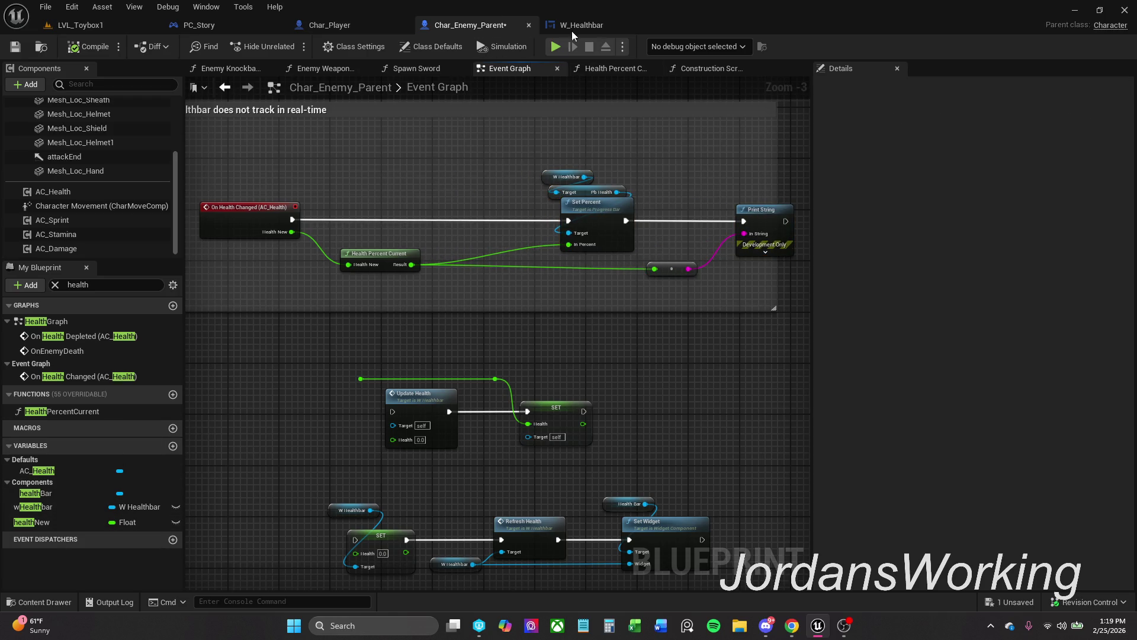
# Add a SET healthNew node from My Blueprint and wire it in before Set Percent.
pyautogui.click(605, 22)
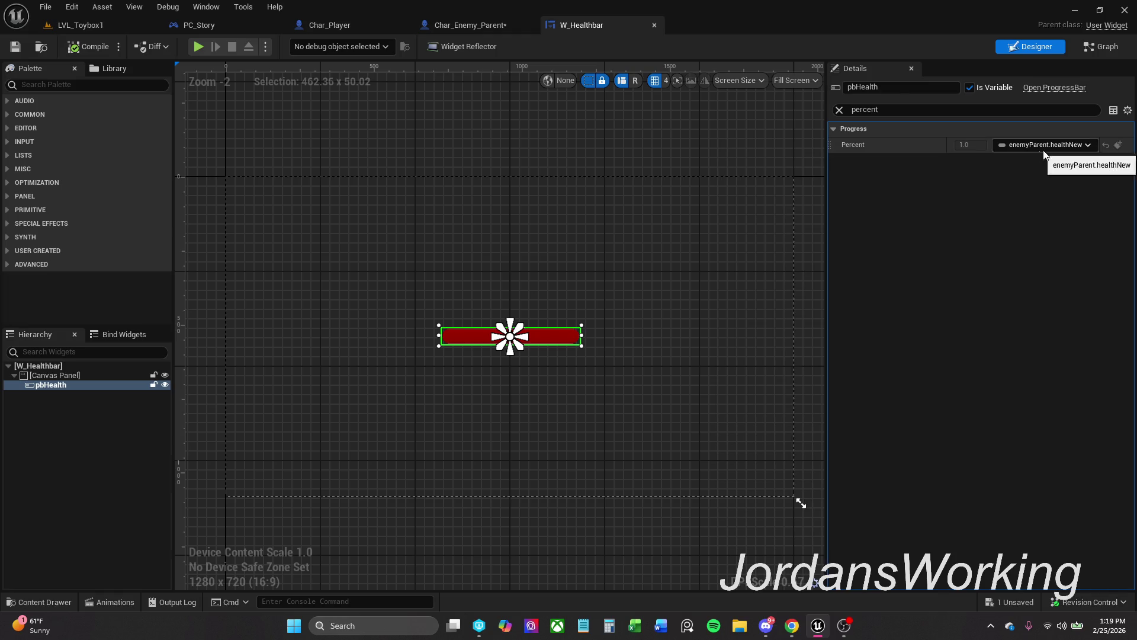
pyautogui.click(433, 26)
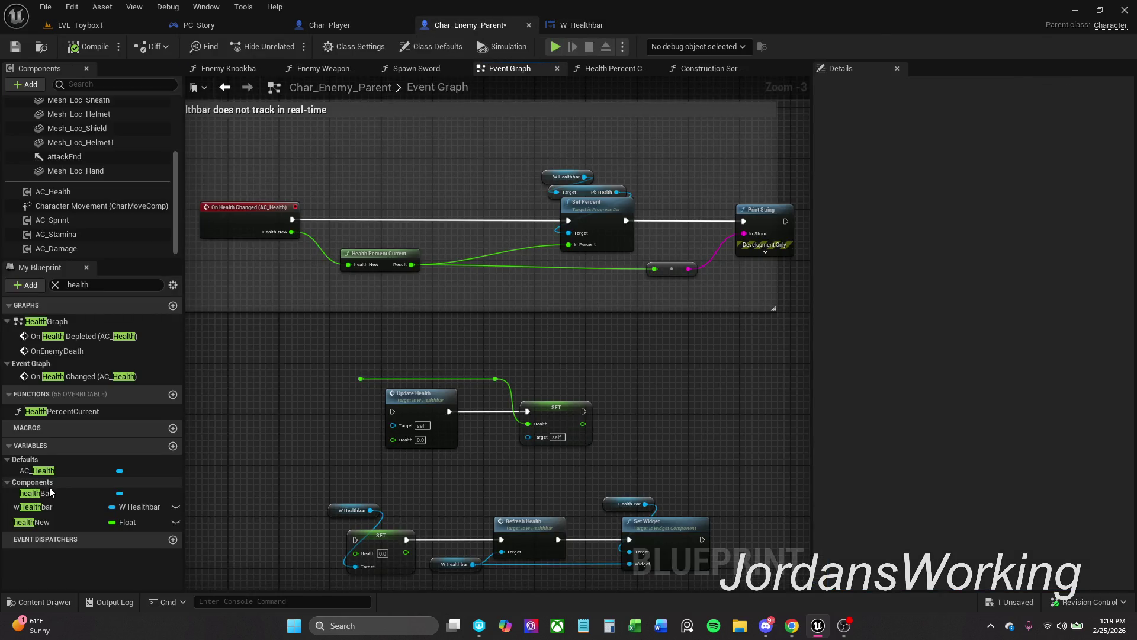
pyautogui.moveTo(48, 522)
pyautogui.mouseDown()
pyautogui.moveTo(356, 309)
pyautogui.moveTo(450, 264)
pyautogui.moveTo(492, 216)
pyautogui.moveTo(308, 225)
pyautogui.mouseUp()
pyautogui.moveTo(496, 223)
pyautogui.mouseDown()
pyautogui.moveTo(568, 220)
pyautogui.moveTo(496, 233)
pyautogui.mouseUp()
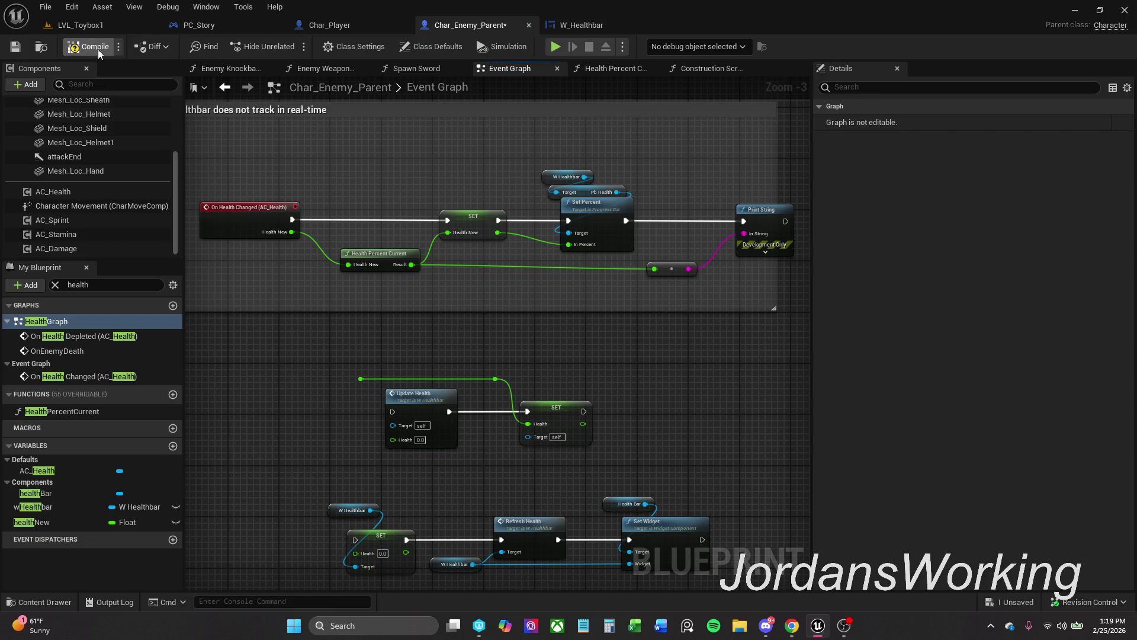
pyautogui.doubleClick(373, 256)
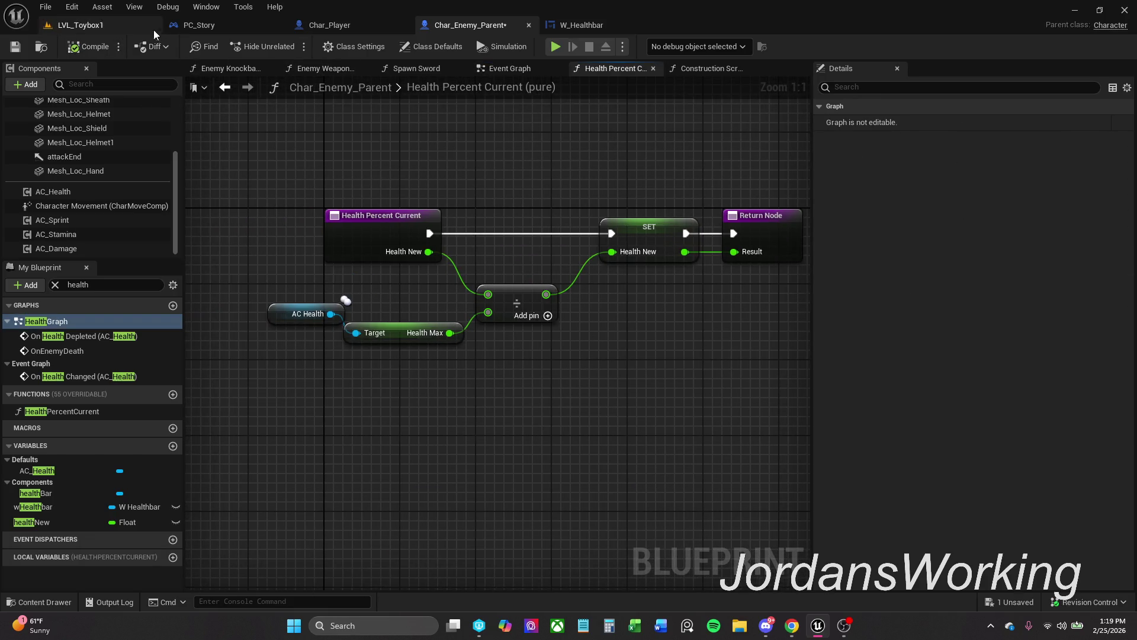
# Run a quick LVL_Toybox1 play test, then go back to Char_Enemy_Parent's Health Percent Current function.
pyautogui.click(94, 26)
pyautogui.click(289, 48)
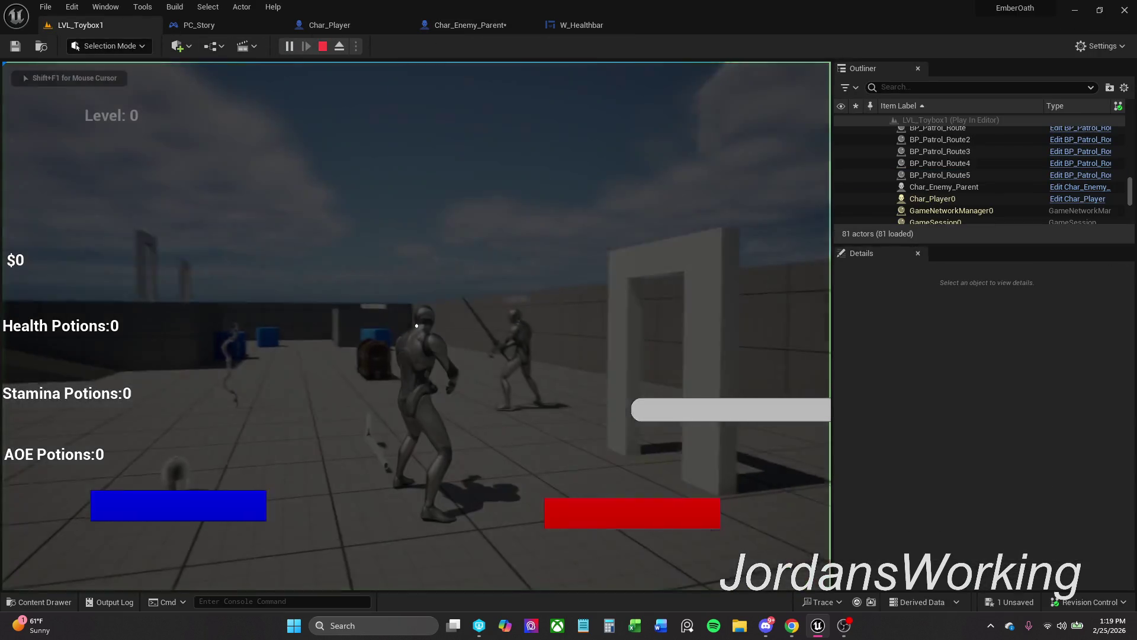
pyautogui.hotkey('shift', 'F1')
pyautogui.click(477, 25)
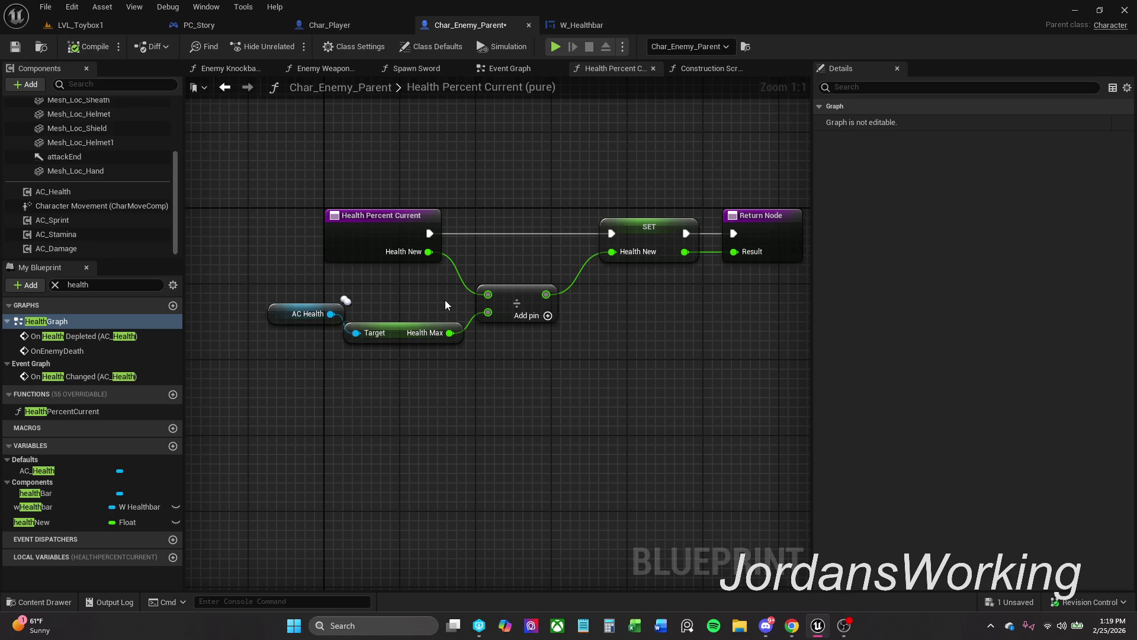
pyautogui.click(513, 70)
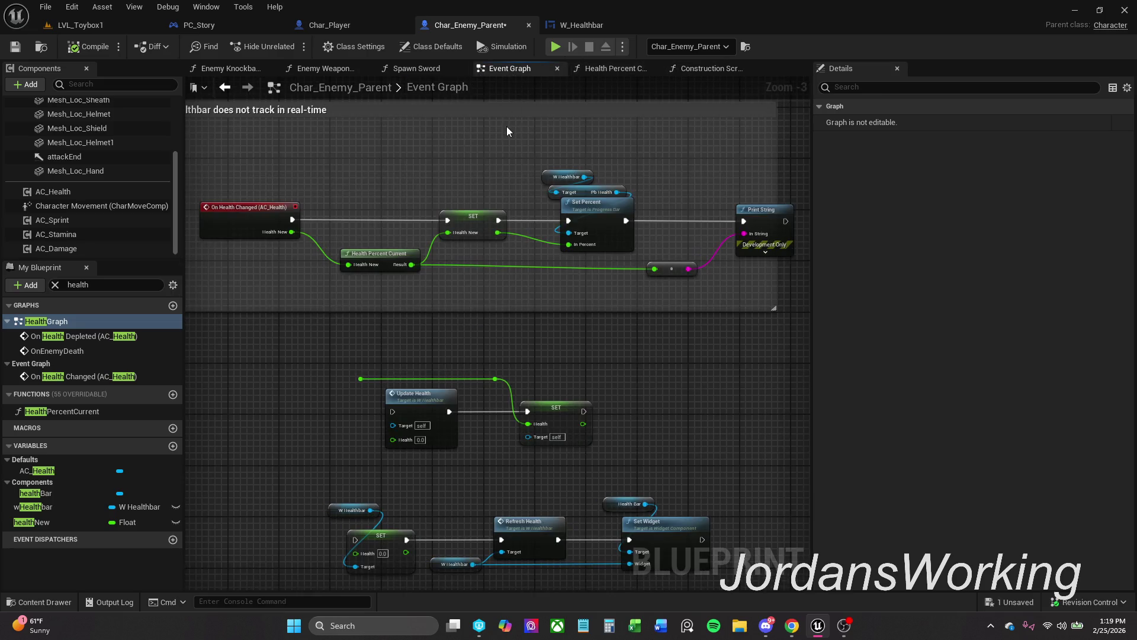
pyautogui.click(609, 68)
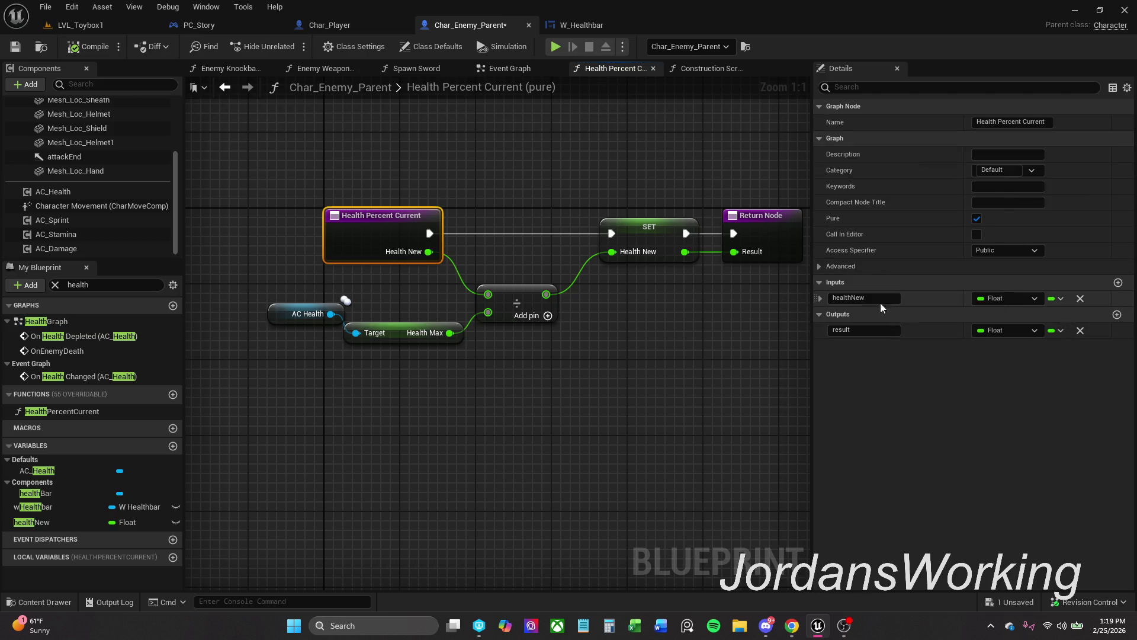
# Set the healthNew input's default value to 100, then play-test and stop with Esc.
pyautogui.click(821, 299)
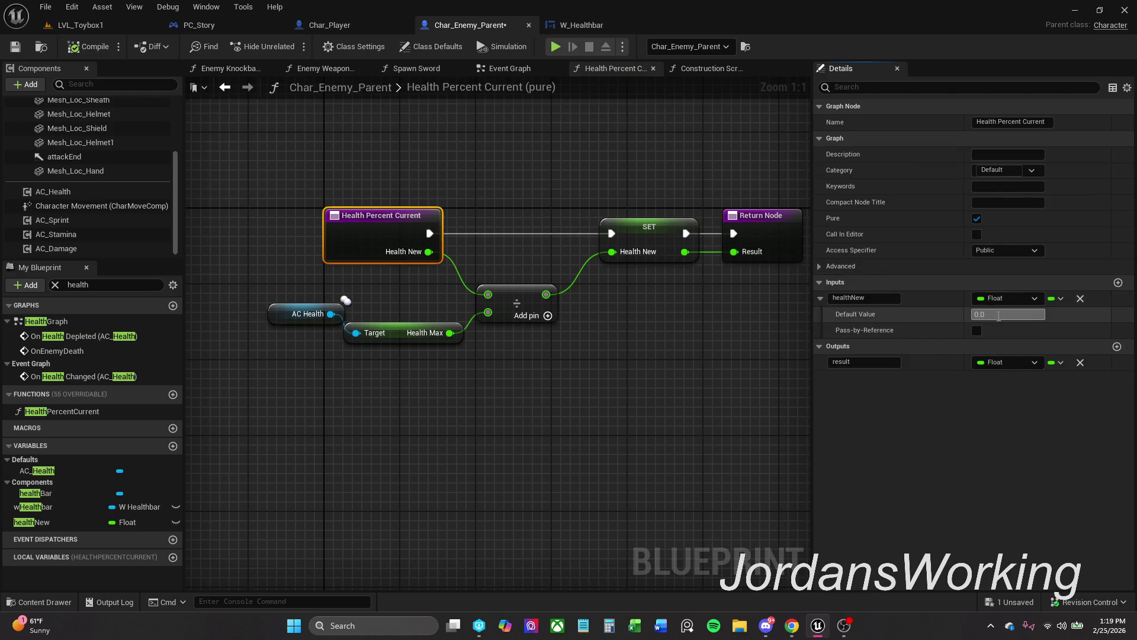
pyautogui.press('Return')
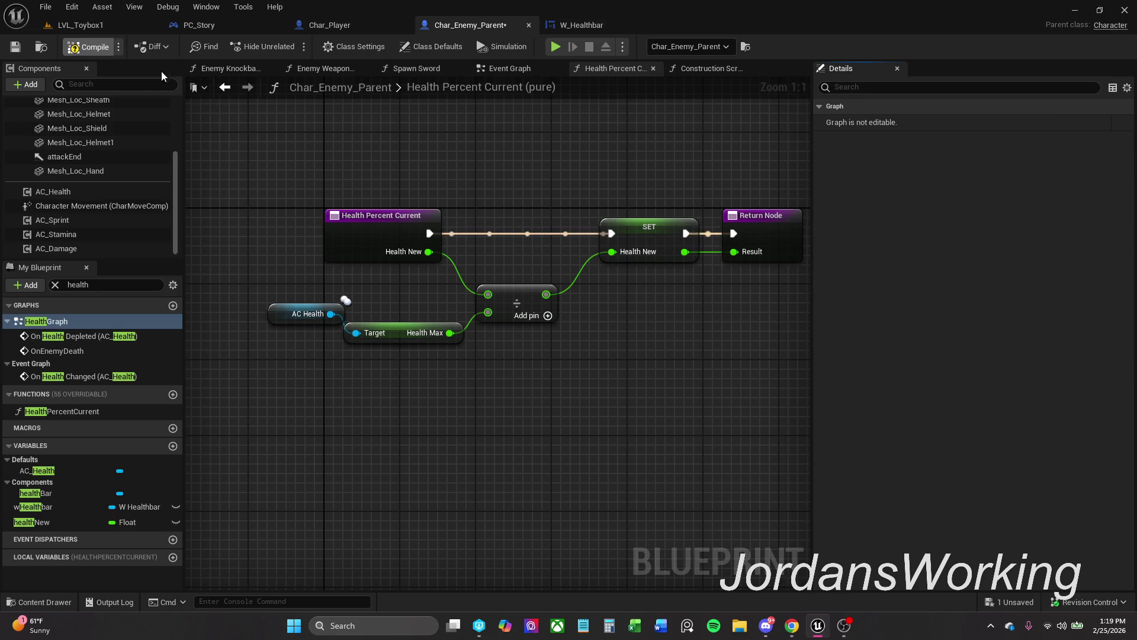
pyautogui.click(123, 23)
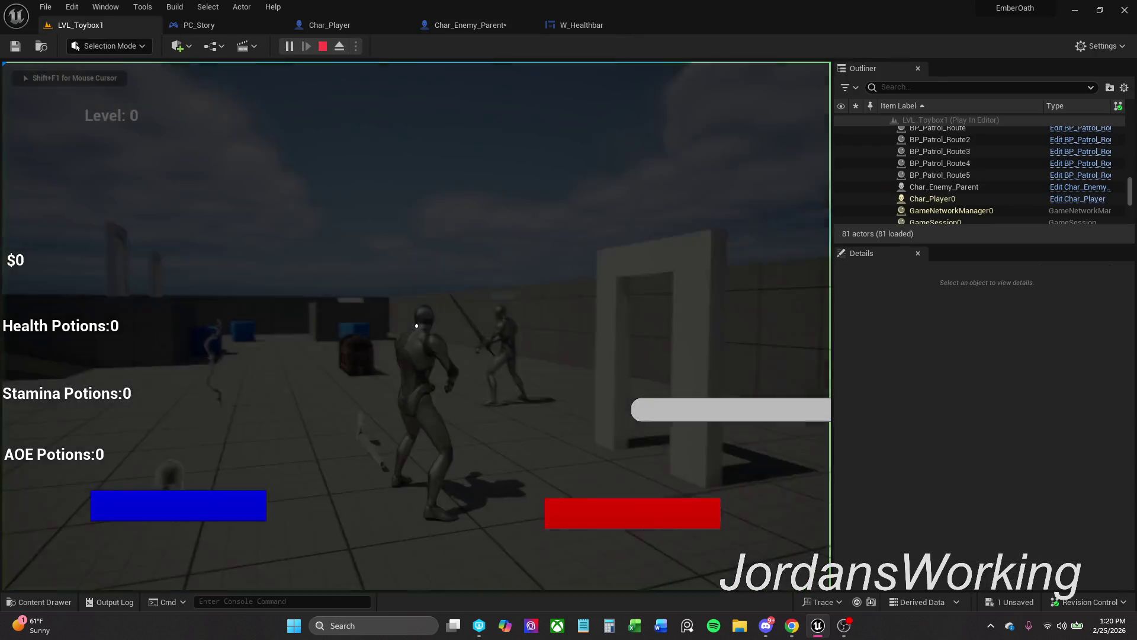
pyautogui.press('Escape')
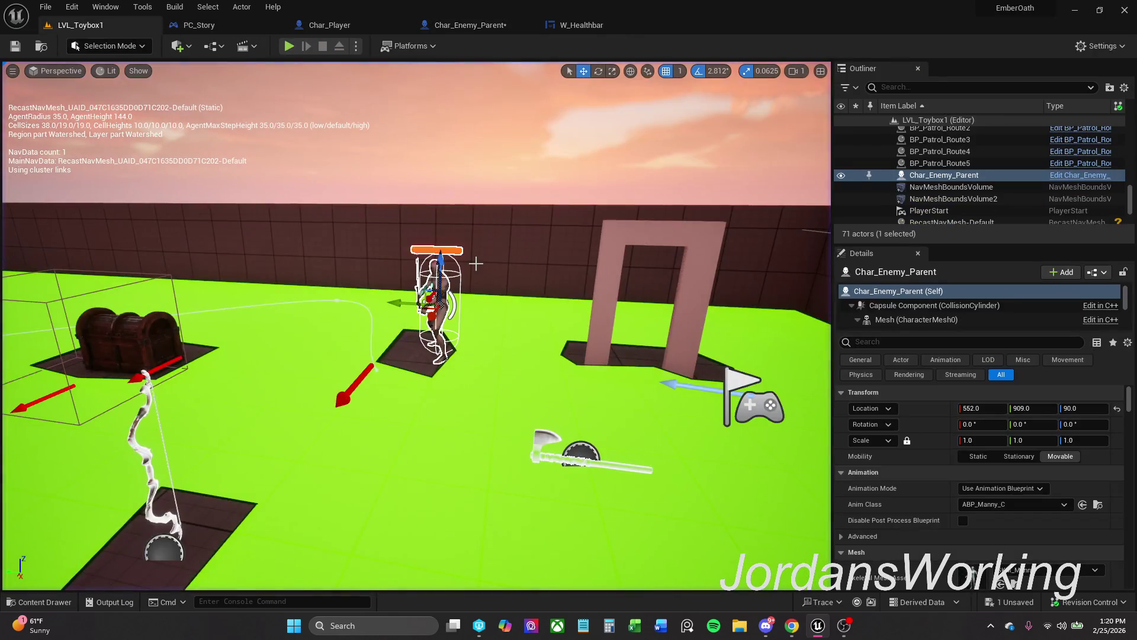
# Re-enter the healthNew input default on Health Percent Current and compile Char_Enemy_Parent.
pyautogui.click(496, 27)
pyautogui.click(586, 26)
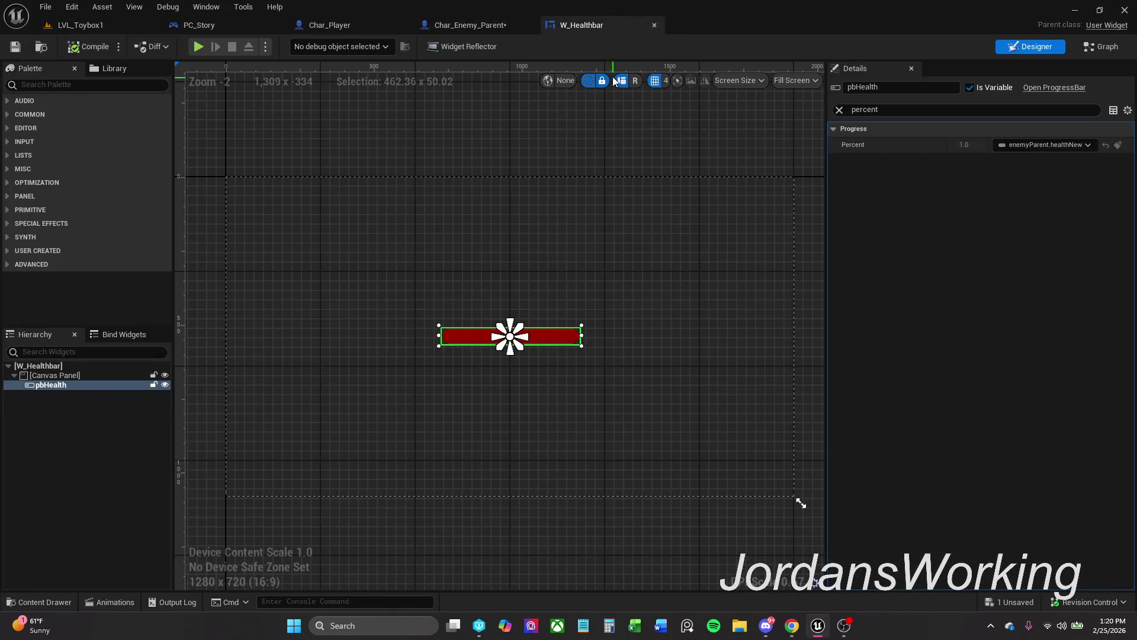
pyautogui.click(480, 27)
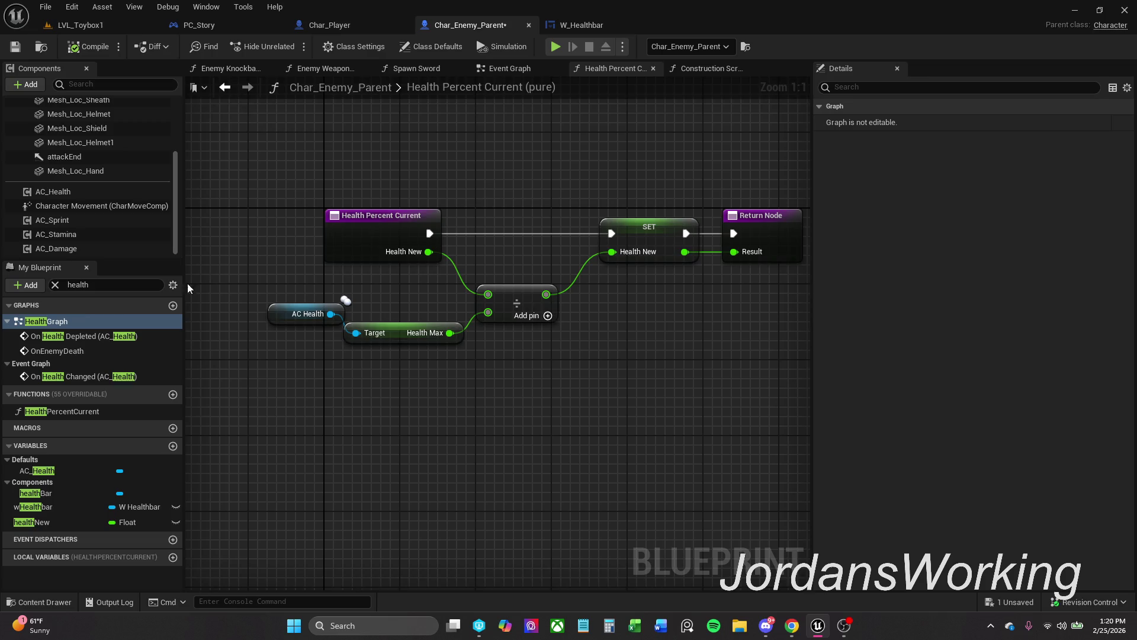
pyautogui.click(63, 519)
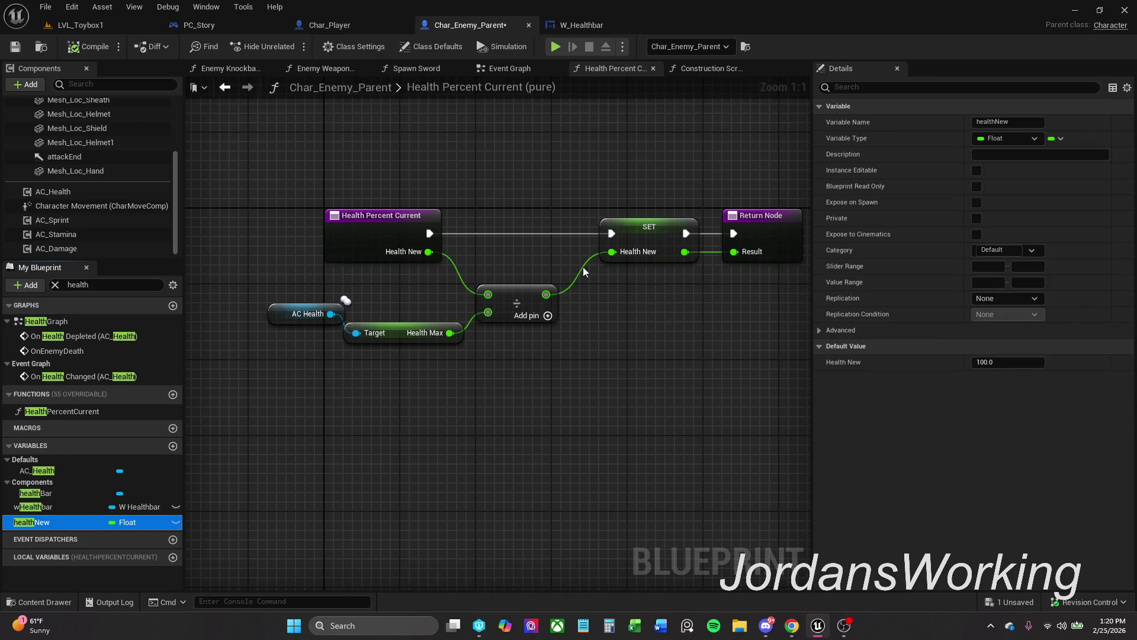
pyautogui.click(416, 234)
pyautogui.click(1022, 314)
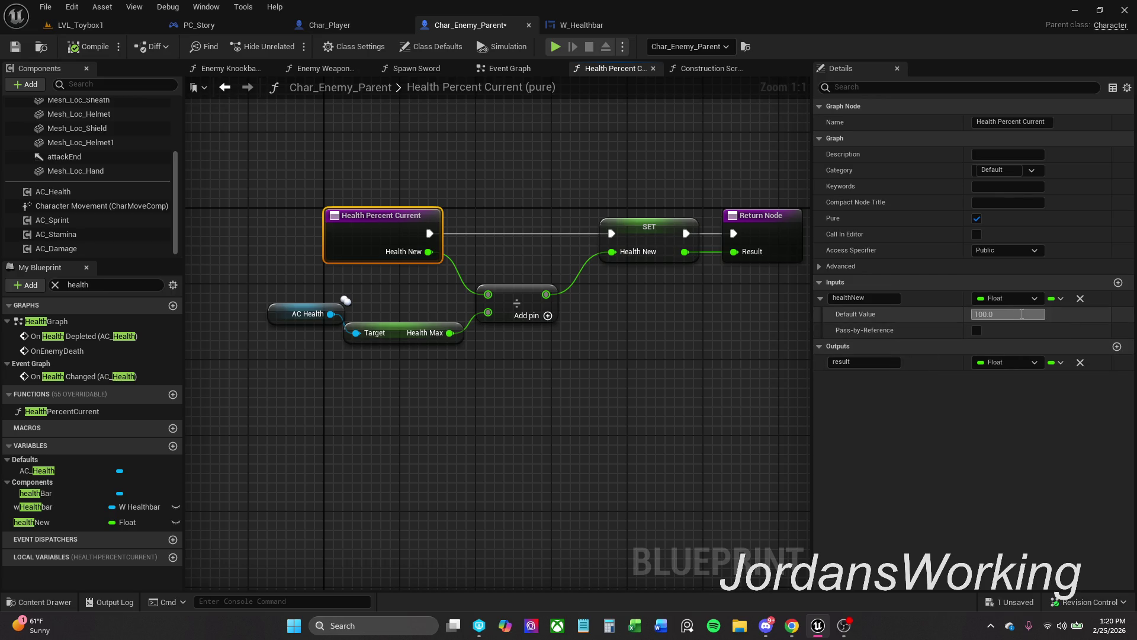
pyautogui.press('Return')
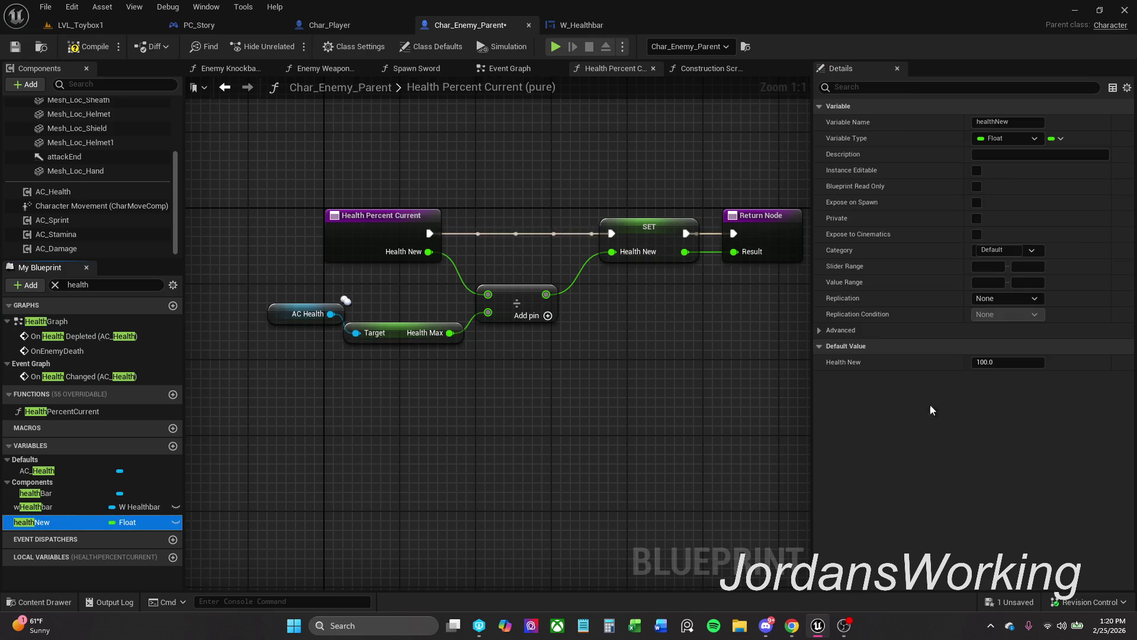
pyautogui.click(379, 234)
pyautogui.click(1002, 315)
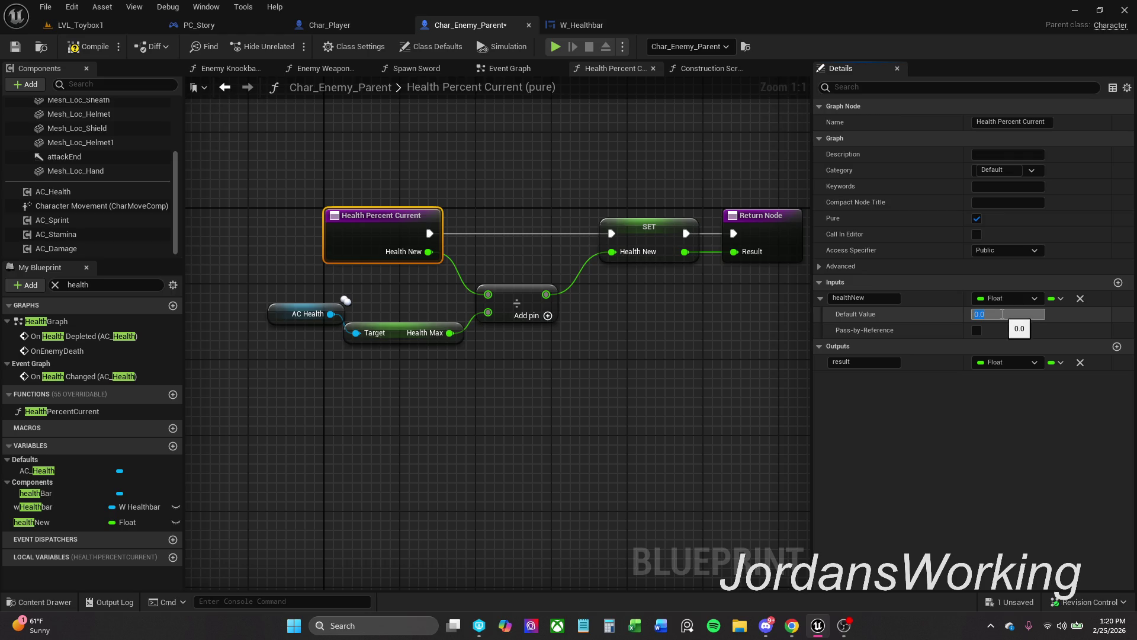
pyautogui.press('Return')
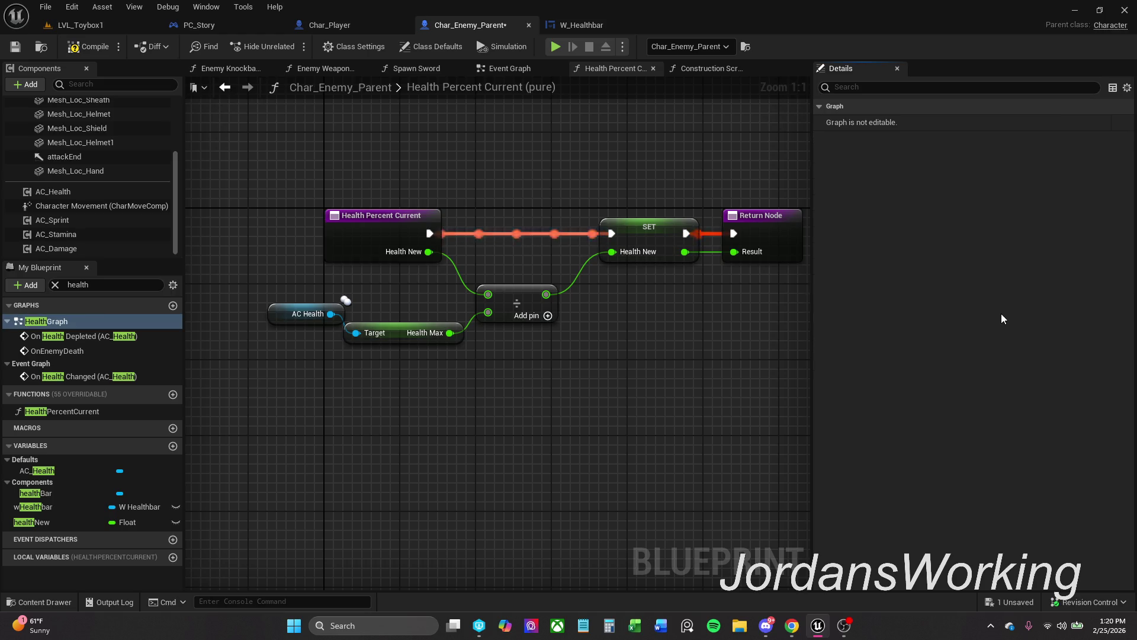
pyautogui.click(82, 47)
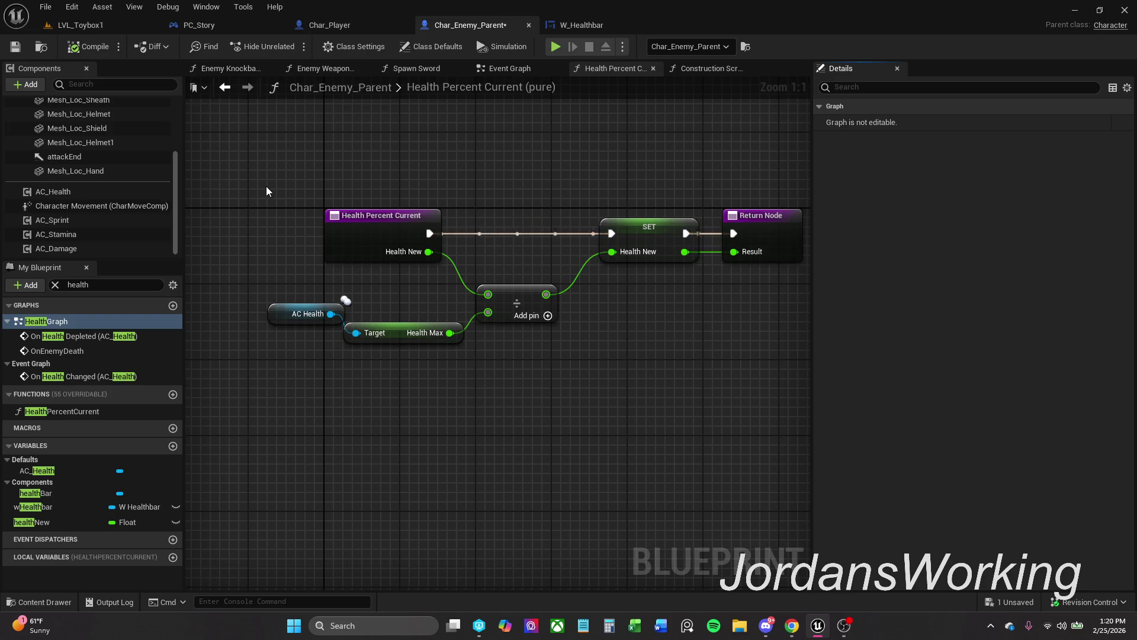
# Arrange the AC Health and Health Curr nodes neatly in the Construction Script, then save.
pyautogui.click(705, 69)
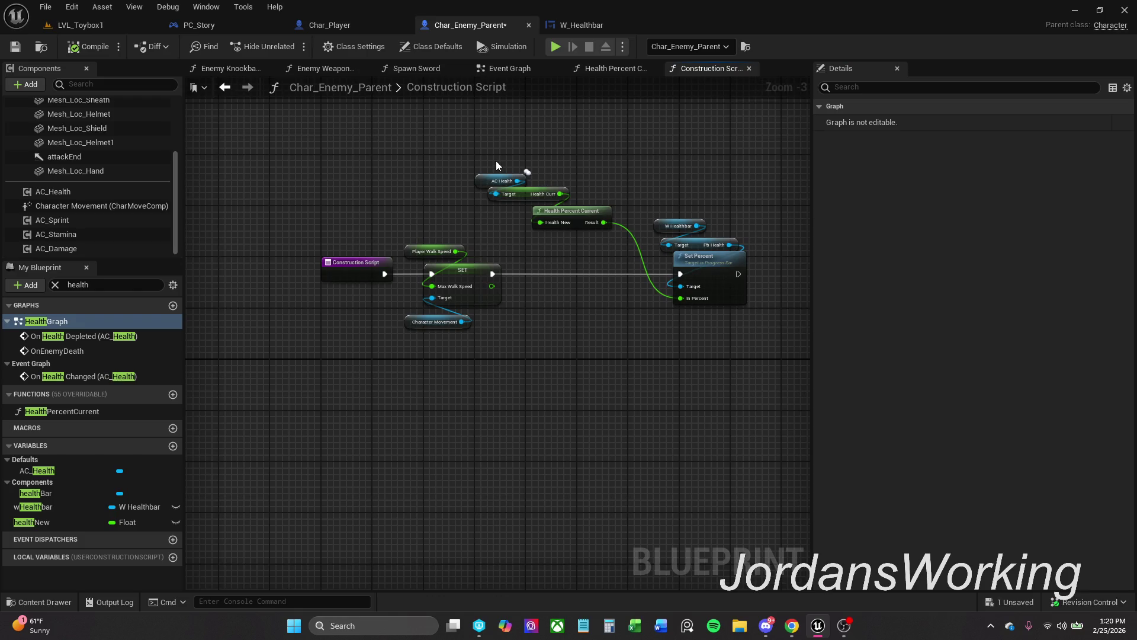
pyautogui.moveTo(520, 186)
pyautogui.mouseDown()
pyautogui.moveTo(581, 368)
pyautogui.moveTo(611, 421)
pyautogui.mouseUp()
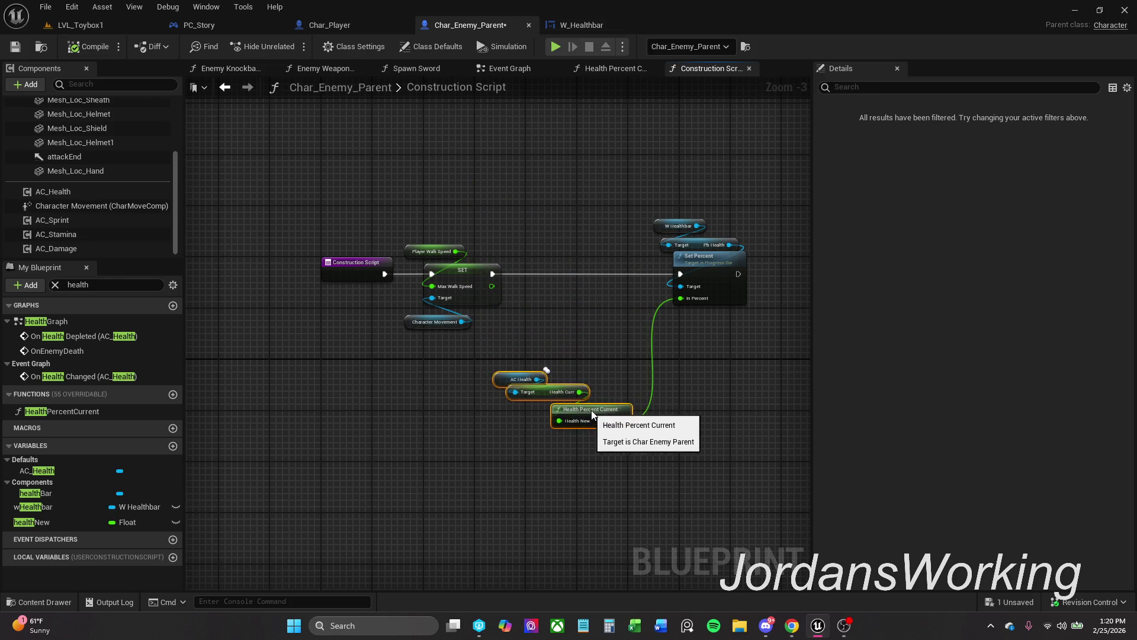
pyautogui.moveTo(505, 332)
pyautogui.mouseDown()
pyautogui.moveTo(559, 397)
pyautogui.moveTo(510, 449)
pyautogui.moveTo(558, 455)
pyautogui.moveTo(503, 426)
pyautogui.moveTo(497, 458)
pyautogui.mouseUp()
pyautogui.click(544, 388)
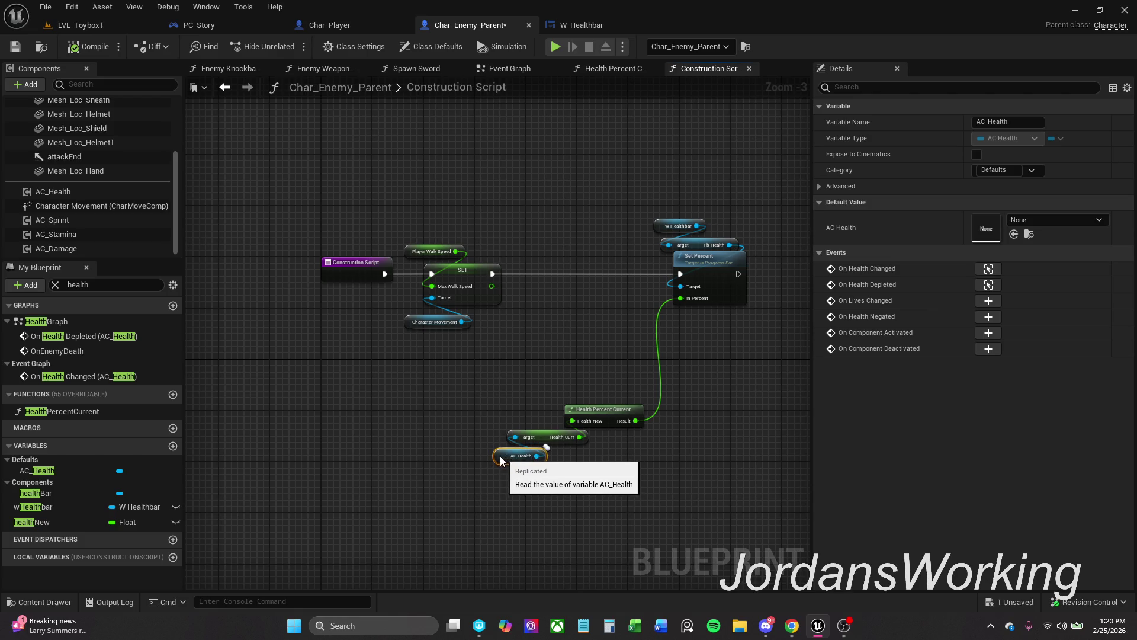
pyautogui.moveTo(481, 469)
pyautogui.mouseDown()
pyautogui.moveTo(591, 429)
pyautogui.moveTo(576, 440)
pyautogui.moveTo(590, 440)
pyautogui.mouseUp()
pyautogui.click(593, 502)
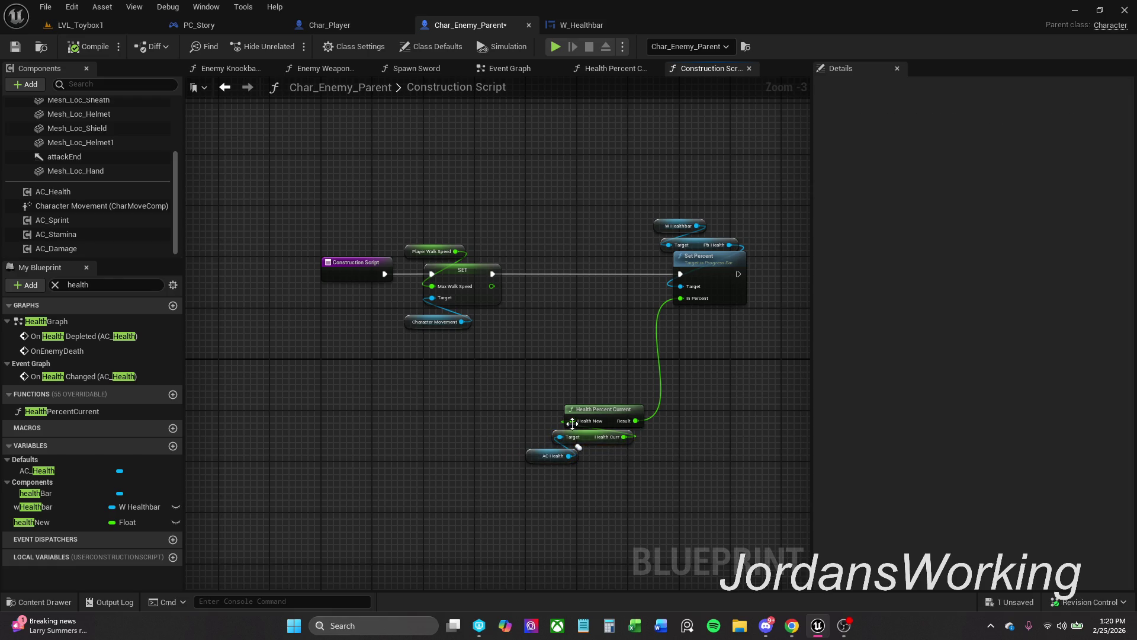
pyautogui.click(16, 48)
# Widen the healthbar comment box in Char_Enemy_Parent's Event Graph.
pyautogui.click(548, 68)
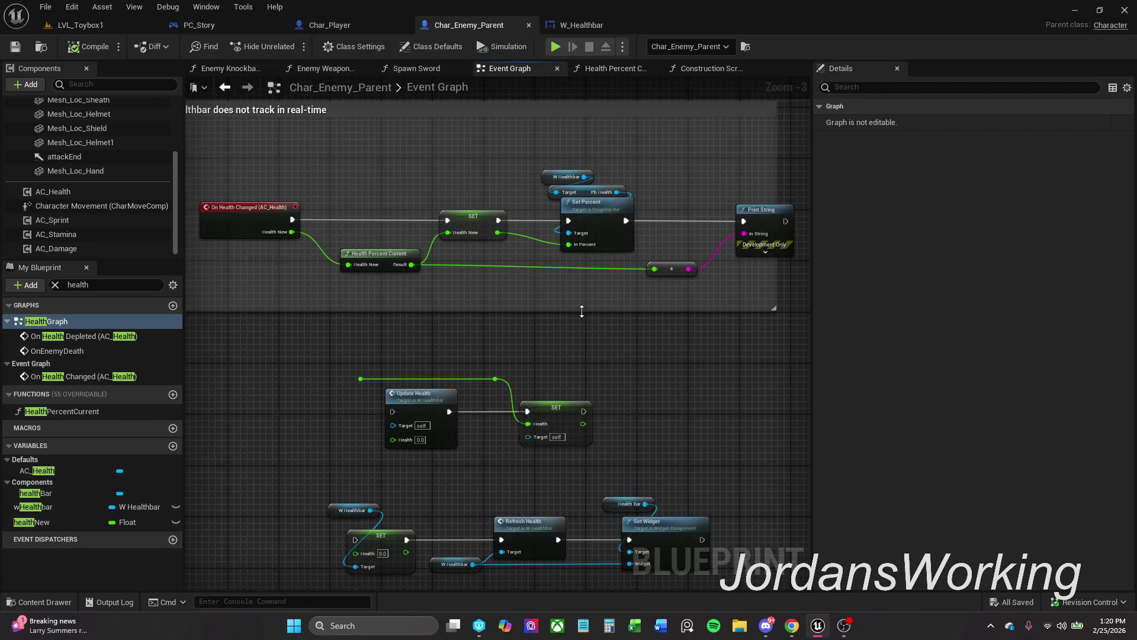
pyautogui.scroll(-1, 569, 294)
pyautogui.moveTo(569, 295)
pyautogui.mouseDown()
pyautogui.moveTo(545, 257)
pyautogui.moveTo(518, 373)
pyautogui.moveTo(500, 380)
pyautogui.mouseUp()
pyautogui.scroll(-1, 518, 373)
pyautogui.scroll(1, 507, 376)
pyautogui.moveTo(608, 318)
pyautogui.mouseDown()
pyautogui.moveTo(703, 318)
pyautogui.moveTo(642, 318)
pyautogui.mouseUp()
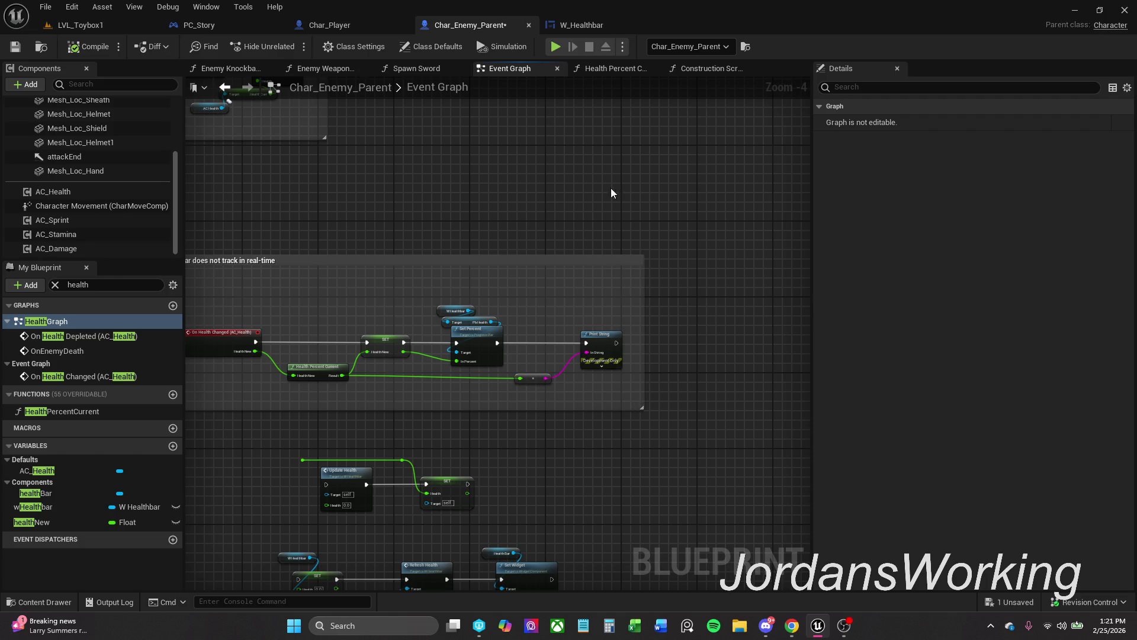
pyautogui.hotkey('alt', 'Tab')
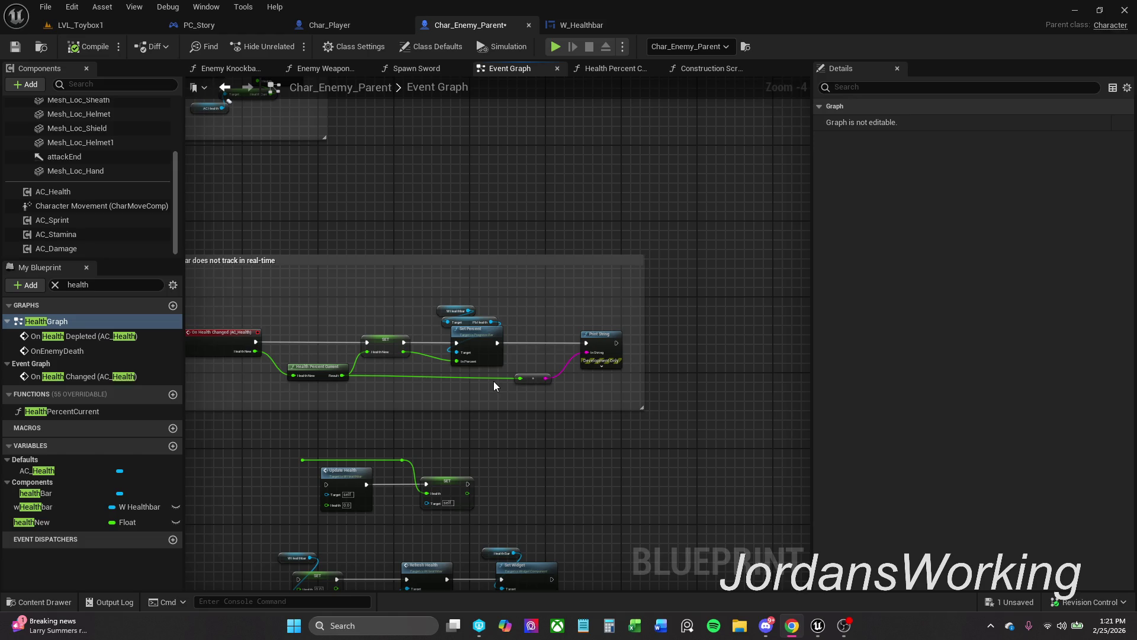
# Wire the event's Health New output into the SET node's Health New pin and compile.
pyautogui.moveTo(264, 214)
pyautogui.mouseDown()
pyautogui.moveTo(454, 172)
pyautogui.moveTo(424, 181)
pyautogui.mouseUp()
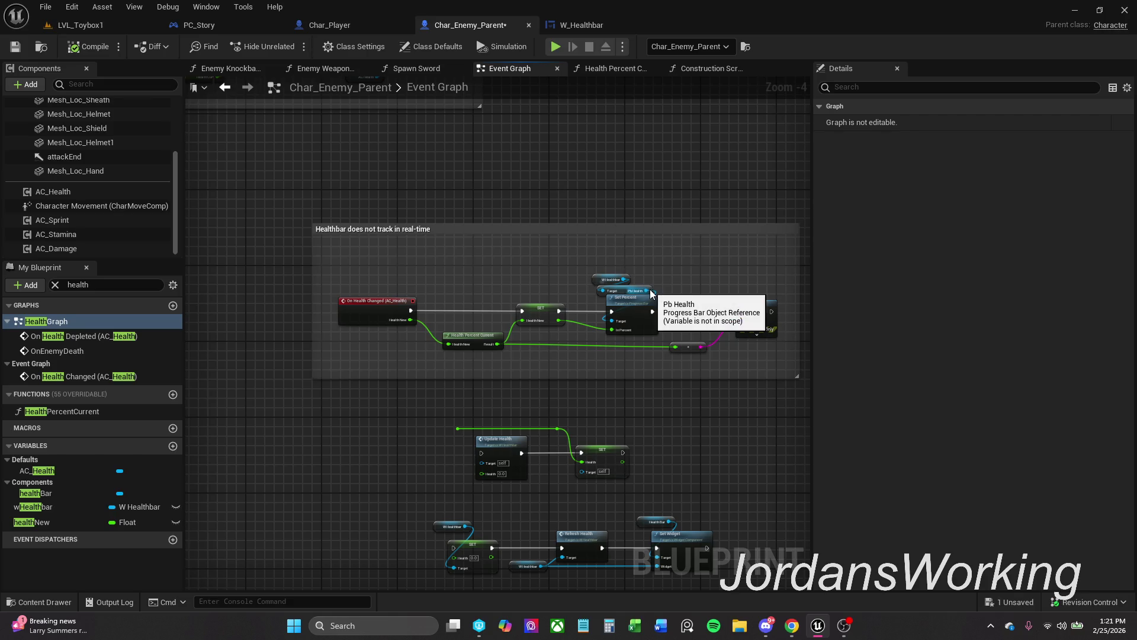
pyautogui.scroll(3, 648, 292)
pyautogui.moveTo(650, 292); pyautogui.dragTo(668, 241)
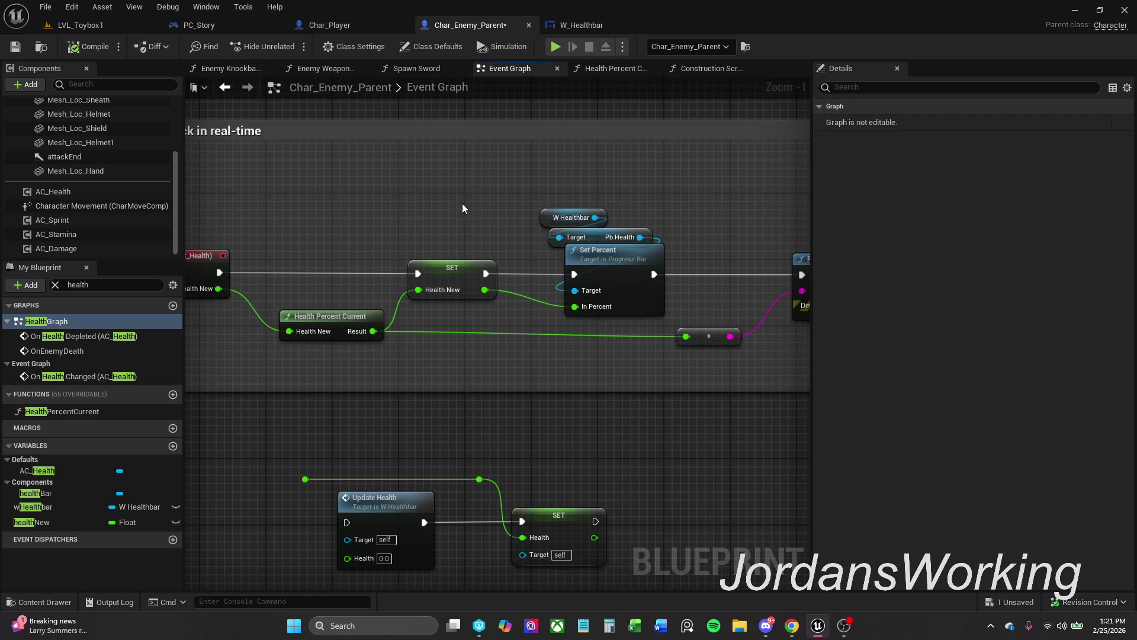
pyautogui.moveTo(460, 201); pyautogui.dragTo(528, 190)
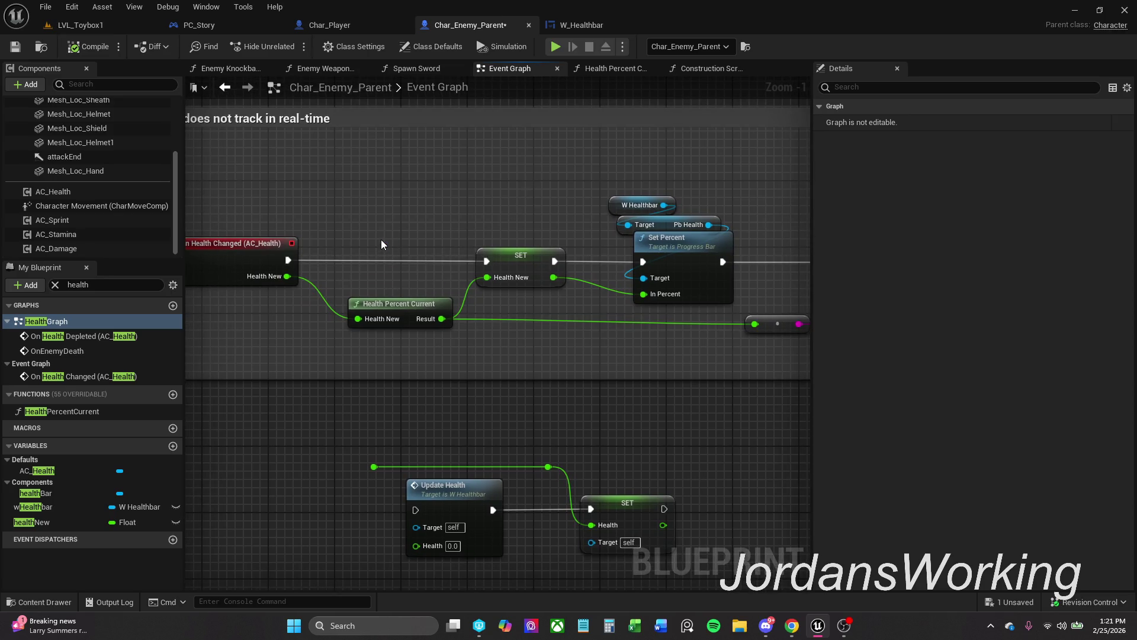
pyautogui.moveTo(287, 276); pyautogui.dragTo(485, 281)
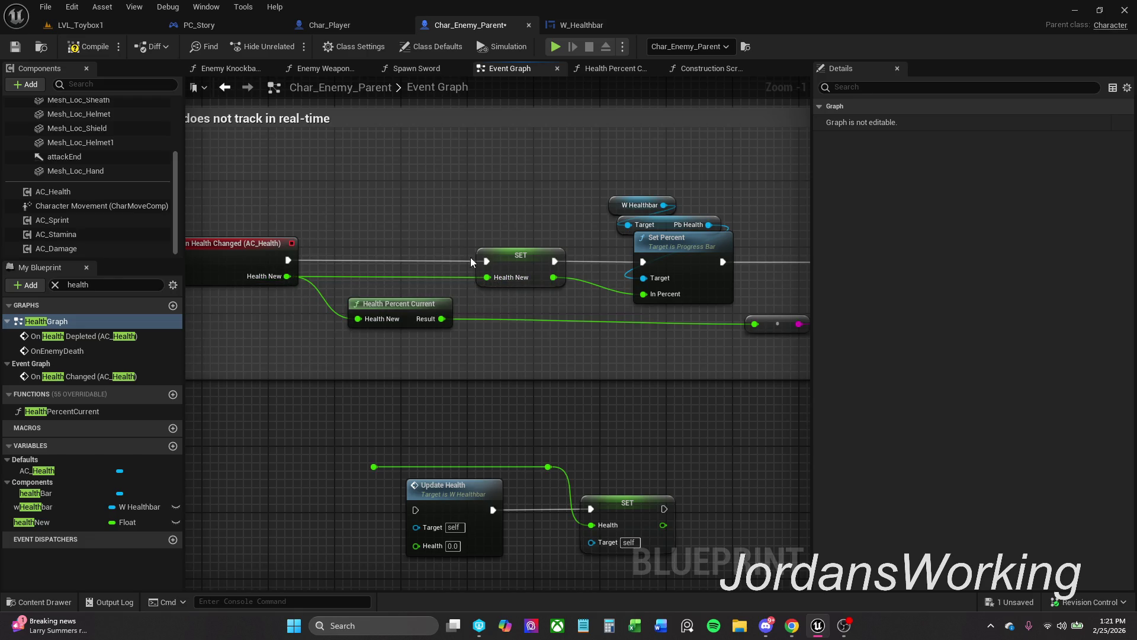
pyautogui.click(89, 46)
# Play LVL_Toybox1, pick up the axe with E, then stop the session with Esc.
pyautogui.click(94, 23)
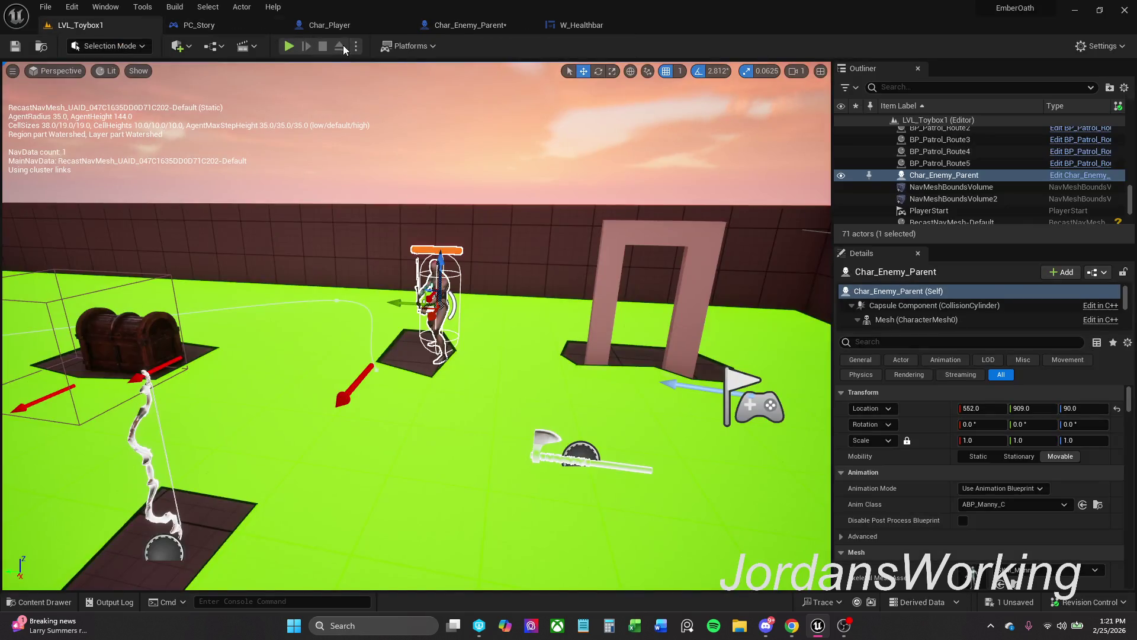
pyautogui.click(291, 48)
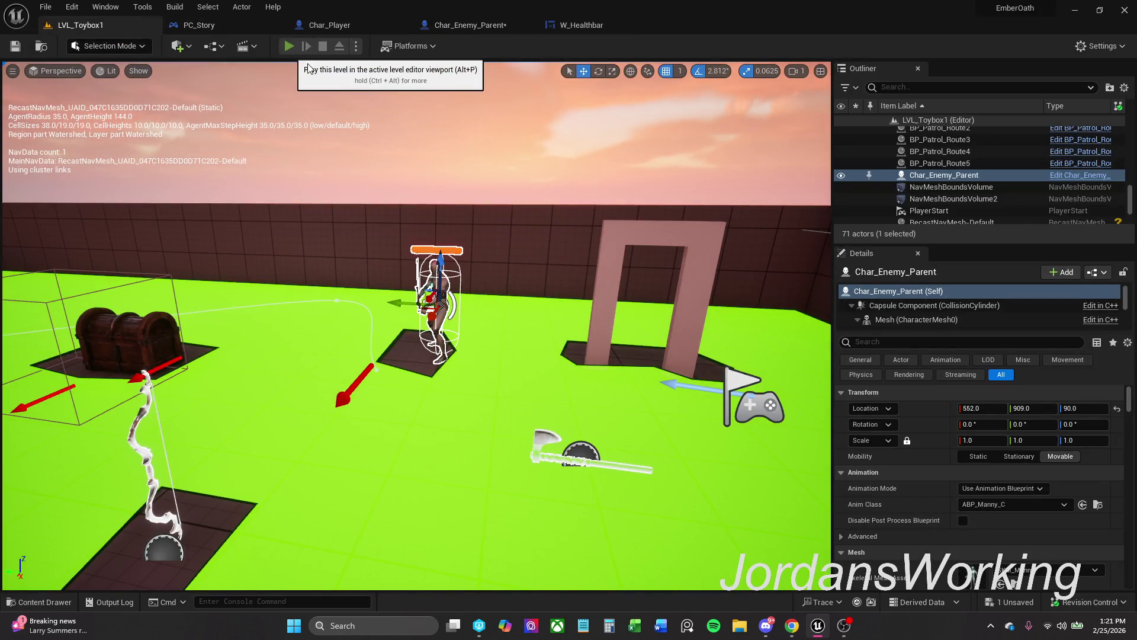
pyautogui.press('e')
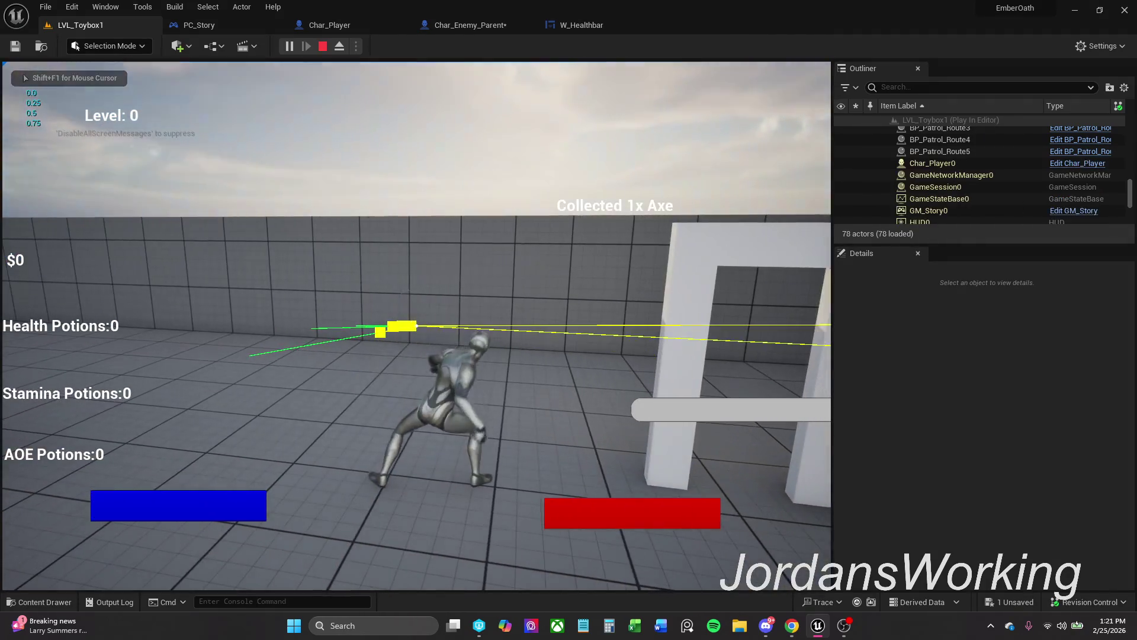
pyautogui.press('Escape')
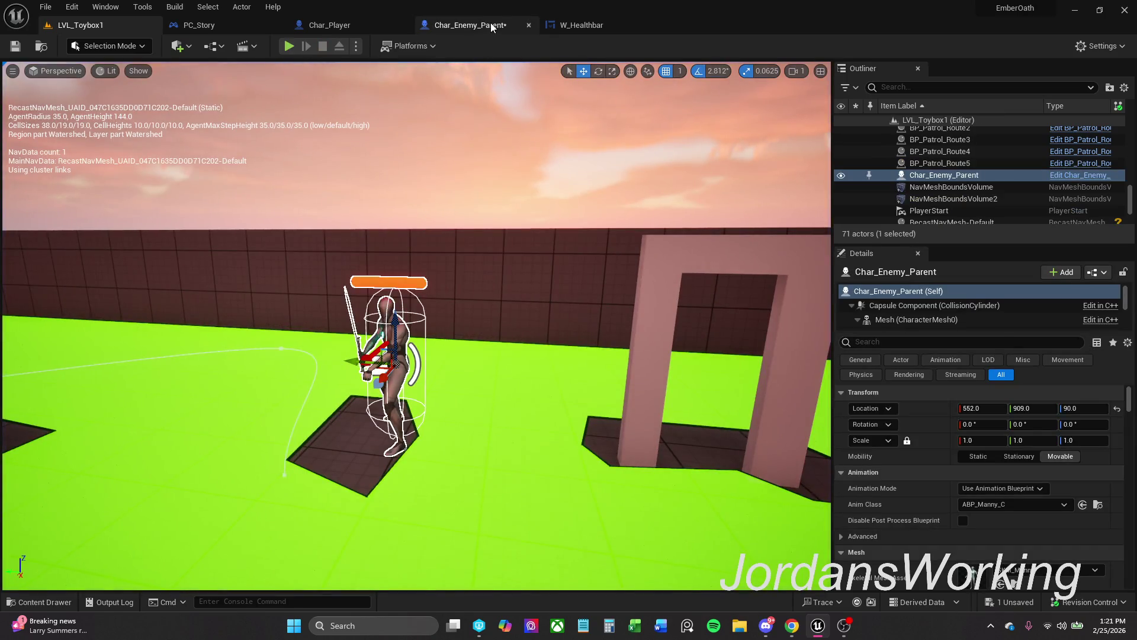
pyautogui.click(490, 24)
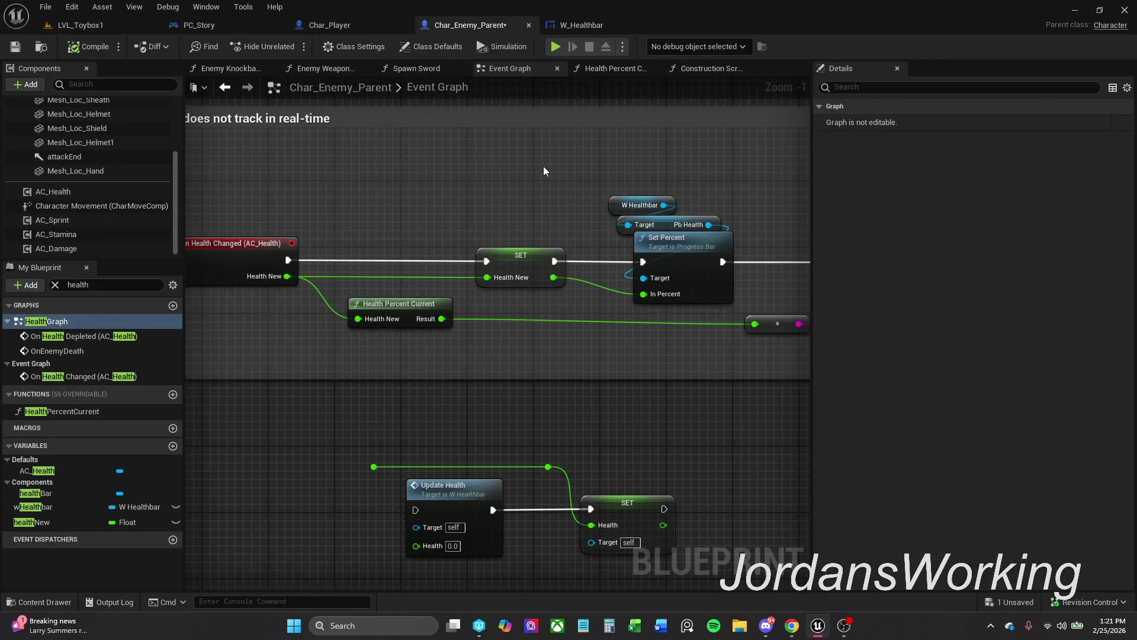
# Review the healthbar comment box nodes in the Event Graph and save Char_Enemy_Parent.
pyautogui.scroll(-1, 543, 166)
pyautogui.moveTo(543, 166)
pyautogui.mouseDown()
pyautogui.moveTo(447, 165)
pyautogui.moveTo(581, 163)
pyautogui.mouseUp()
pyautogui.scroll(-4, 581, 163)
pyautogui.moveTo(407, 125); pyautogui.dragTo(684, 272)
pyautogui.scroll(4, 683, 215)
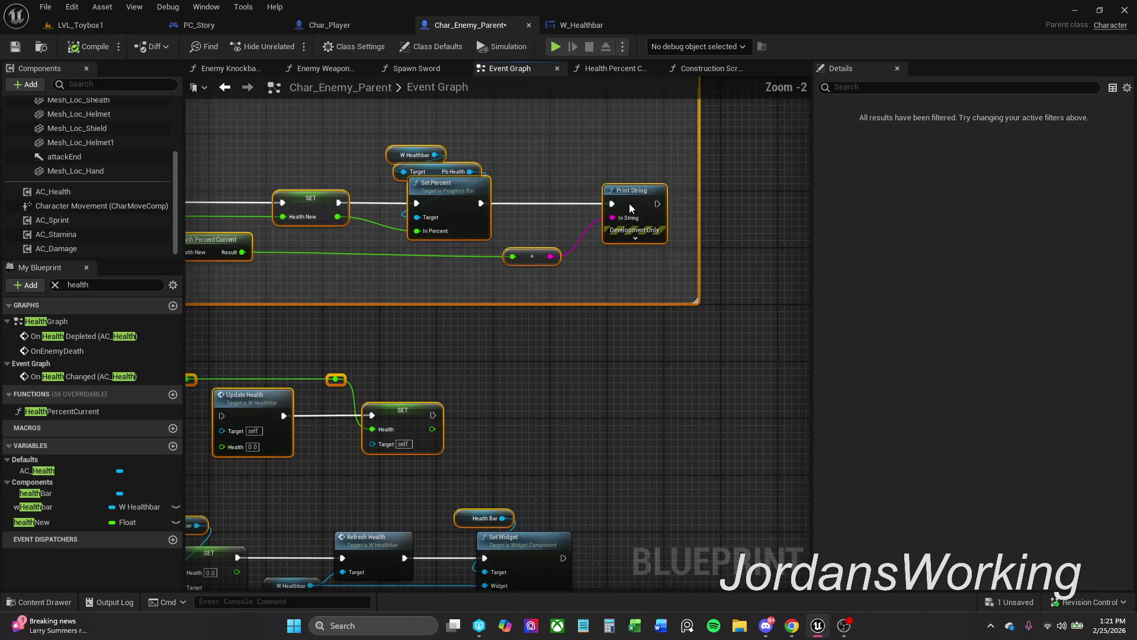
pyautogui.rightClick(632, 199)
pyautogui.click(692, 269)
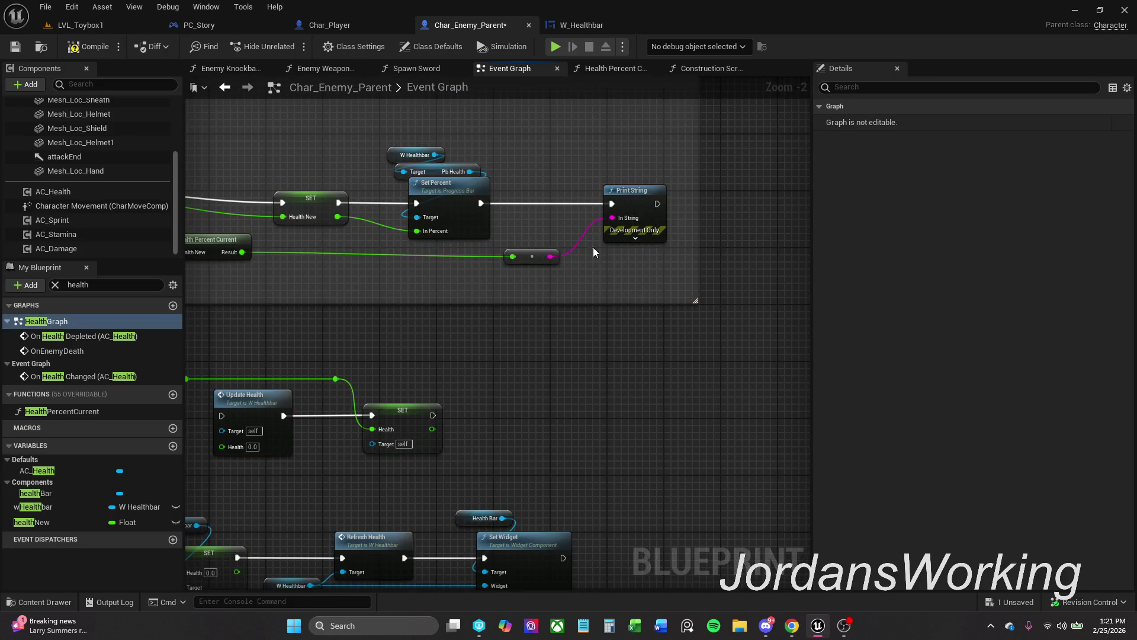
pyautogui.click(15, 46)
# Locate Health Percent Current and marquee-select it together with its reroute node.
pyautogui.moveTo(328, 238); pyautogui.dragTo(427, 252)
pyautogui.scroll(-4, 496, 279)
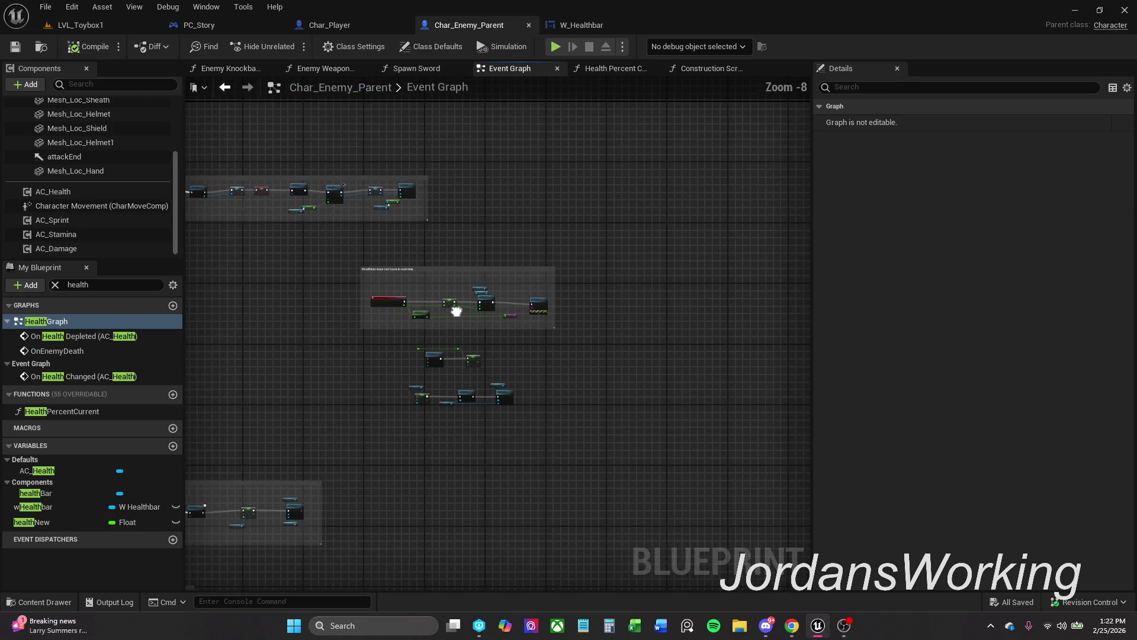
pyautogui.scroll(4, 592, 338)
pyautogui.moveTo(632, 344); pyautogui.dragTo(529, 150)
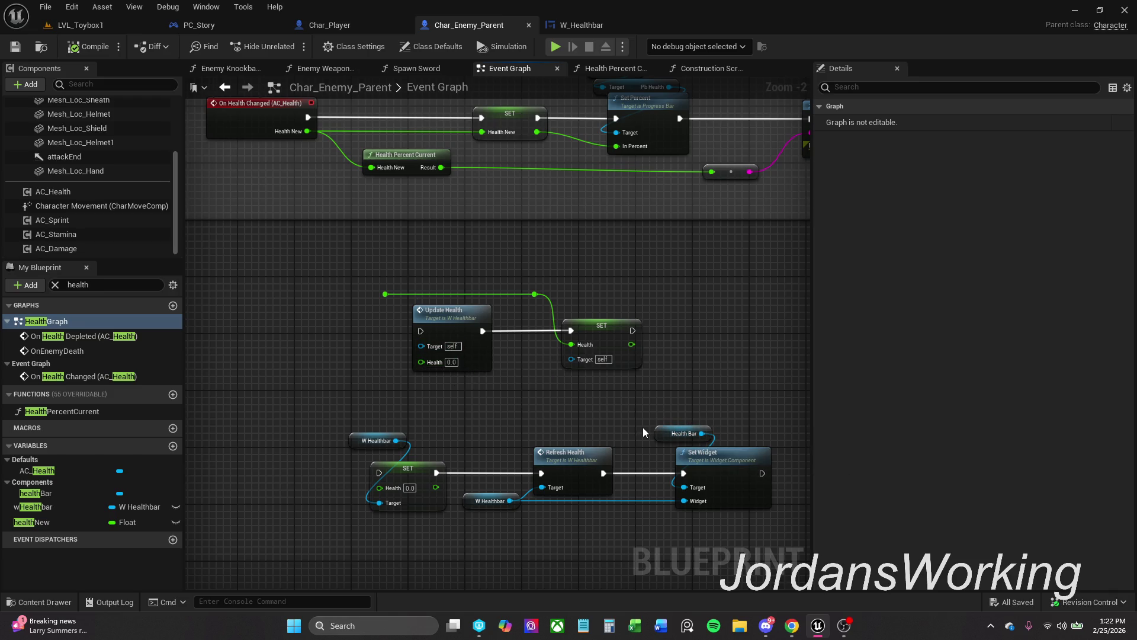
pyautogui.moveTo(662, 364); pyautogui.dragTo(626, 414)
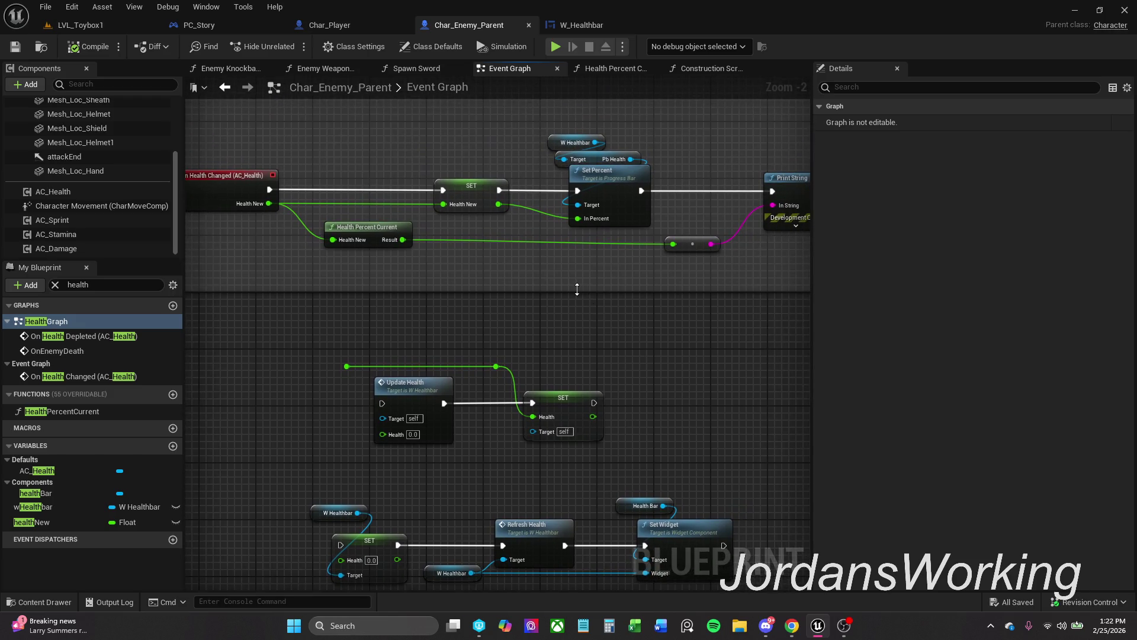
pyautogui.moveTo(375, 264)
pyautogui.mouseDown()
pyautogui.moveTo(704, 256)
pyautogui.moveTo(731, 240)
pyautogui.mouseUp()
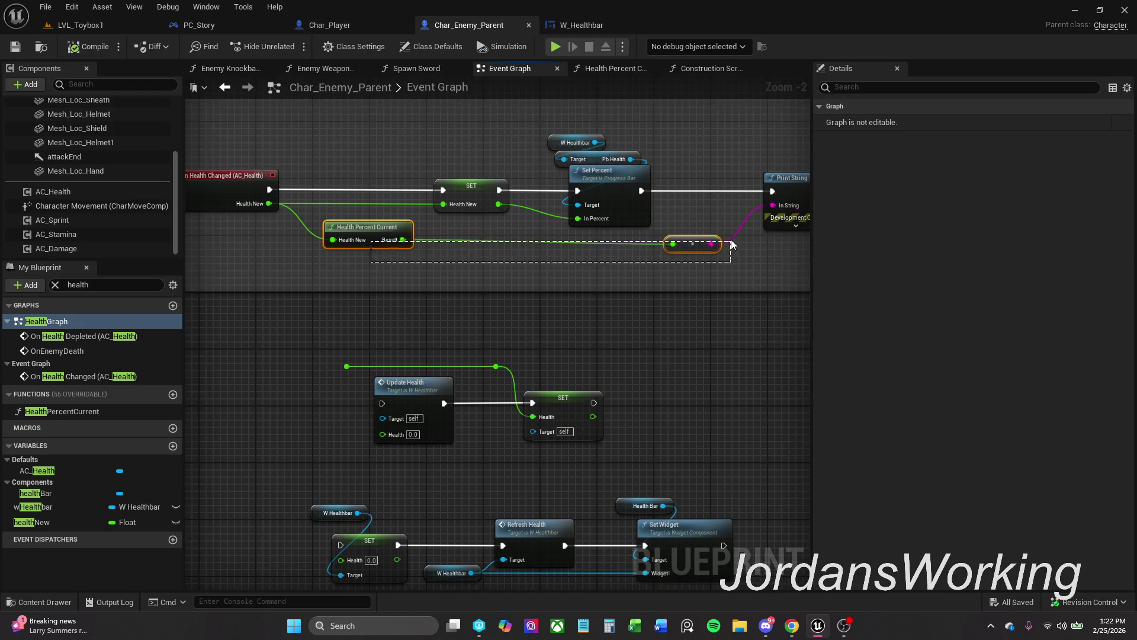
# Align the Result pin with the reroute node, save, and check the W_Healthbar designer.
pyautogui.press('q')
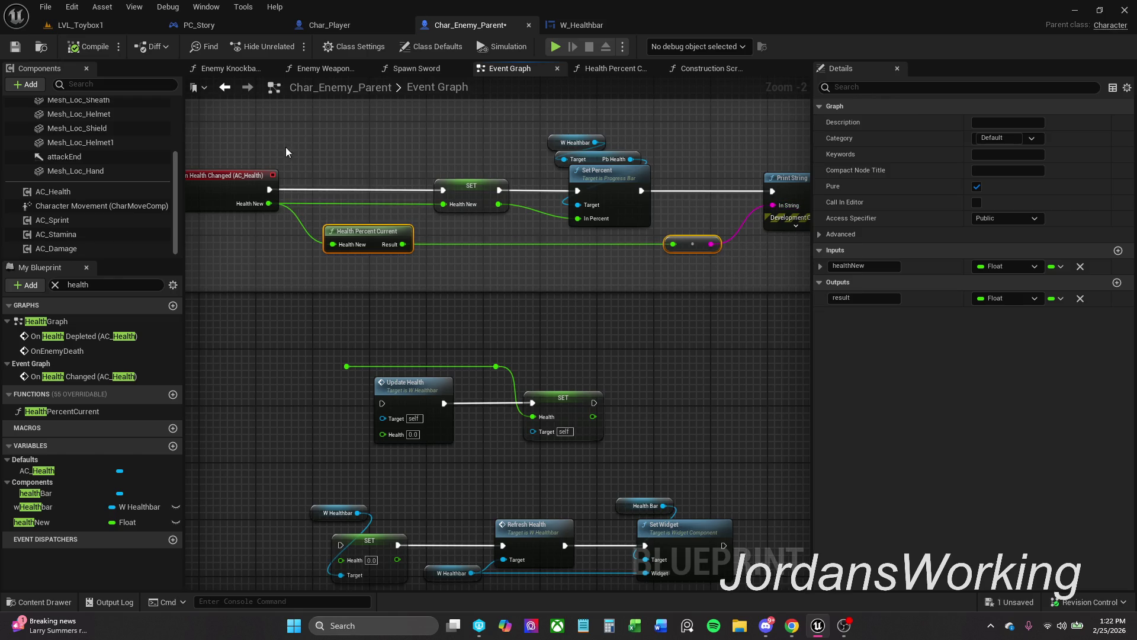
pyautogui.click(18, 47)
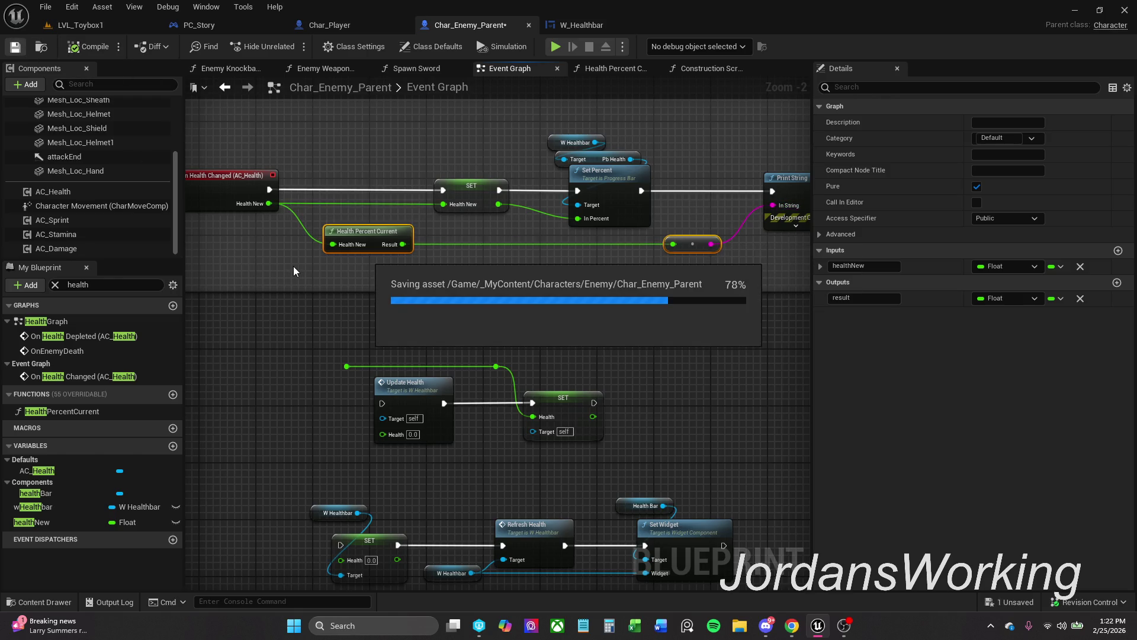
pyautogui.click(606, 26)
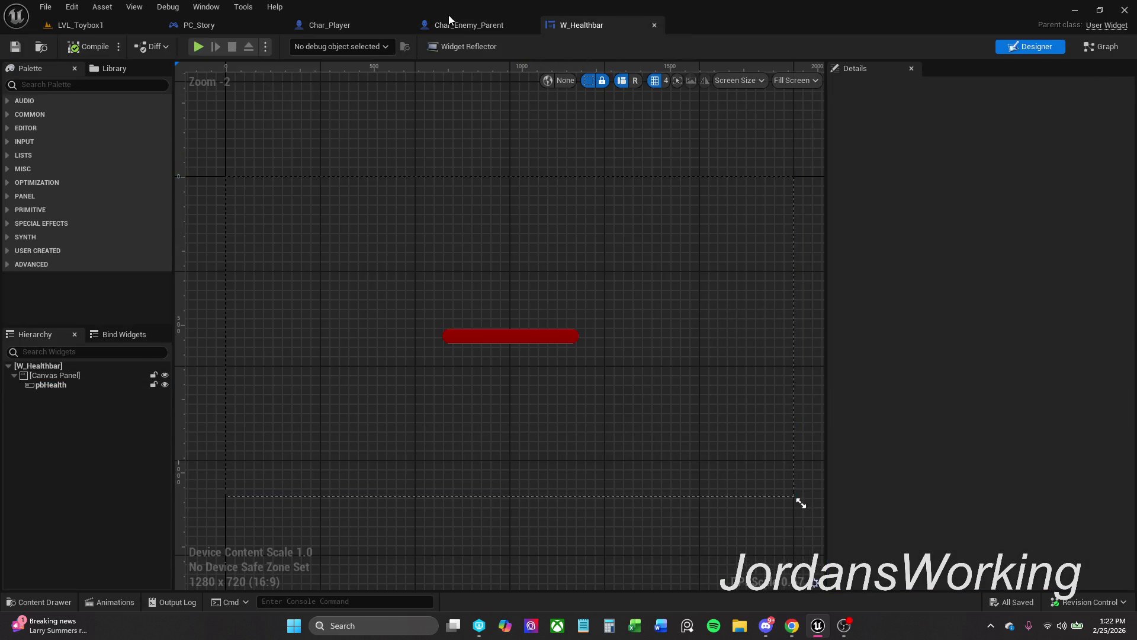
pyautogui.click(463, 19)
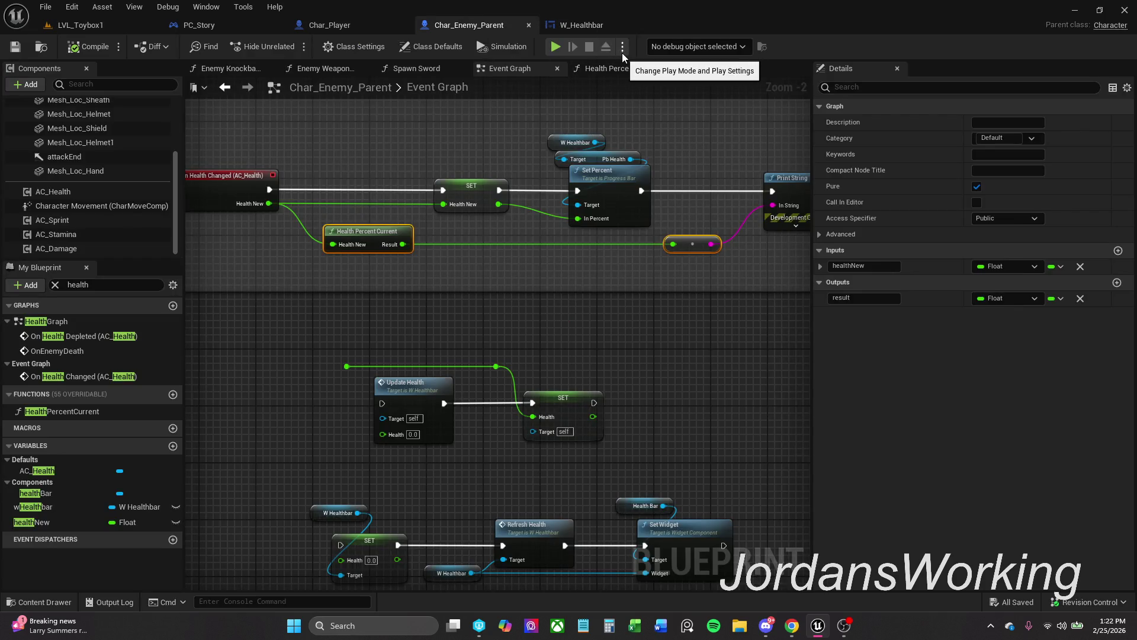
pyautogui.click(610, 23)
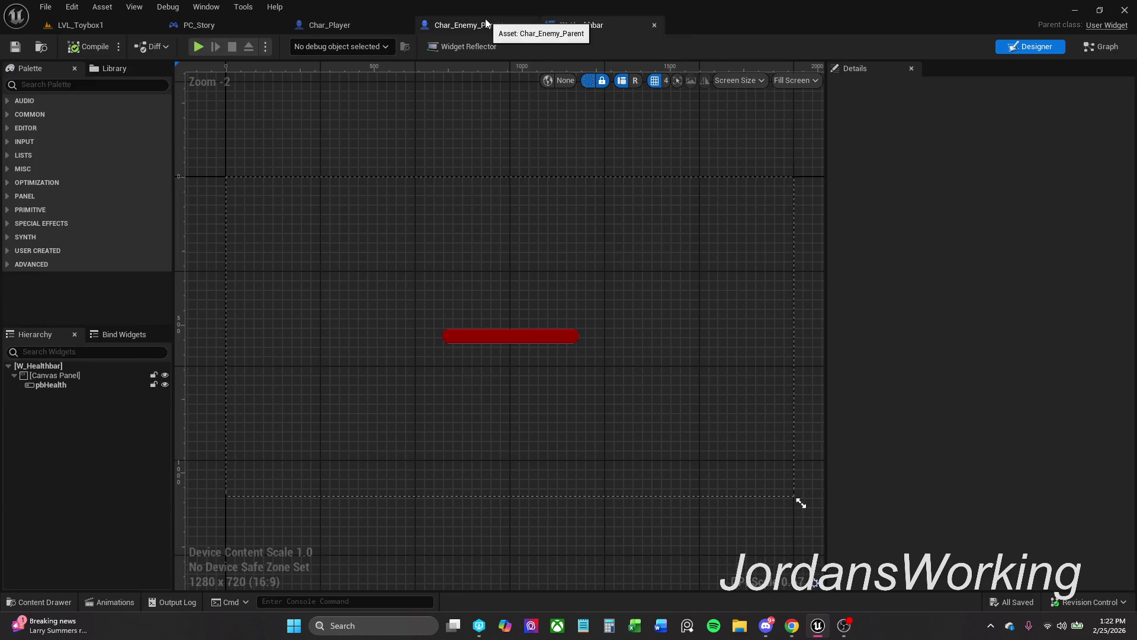
pyautogui.click(485, 21)
# Trial-rename the function's output, restore it to Result, and save the blueprint.
pyautogui.click(878, 298)
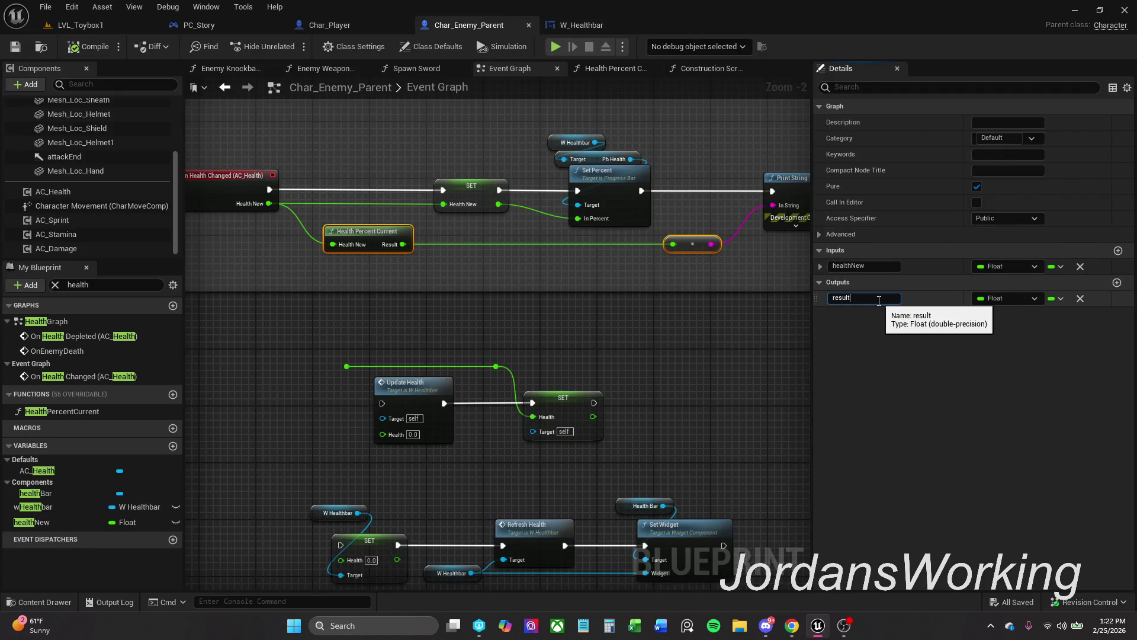
pyautogui.write('()')
pyautogui.press('Return')
pyautogui.click(372, 248)
pyautogui.click(883, 298)
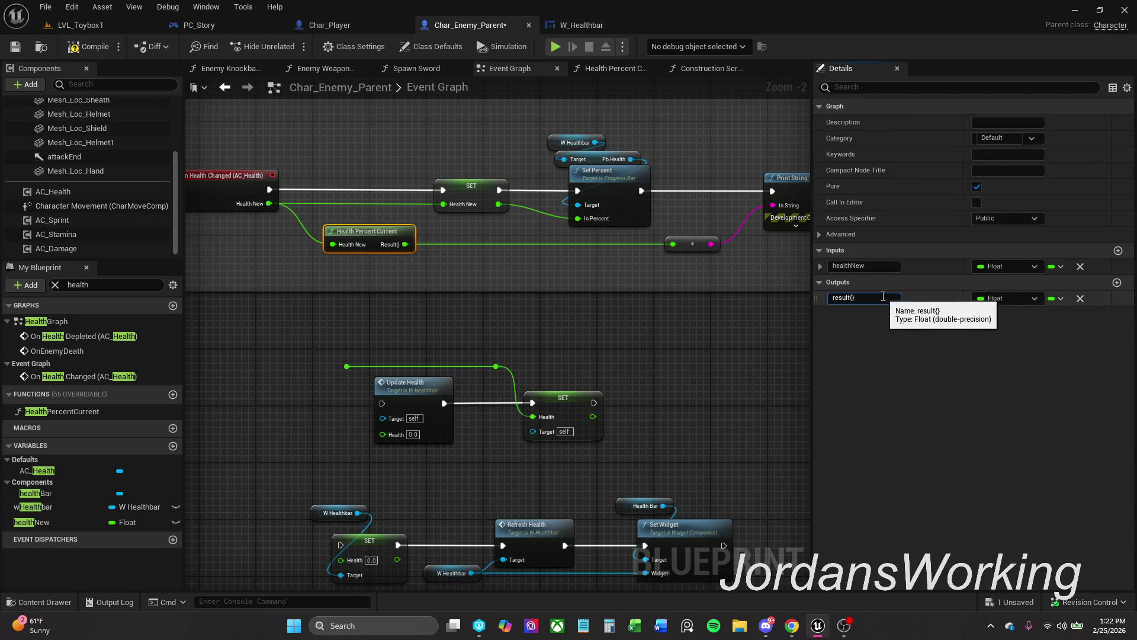
pyautogui.press('BackSpace')
pyautogui.press('BackSpace')
pyautogui.press('Return')
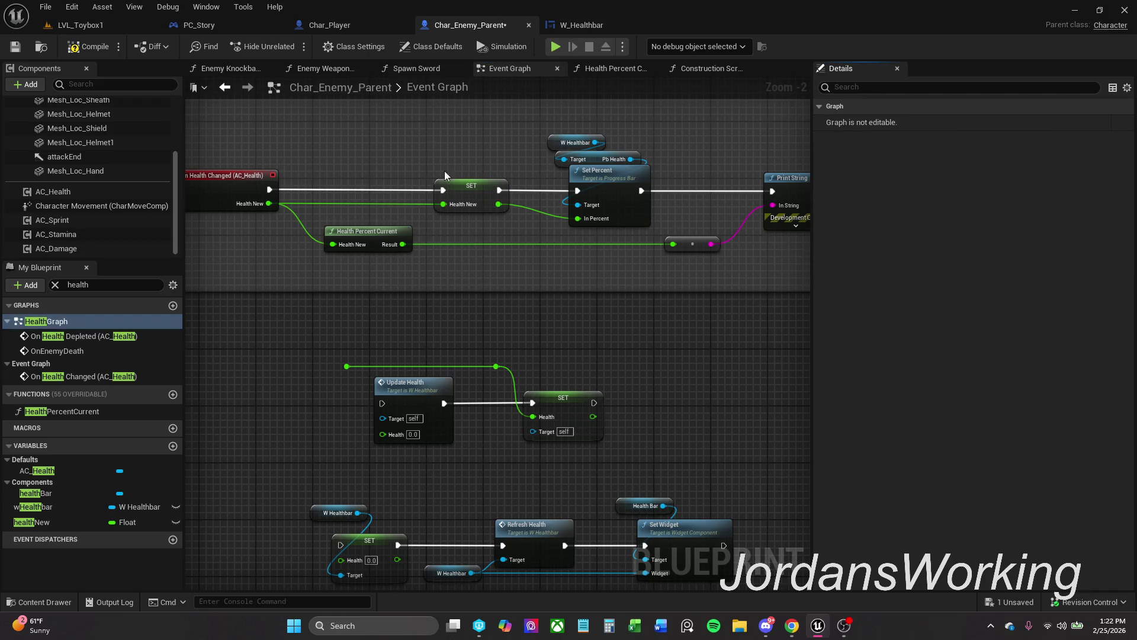
pyautogui.click(18, 48)
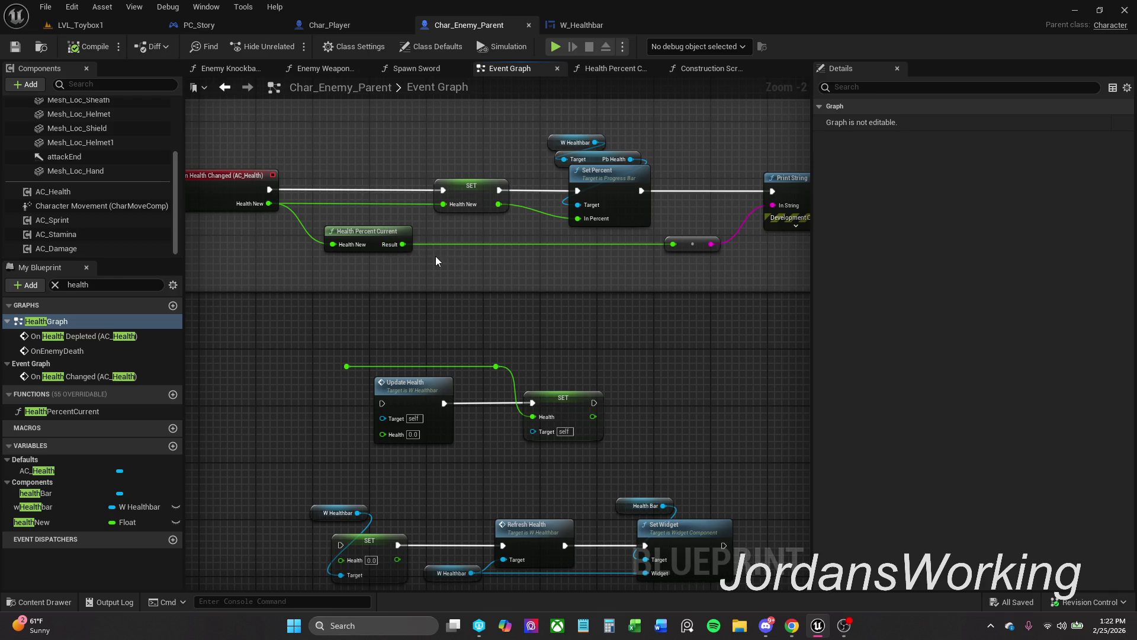
# Edit the output name again, trimming the stray closing parenthesis.
pyautogui.click(379, 237)
pyautogui.click(893, 297)
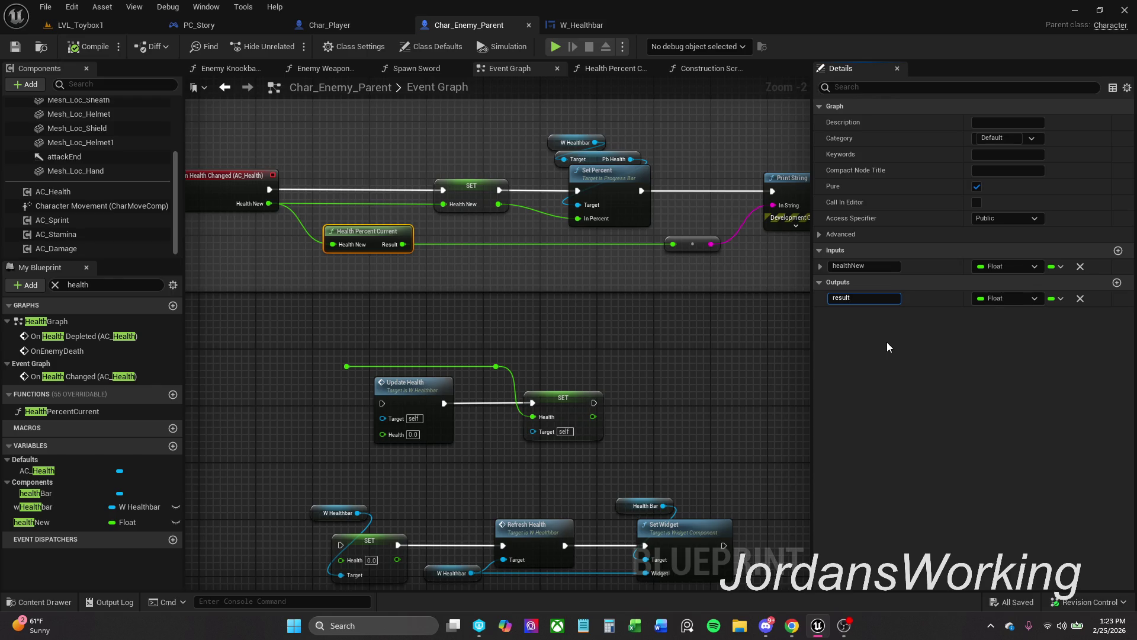
pyautogui.write('()')
pyautogui.press('BackSpace')
pyautogui.scroll(-2, 790, 306)
pyautogui.click(817, 298)
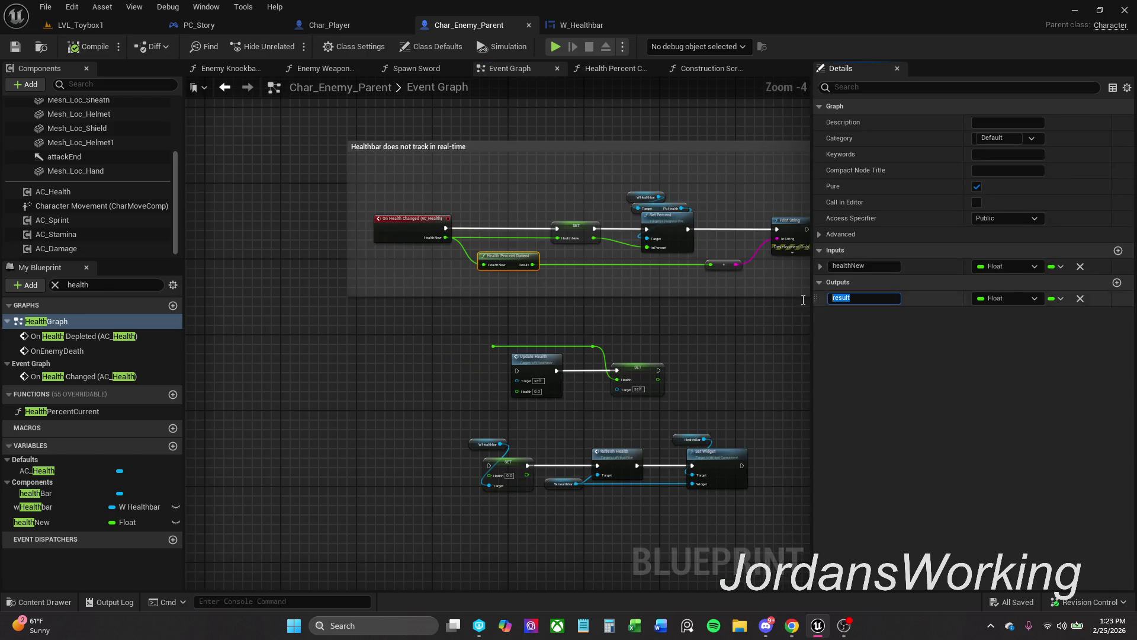
pyautogui.press('Home')
# Strip the stray braces so the output reads 'result', then save Char_Enemy_Parent.
pyautogui.write('(')
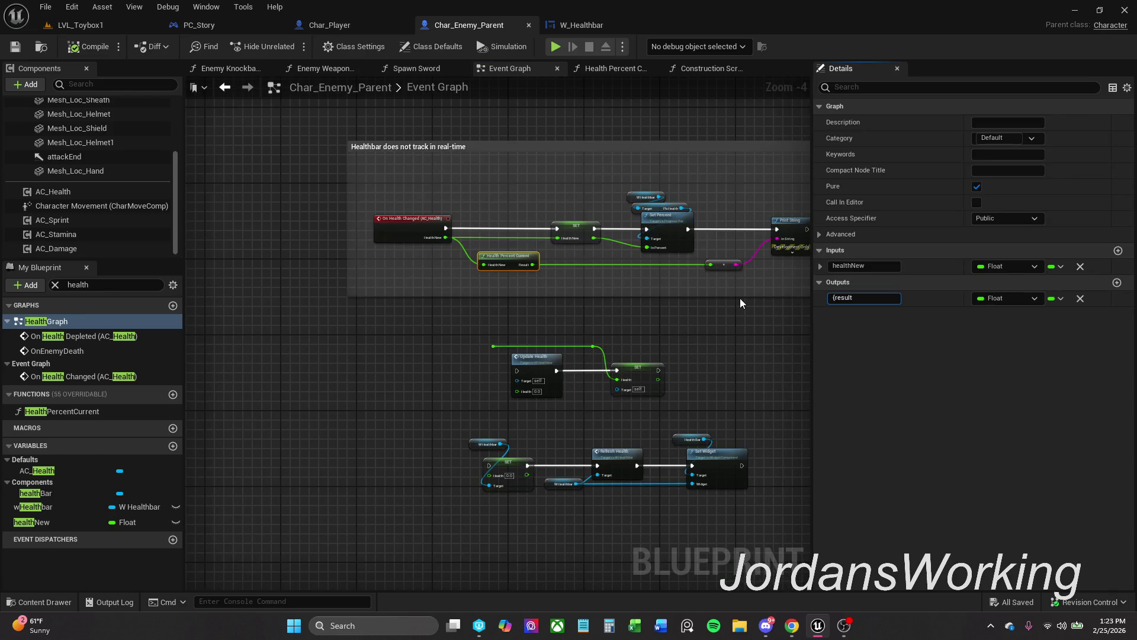
pyautogui.write('}')
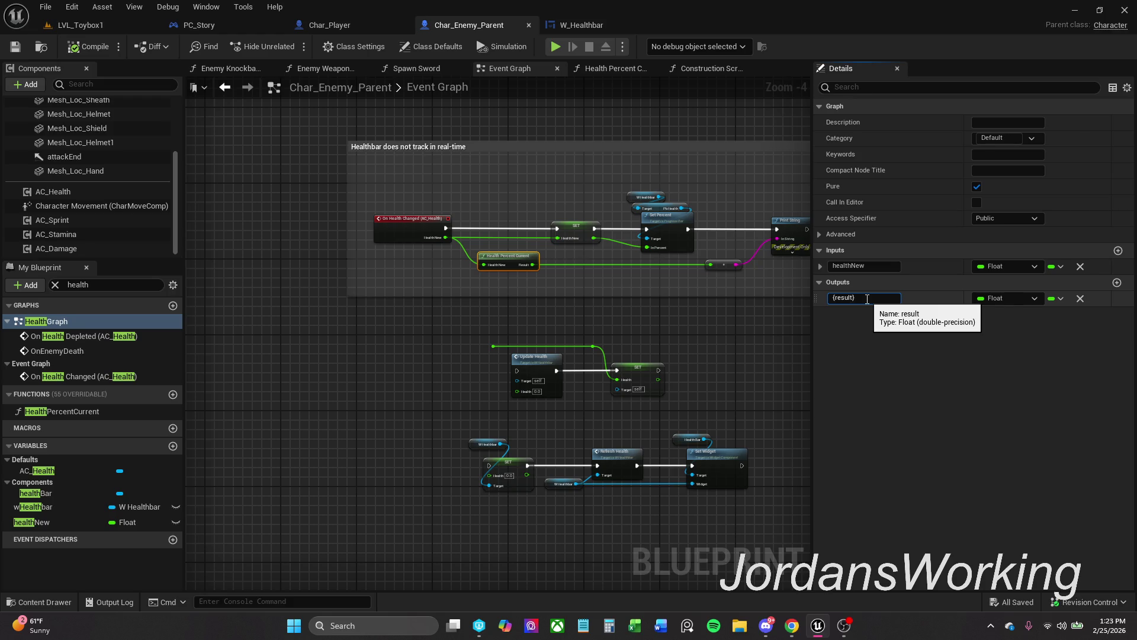
pyautogui.press('BackSpace')
pyautogui.press('Home')
pyautogui.press('Delete')
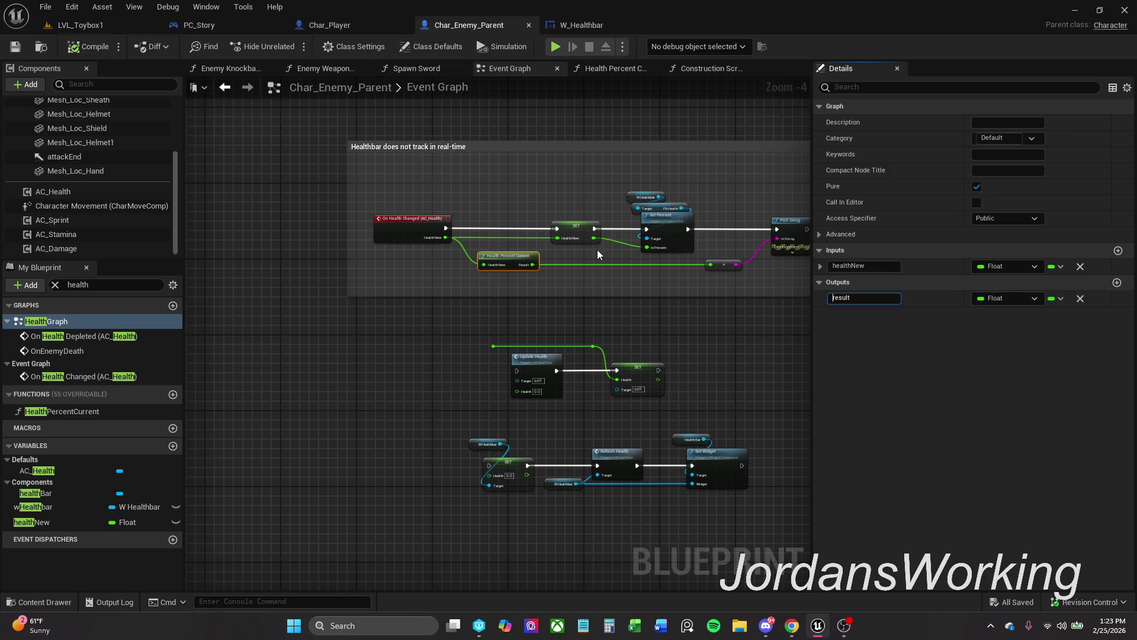
pyautogui.press('Return')
pyautogui.click(14, 46)
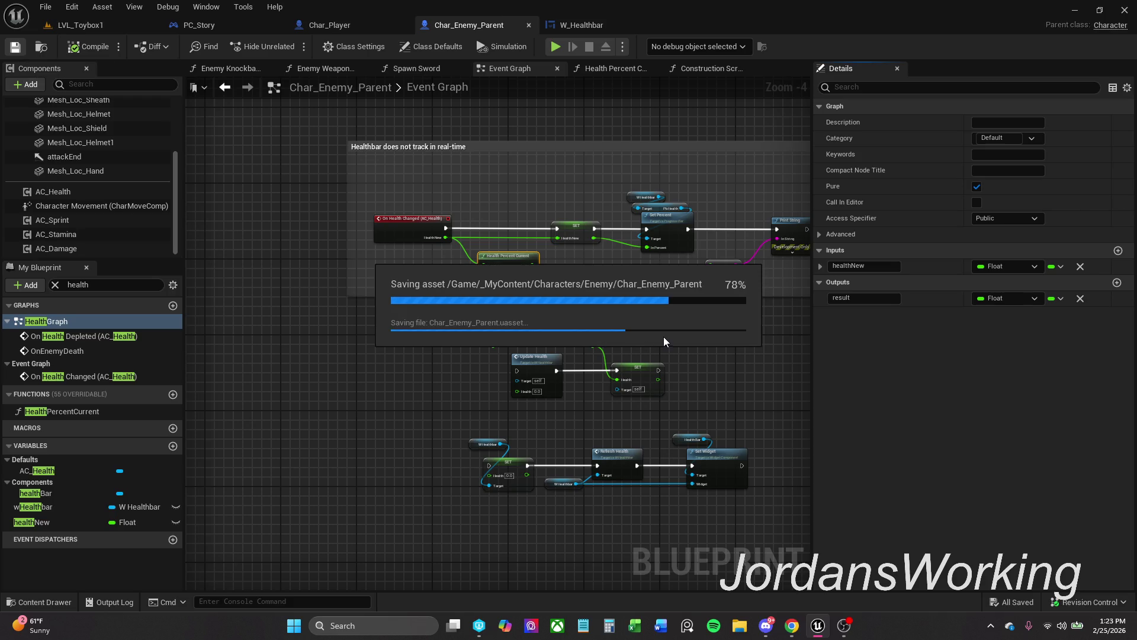
pyautogui.click(663, 337)
pyautogui.scroll(1, 565, 320)
pyautogui.moveTo(584, 290)
pyautogui.mouseDown()
pyautogui.moveTo(546, 275)
pyautogui.moveTo(440, 287)
pyautogui.moveTo(553, 310)
pyautogui.moveTo(521, 393)
pyautogui.mouseUp()
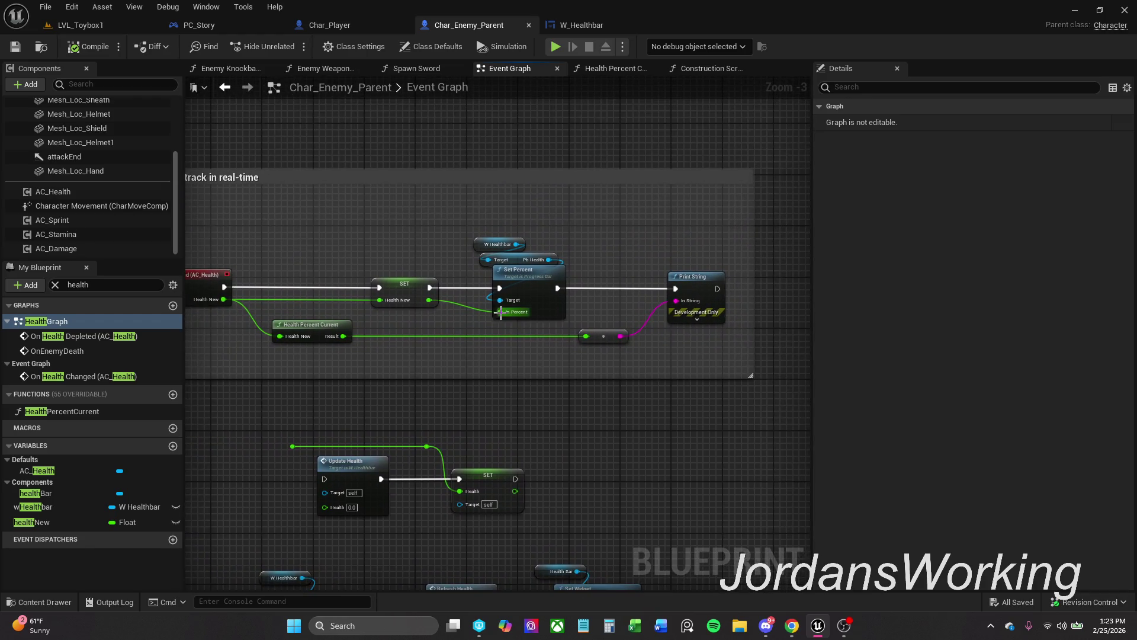
# Shift the SET healthNew and Set Percent nodes to the left.
pyautogui.moveTo(508, 302); pyautogui.dragTo(573, 315)
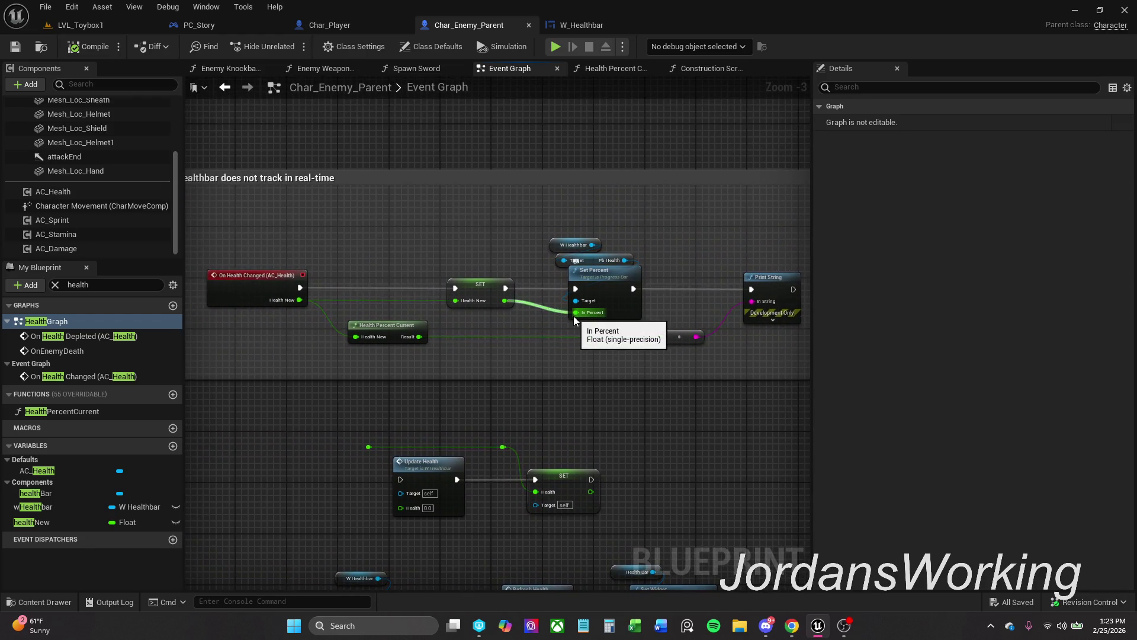
pyautogui.moveTo(484, 289); pyautogui.dragTo(498, 289)
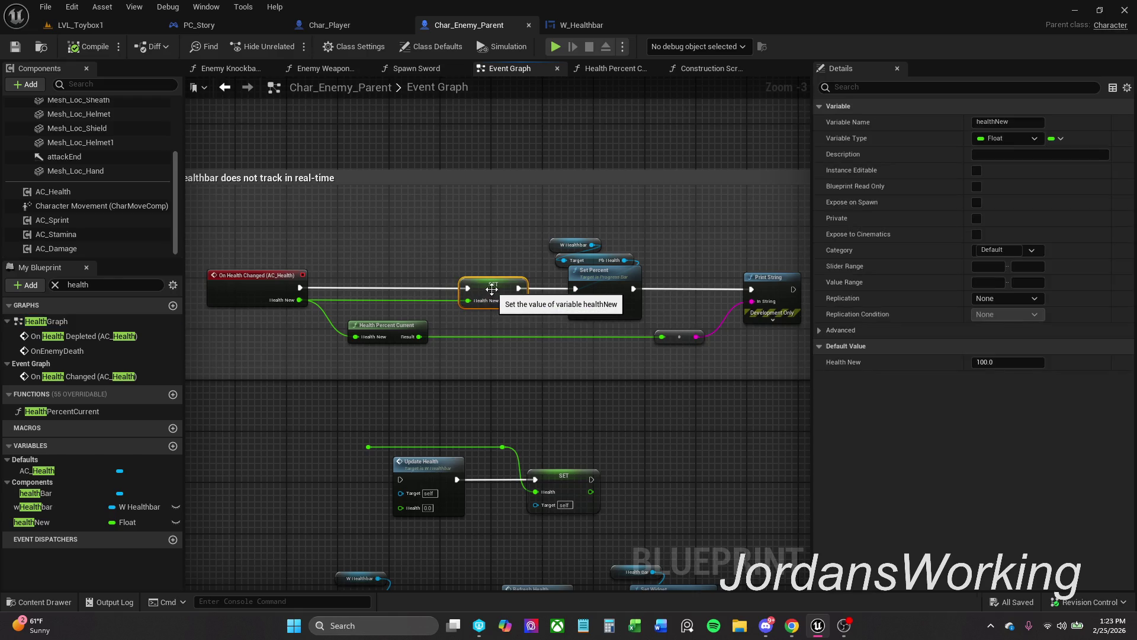
pyautogui.moveTo(455, 213)
pyautogui.mouseDown()
pyautogui.moveTo(600, 298)
pyautogui.moveTo(606, 287)
pyautogui.moveTo(522, 285)
pyautogui.mouseUp()
pyautogui.click(593, 240)
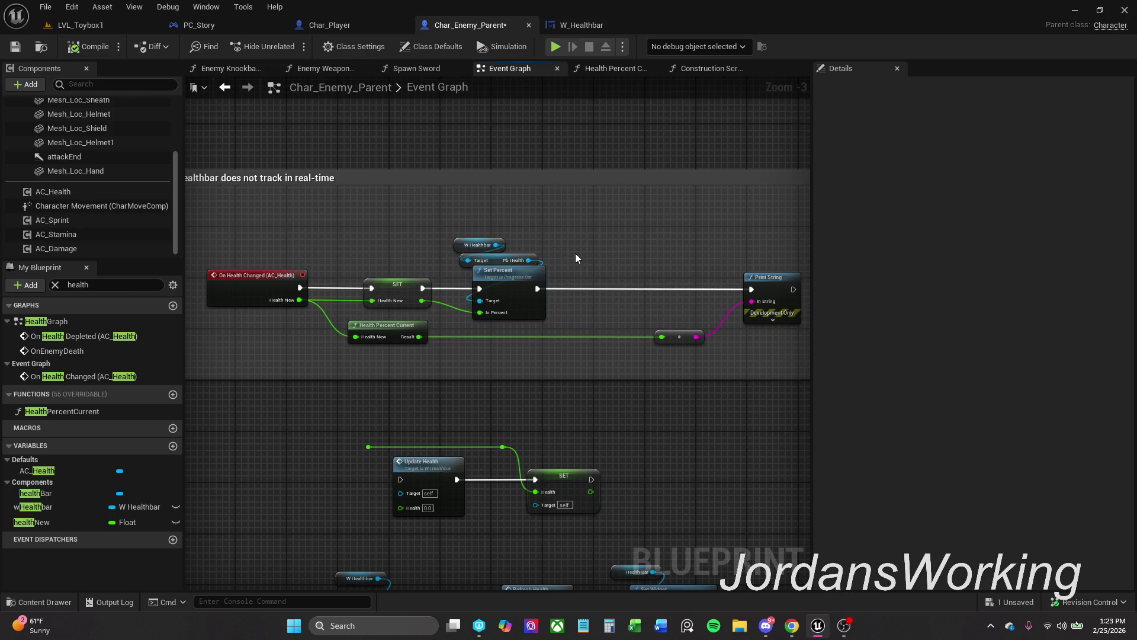
# Move Print String and its conversion node left, save, and open the Spawn Sword graph.
pyautogui.moveTo(648, 256); pyautogui.dragTo(763, 375)
pyautogui.moveTo(777, 287); pyautogui.dragTo(673, 288)
pyautogui.click(615, 253)
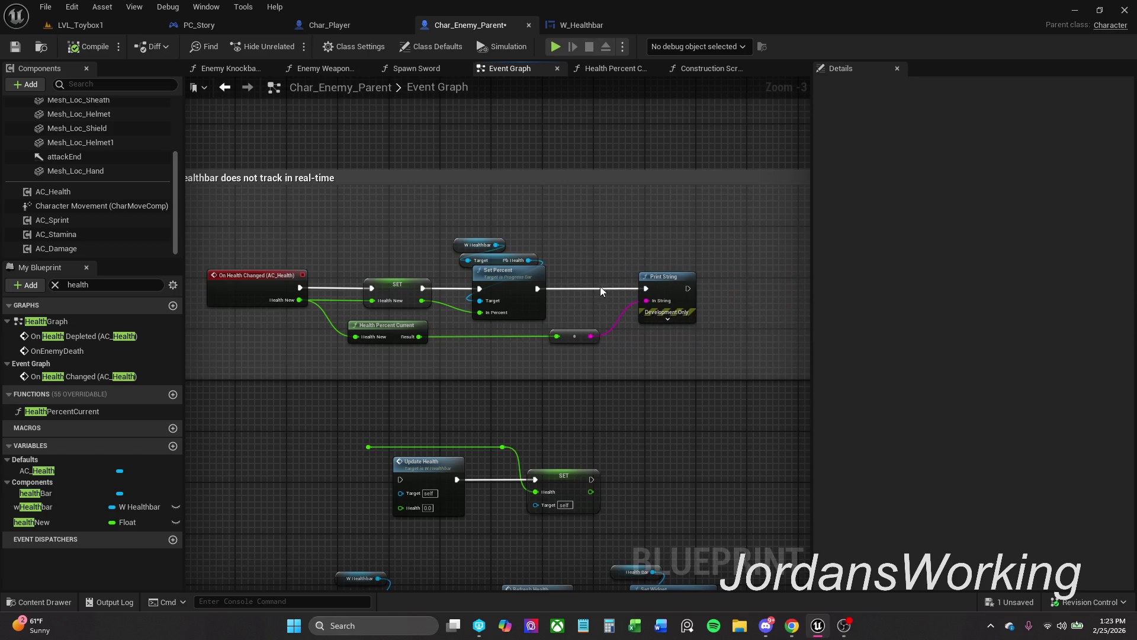
pyautogui.click(16, 47)
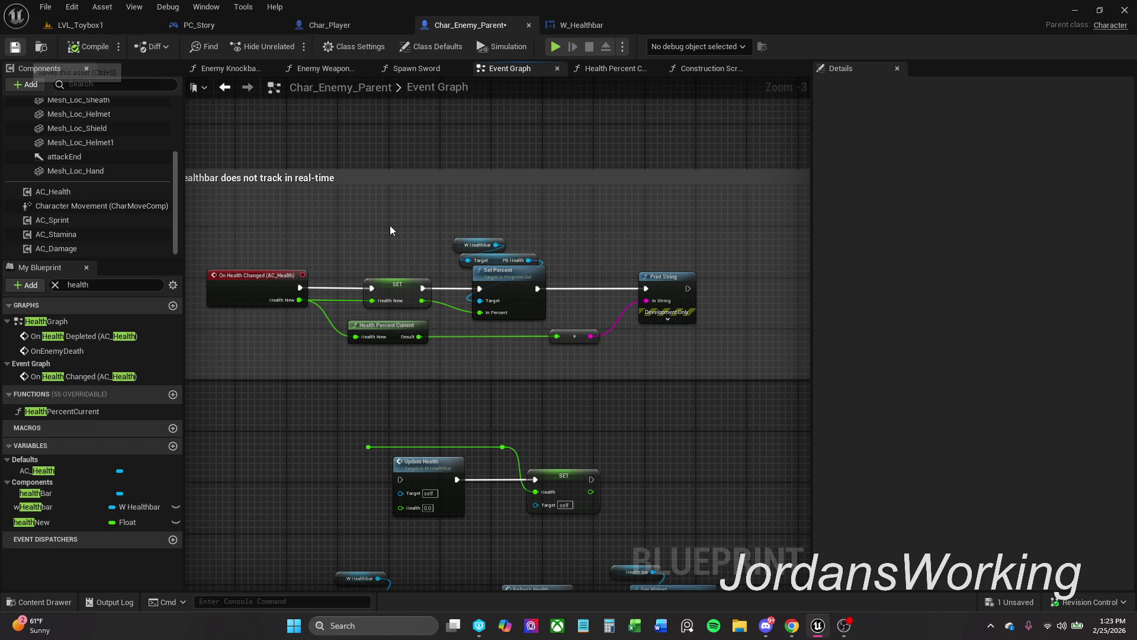
pyautogui.click(423, 67)
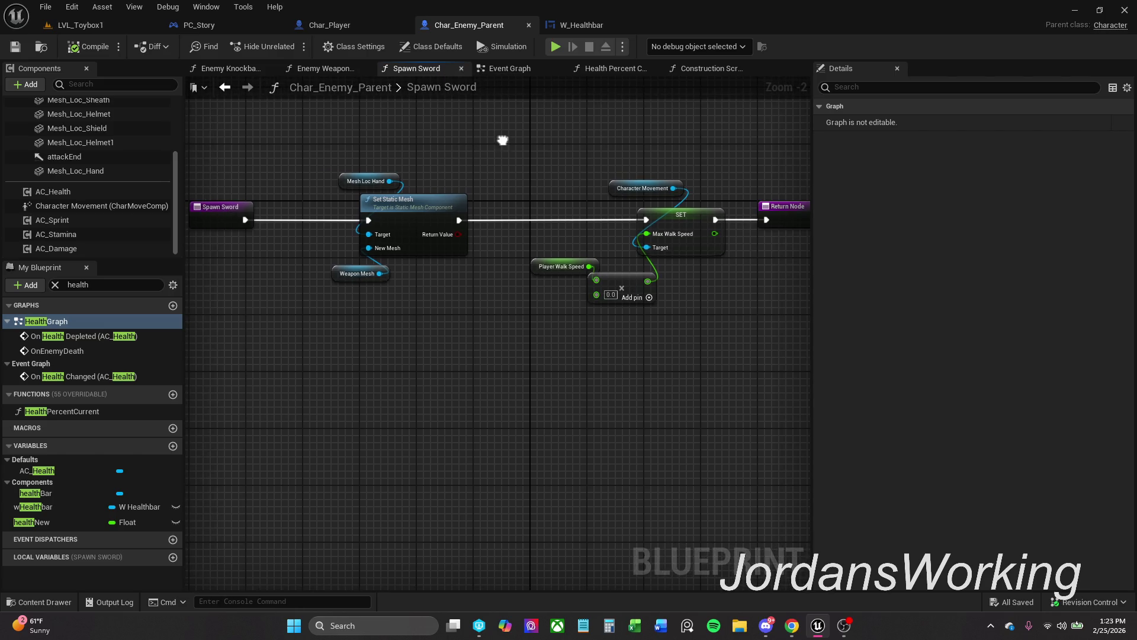
# Try deleting the Max Walk Speed nodes and rewiring, then undo to restore them.
pyautogui.moveTo(454, 167); pyautogui.dragTo(627, 358)
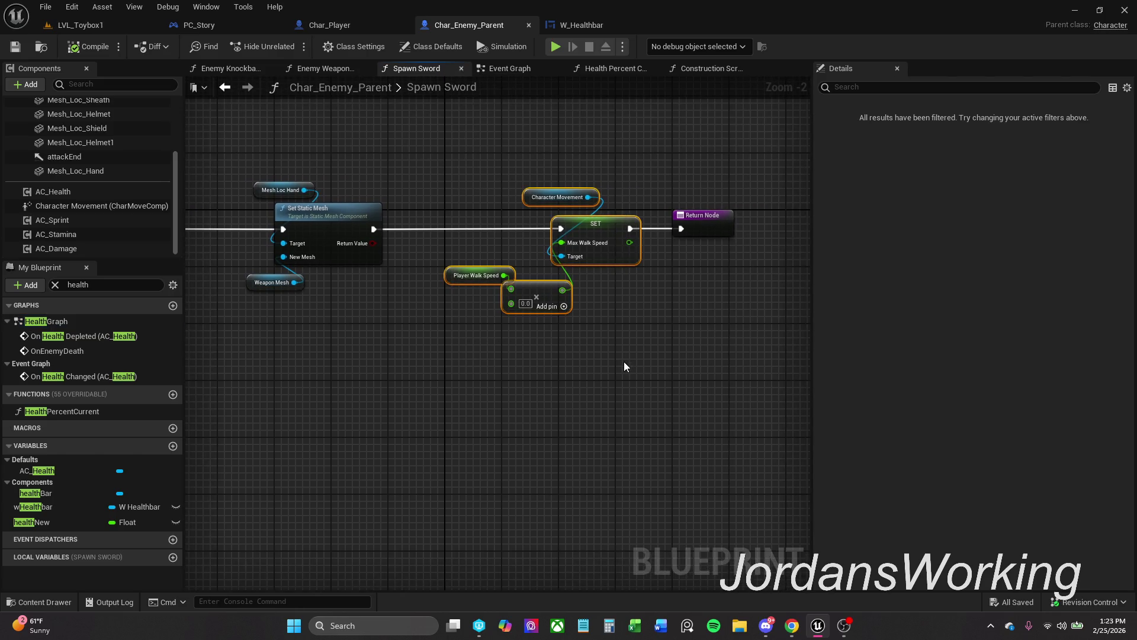
pyautogui.press('Delete')
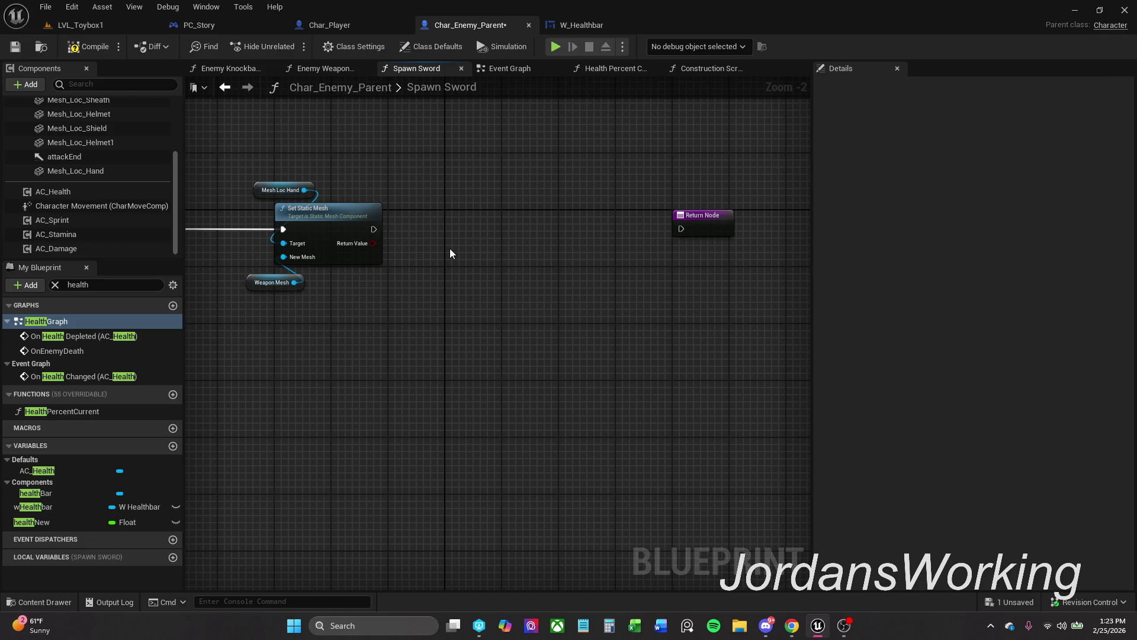
pyautogui.hotkey('ctrl', 'z')
pyautogui.moveTo(458, 215); pyautogui.dragTo(617, 331)
pyautogui.press('Delete')
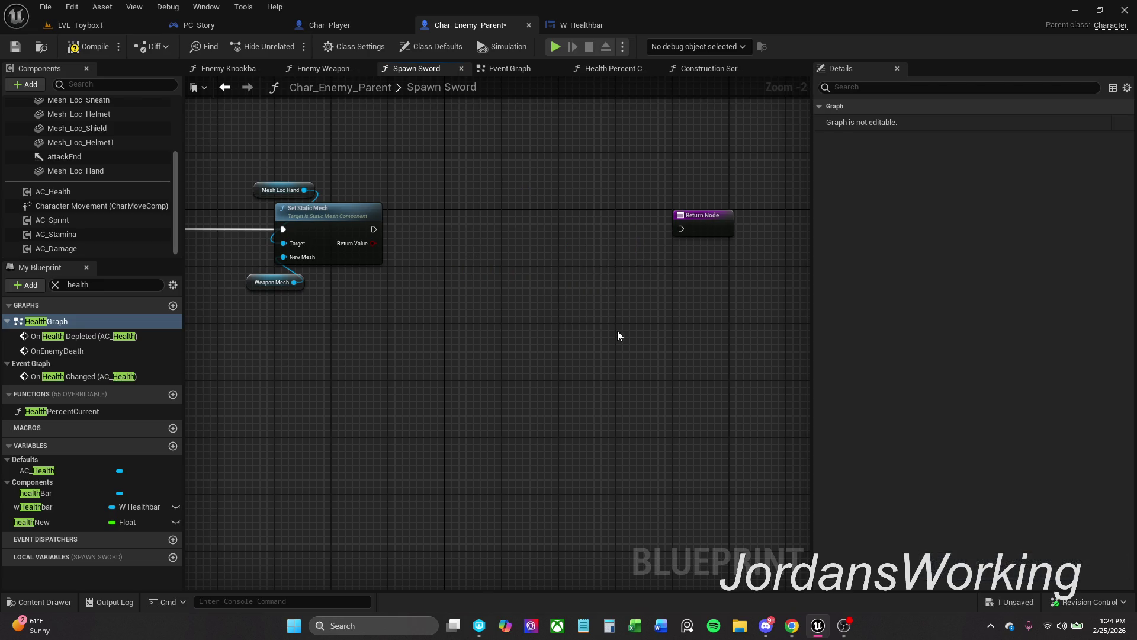
pyautogui.moveTo(374, 229)
pyautogui.mouseDown()
pyautogui.moveTo(684, 229)
pyautogui.moveTo(485, 222)
pyautogui.mouseUp()
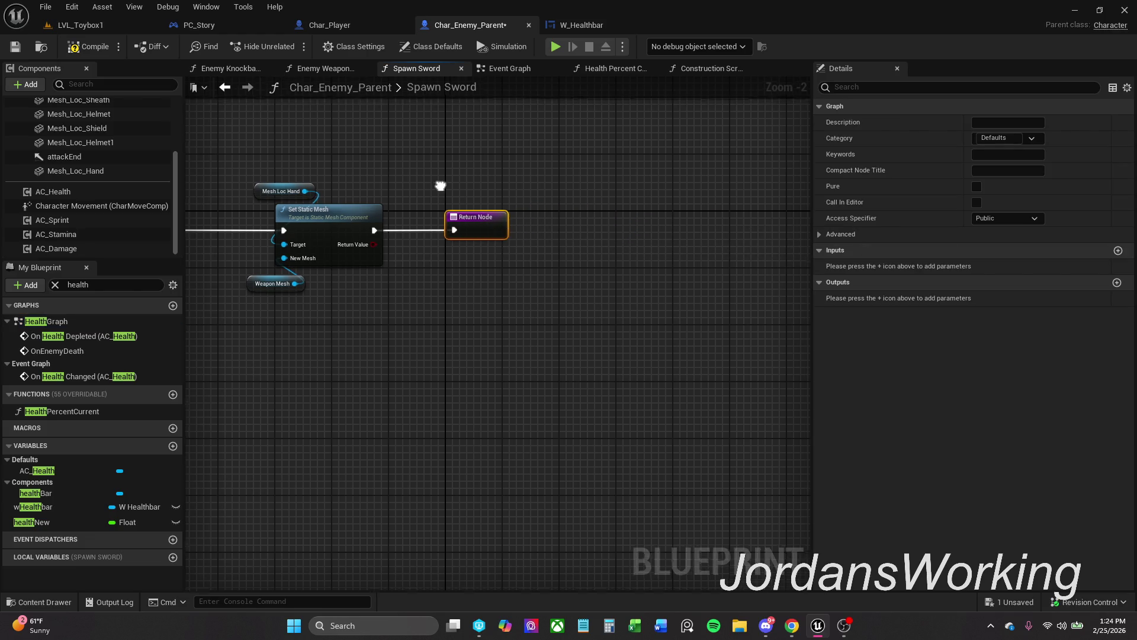
pyautogui.moveTo(371, 132); pyautogui.dragTo(634, 325)
pyautogui.moveTo(473, 208)
pyautogui.mouseDown()
pyautogui.moveTo(401, 200)
pyautogui.moveTo(392, 218)
pyautogui.mouseUp()
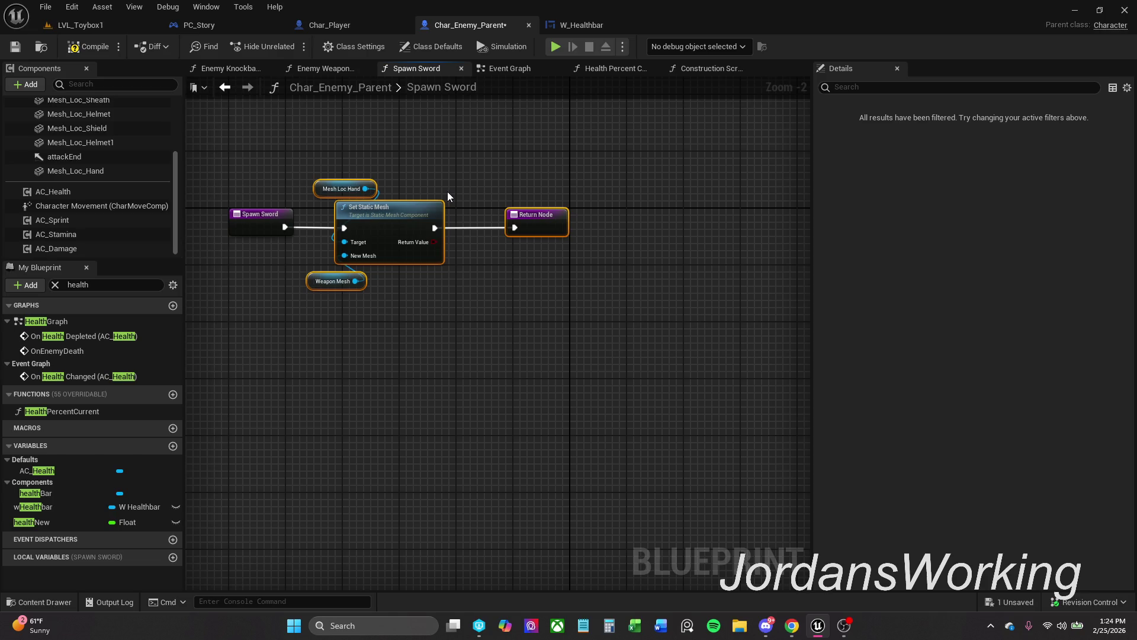
pyautogui.hotkey('ctrl', 'z')
pyautogui.hotkey('ctrl', 'z')
pyautogui.hotkey('ctrl', 'z')
pyautogui.hotkey('ctrl', 'y')
pyautogui.hotkey('ctrl', 'y')
# Select every node in the Spawn Sword graph and run Refresh Nodes.
pyautogui.scroll(-2, 449, 191)
pyautogui.moveTo(275, 177)
pyautogui.mouseDown()
pyautogui.moveTo(367, 231)
pyautogui.moveTo(755, 376)
pyautogui.mouseUp()
pyautogui.rightClick(632, 213)
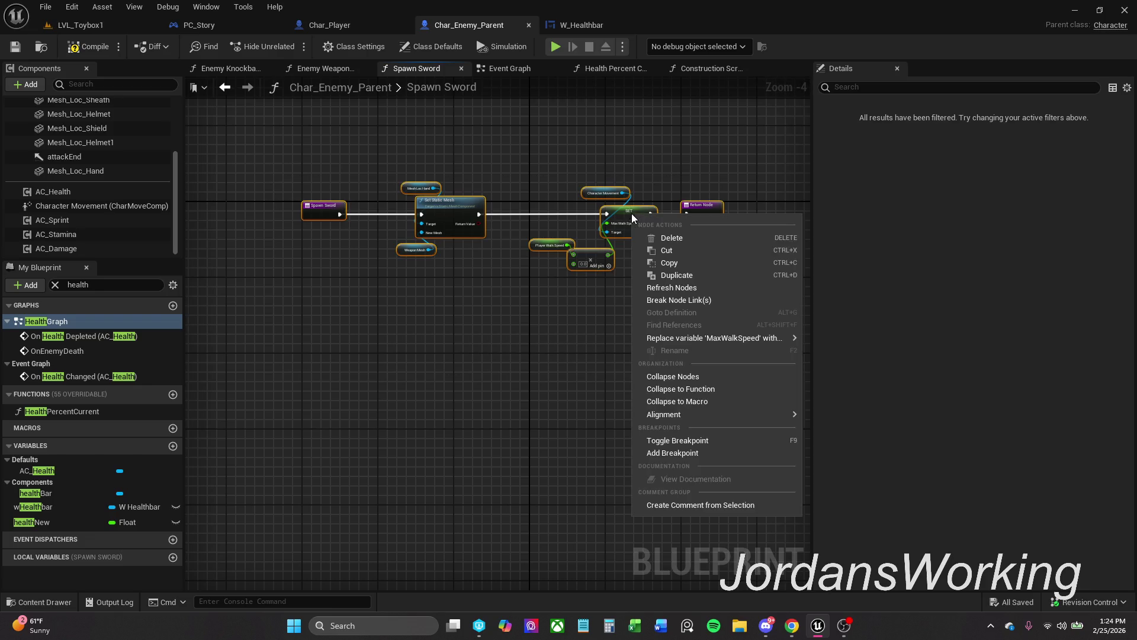
pyautogui.click(691, 288)
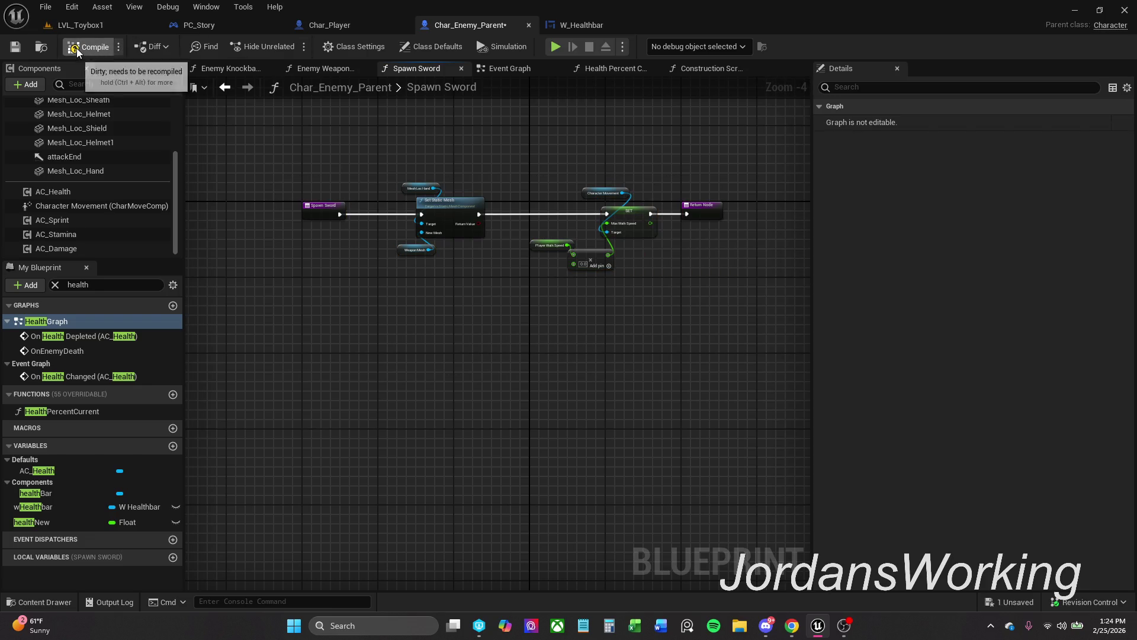
pyautogui.scroll(4, 576, 263)
# Drag from the Add node's B pin, search 'ite', then dismiss the search.
pyautogui.moveTo(575, 261); pyautogui.dragTo(550, 299)
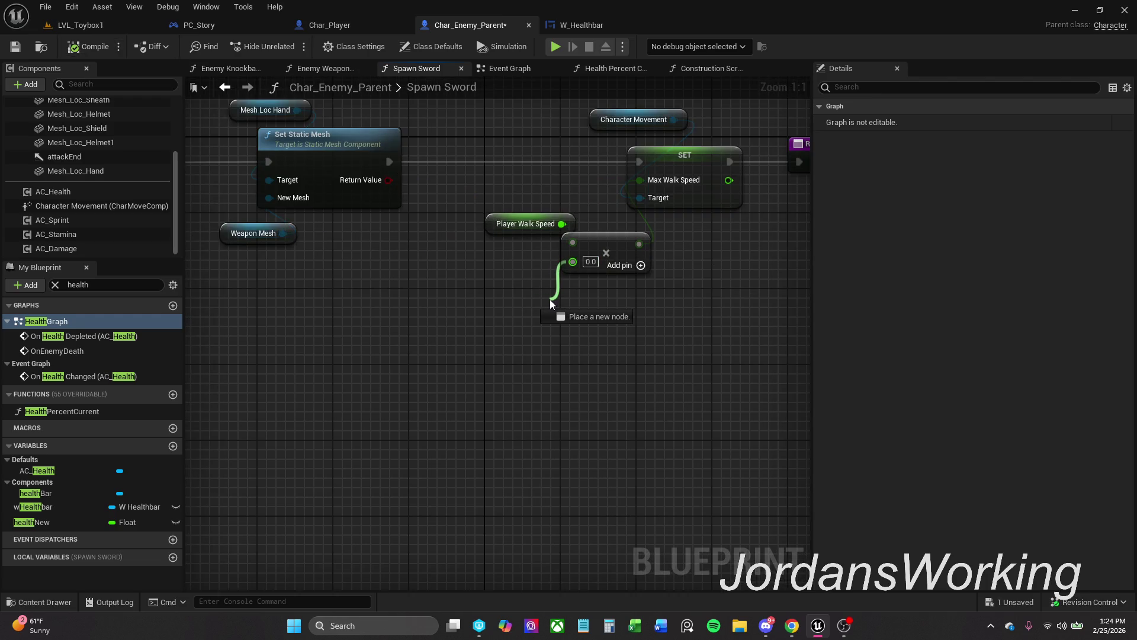
pyautogui.moveTo(550, 300); pyautogui.dragTo(546, 302)
pyautogui.press('Escape')
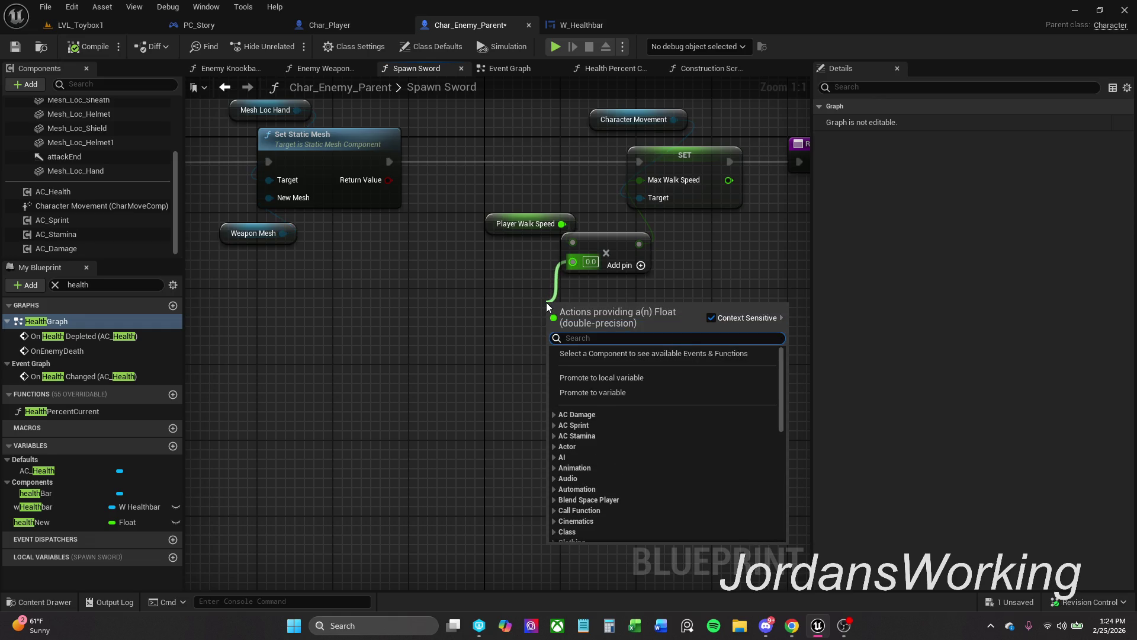
pyautogui.write('ite')
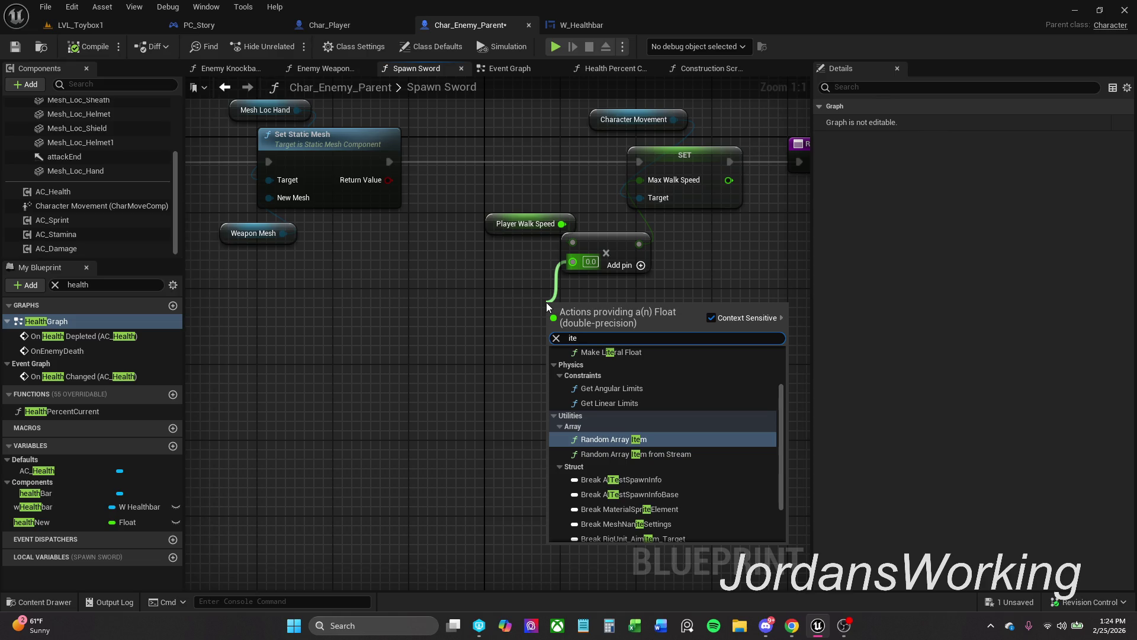
pyautogui.click(517, 307)
# Promote the Add node's B input to a new float variable itemWeight and compile.
pyautogui.moveTo(573, 262); pyautogui.dragTo(550, 293)
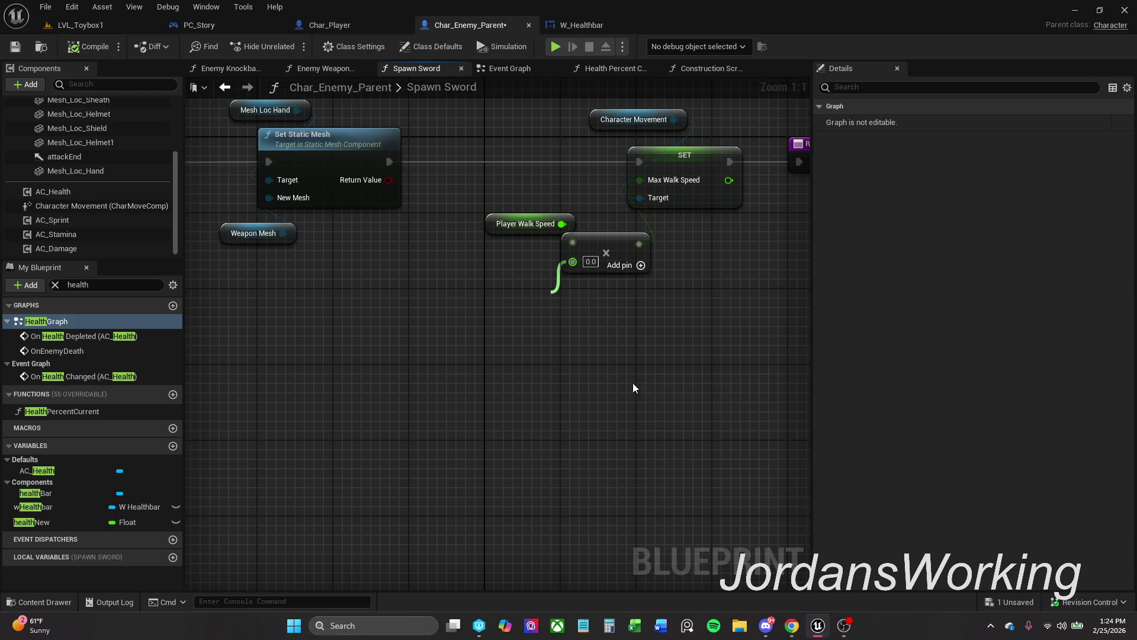
pyautogui.click(633, 385)
pyautogui.write('it')
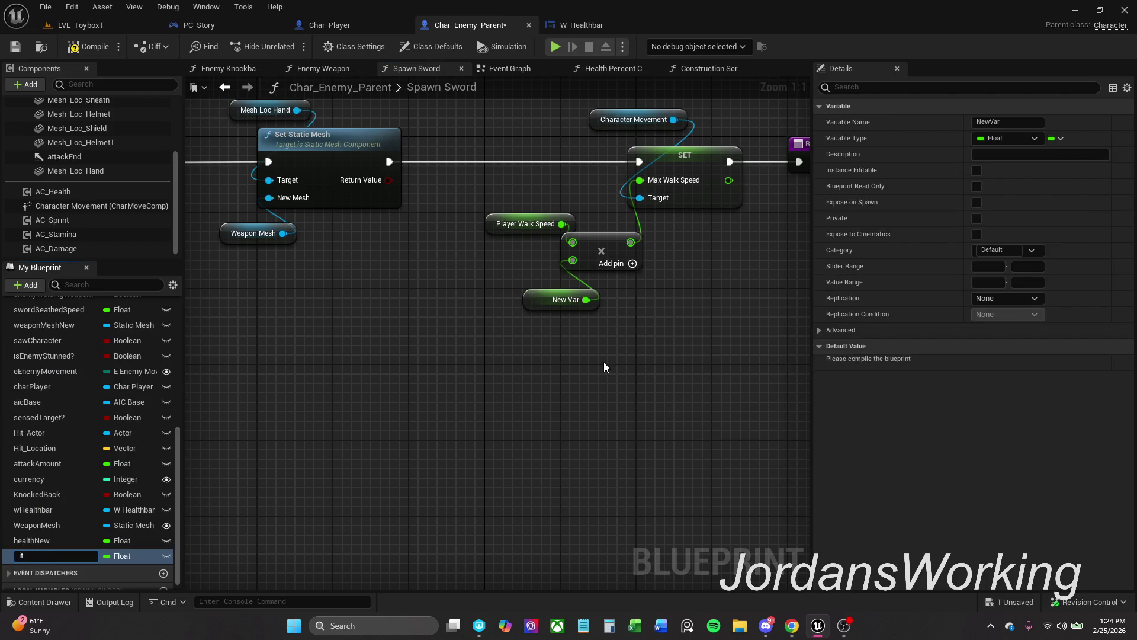
pyautogui.write('emWeight')
pyautogui.press('Return')
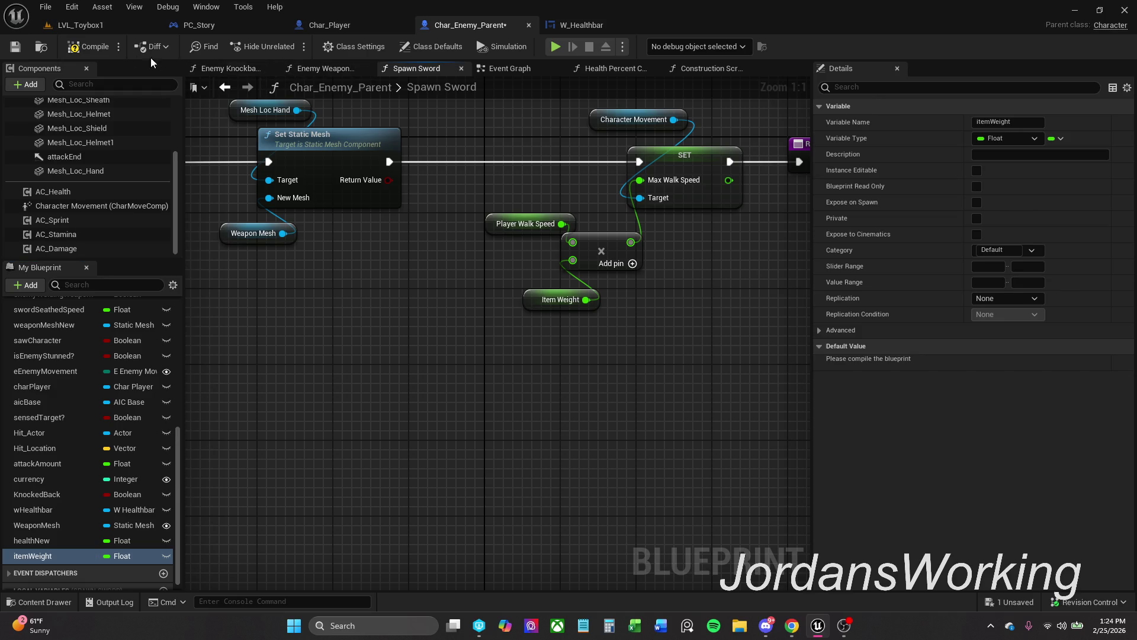
pyautogui.click(91, 49)
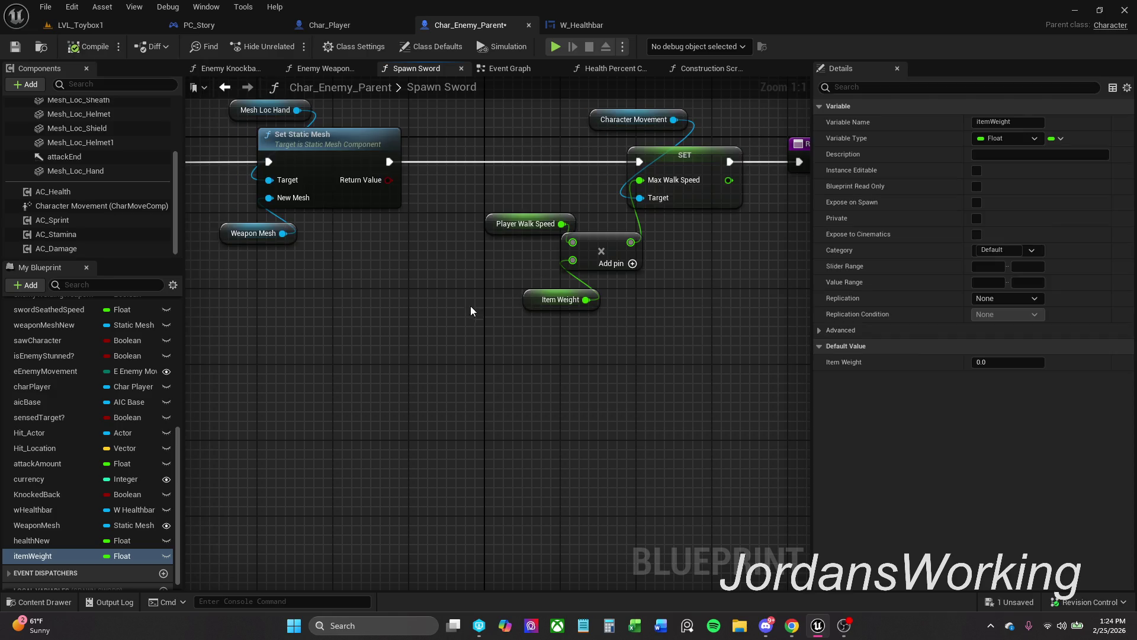
# Set itemWeight's default value to 1.0001 and compile the blueprint.
pyautogui.click(999, 363)
pyautogui.write('1')
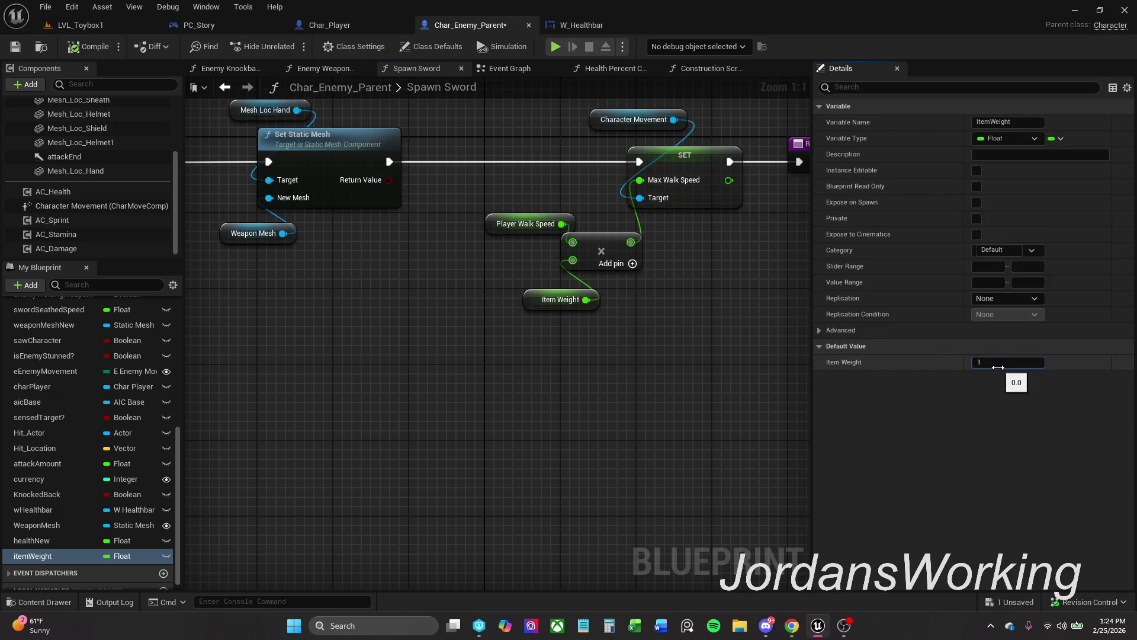
pyautogui.press('Return')
pyautogui.write('1')
pyautogui.press('Return')
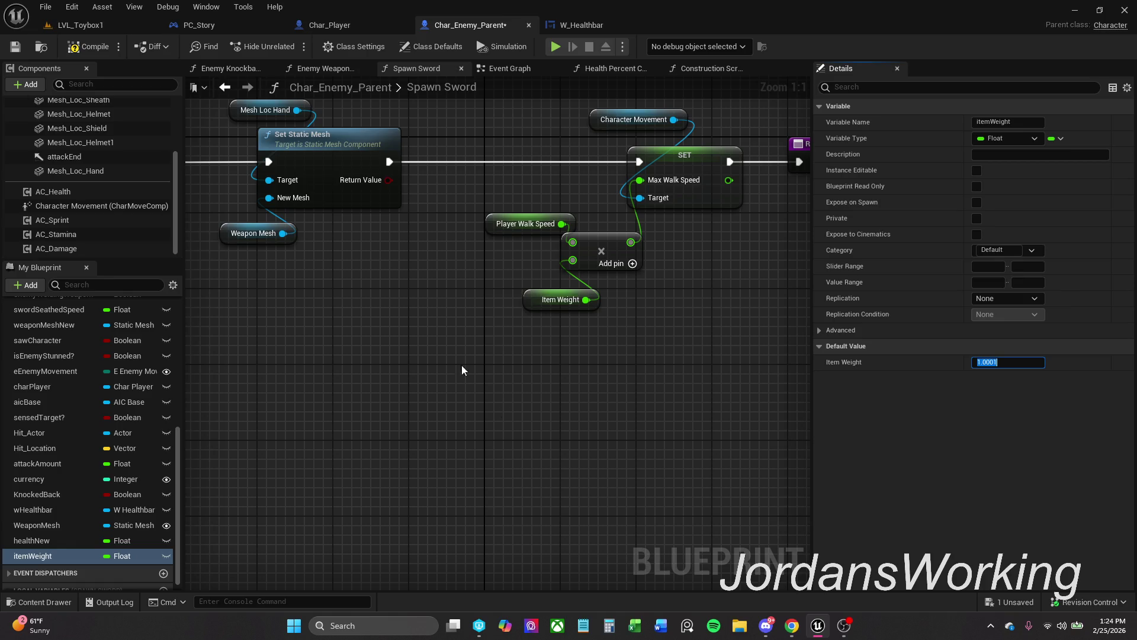
pyautogui.click(76, 48)
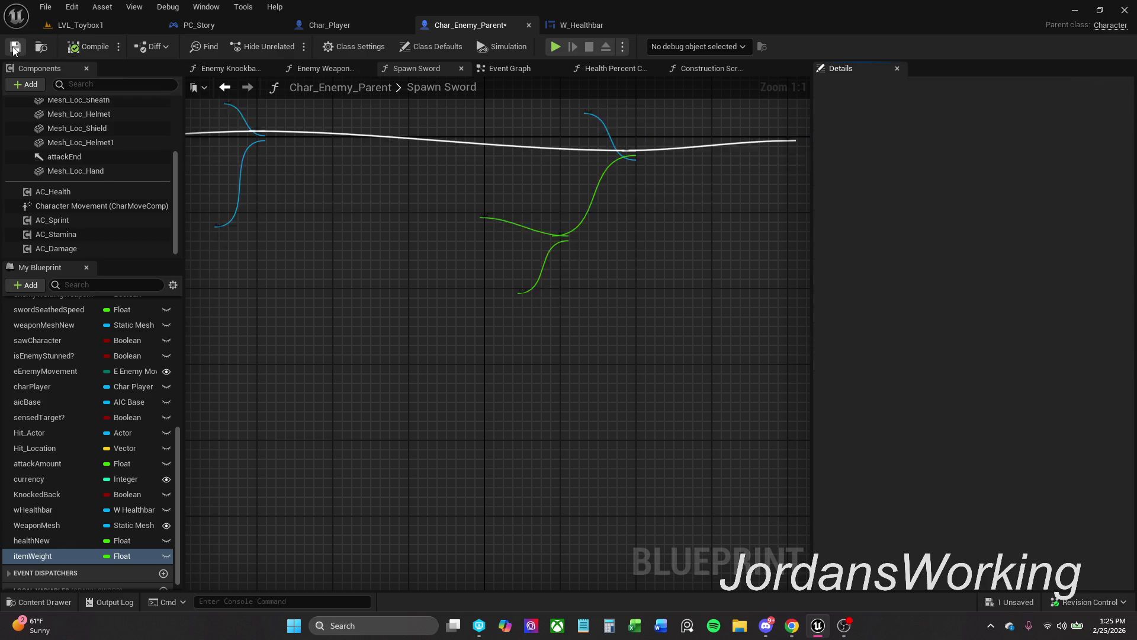
pyautogui.click(1124, 362)
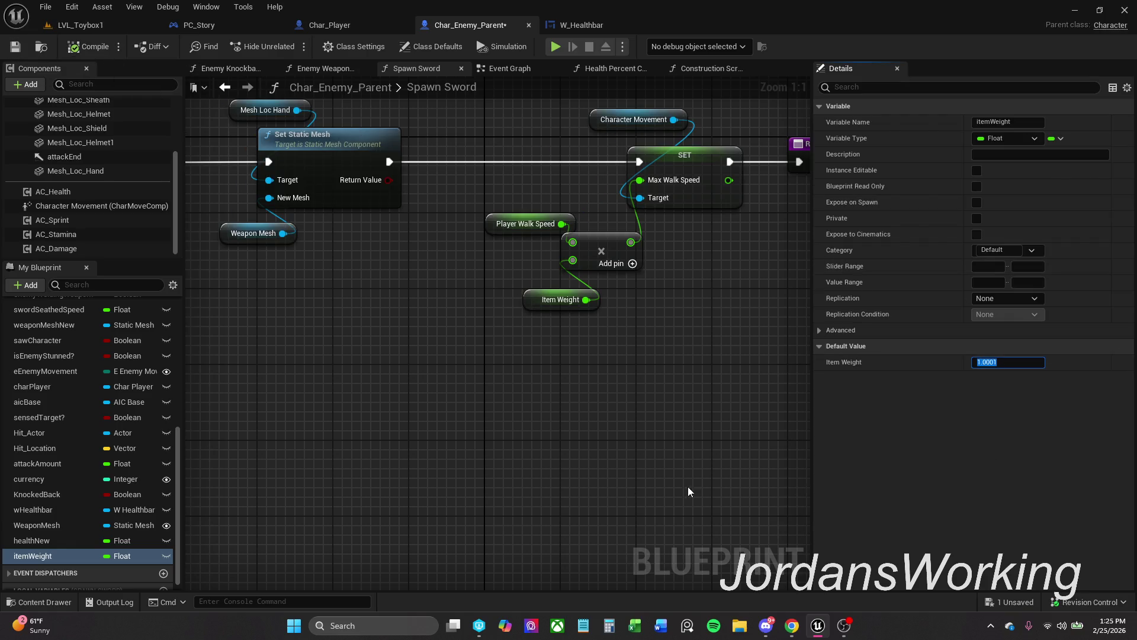
pyautogui.click(521, 479)
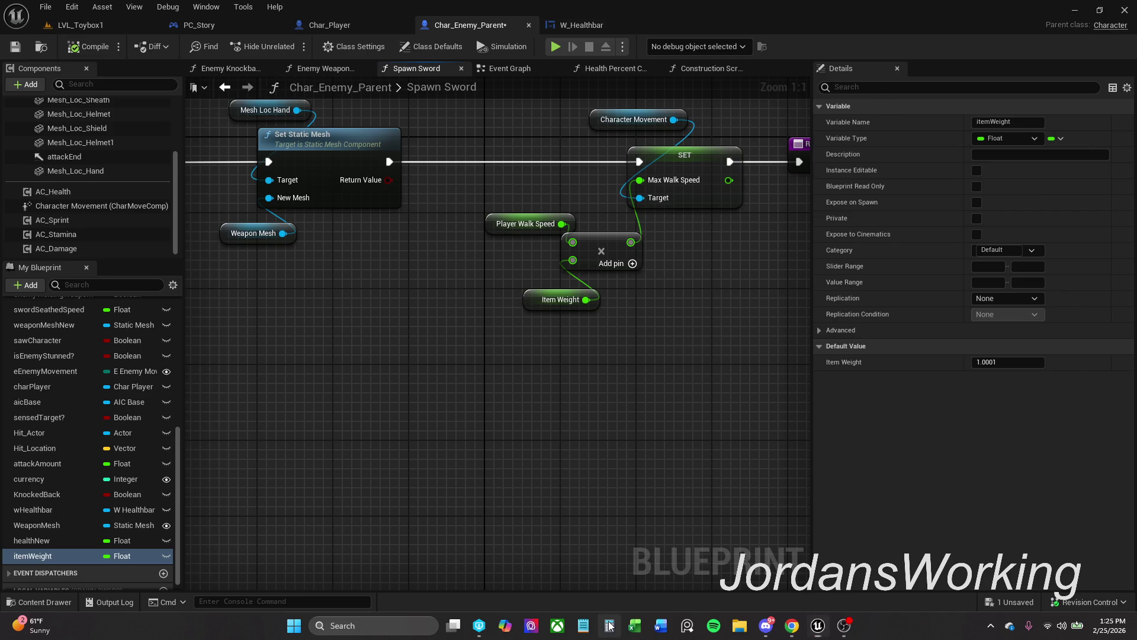
pyautogui.hotkey('alt', 'Tab')
# Compute 600 × 1.0001 = 600.06 in Calculator, then close it.
pyautogui.click(771, 374)
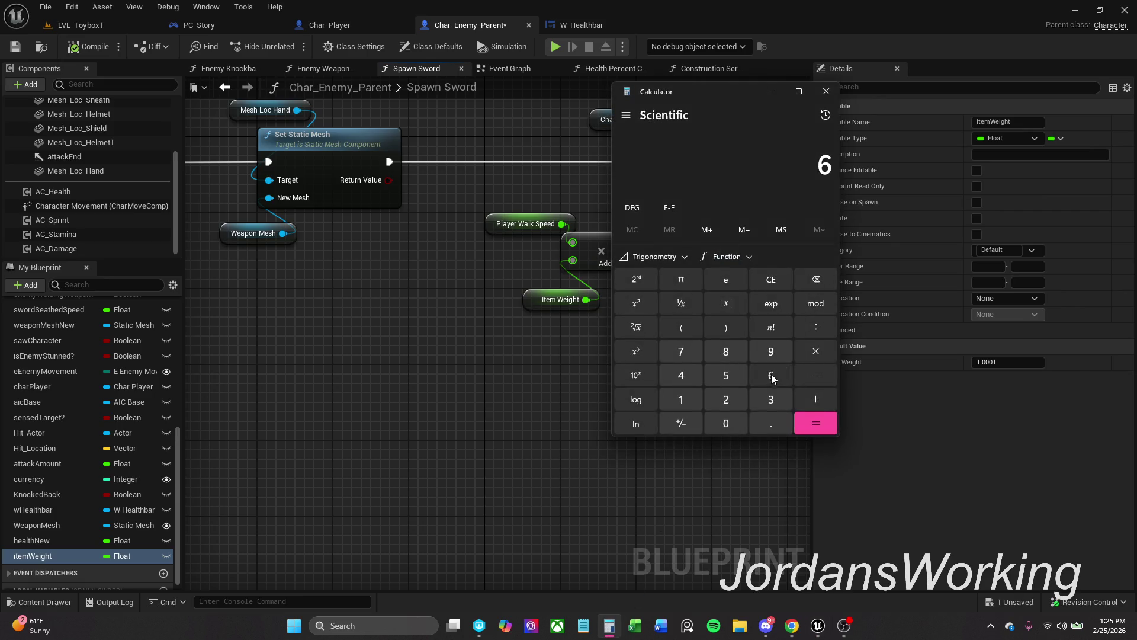
pyautogui.click(724, 424)
pyautogui.click(724, 425)
pyautogui.click(817, 355)
pyautogui.click(691, 404)
pyautogui.click(766, 424)
pyautogui.tripleClick(726, 423)
pyautogui.click(681, 400)
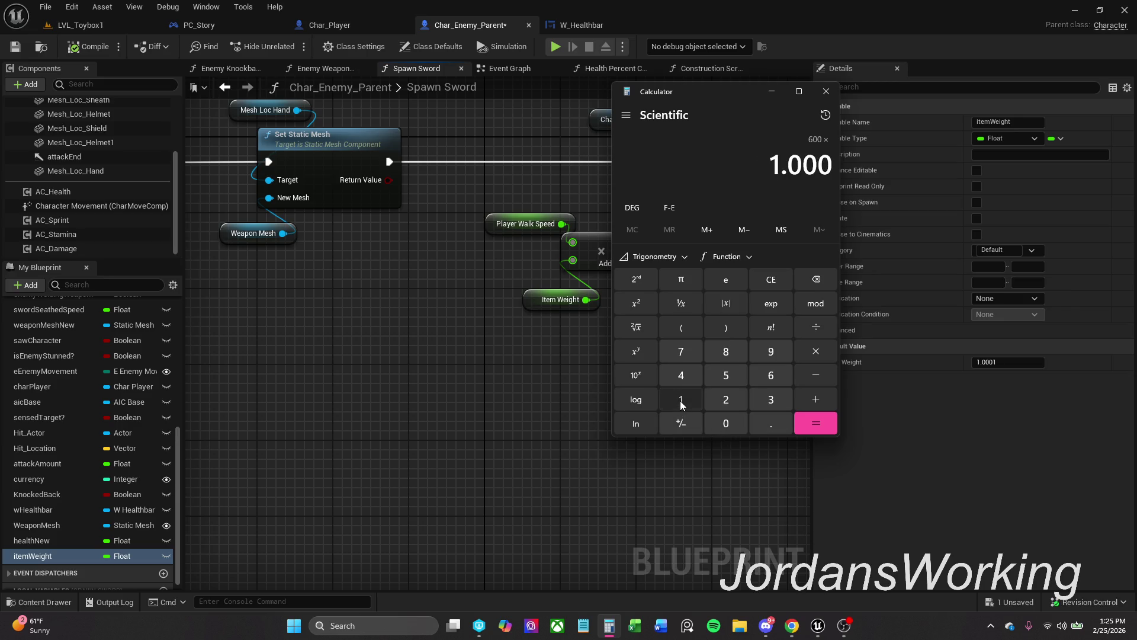
pyautogui.click(815, 423)
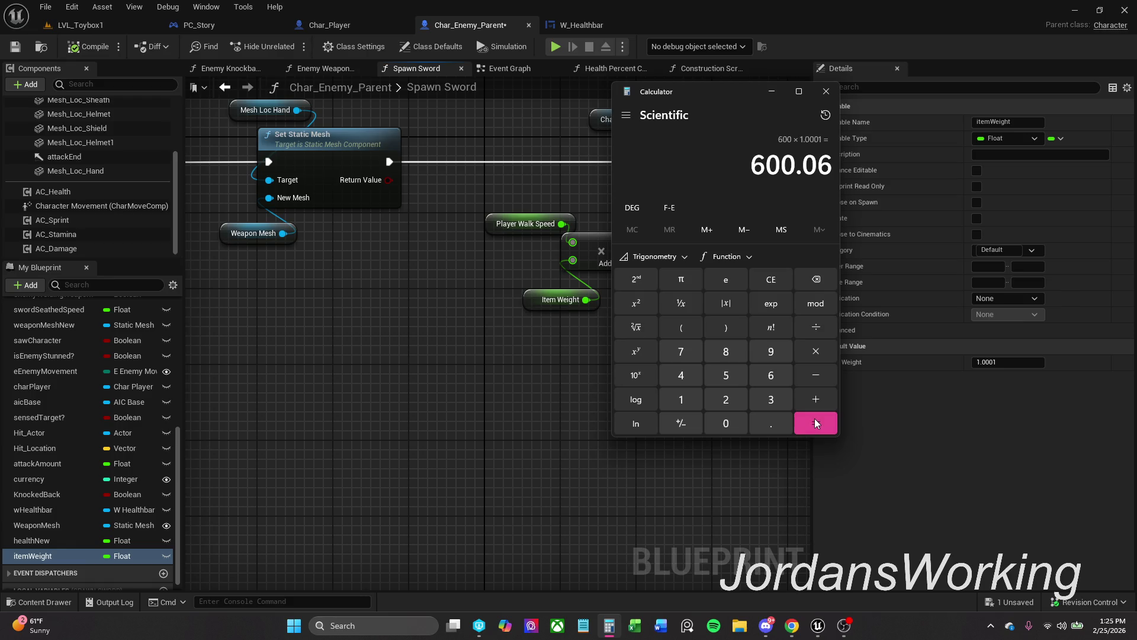
pyautogui.click(827, 92)
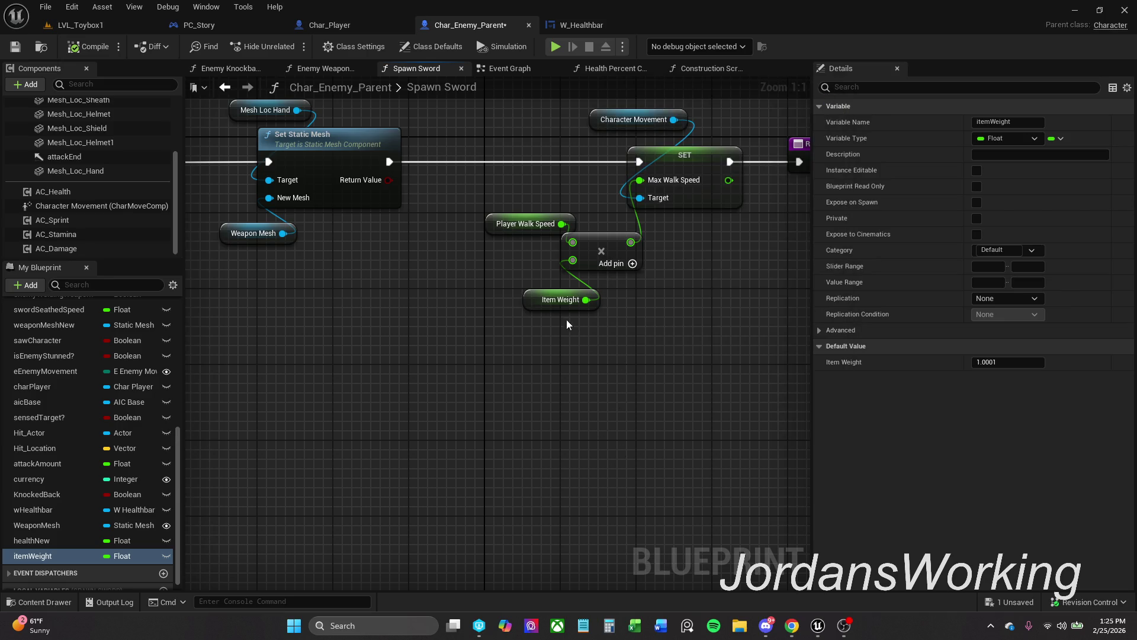
# Set the Item Weight default value to 1.001, then compile and save.
pyautogui.moveTo(541, 307); pyautogui.dragTo(526, 300)
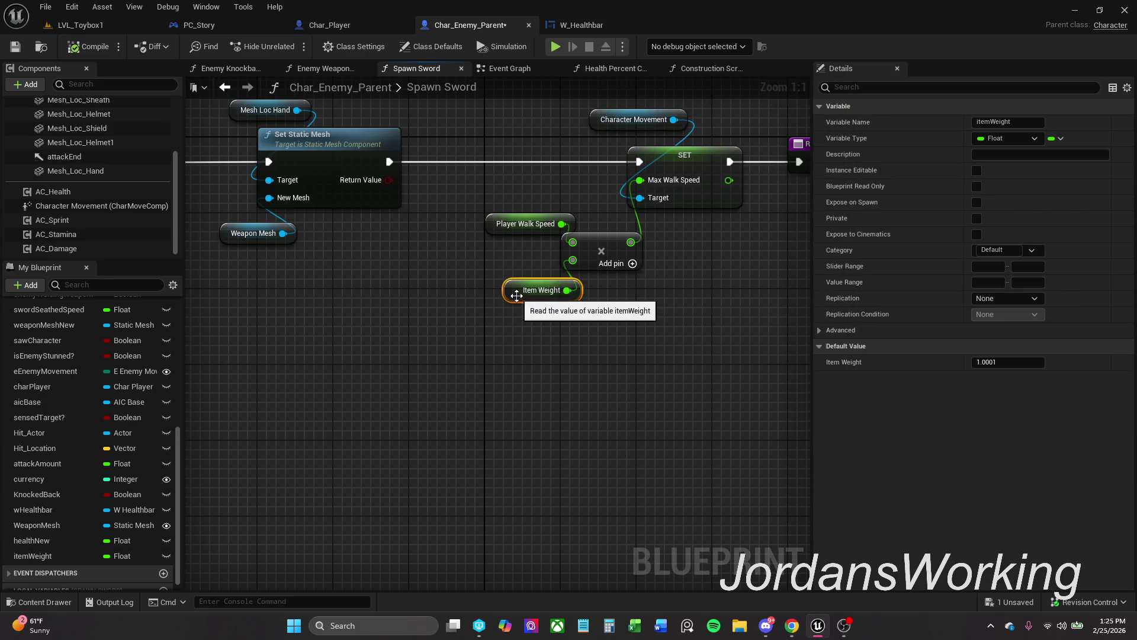
pyautogui.click(559, 368)
pyautogui.click(542, 291)
pyautogui.click(1029, 363)
pyautogui.press('End')
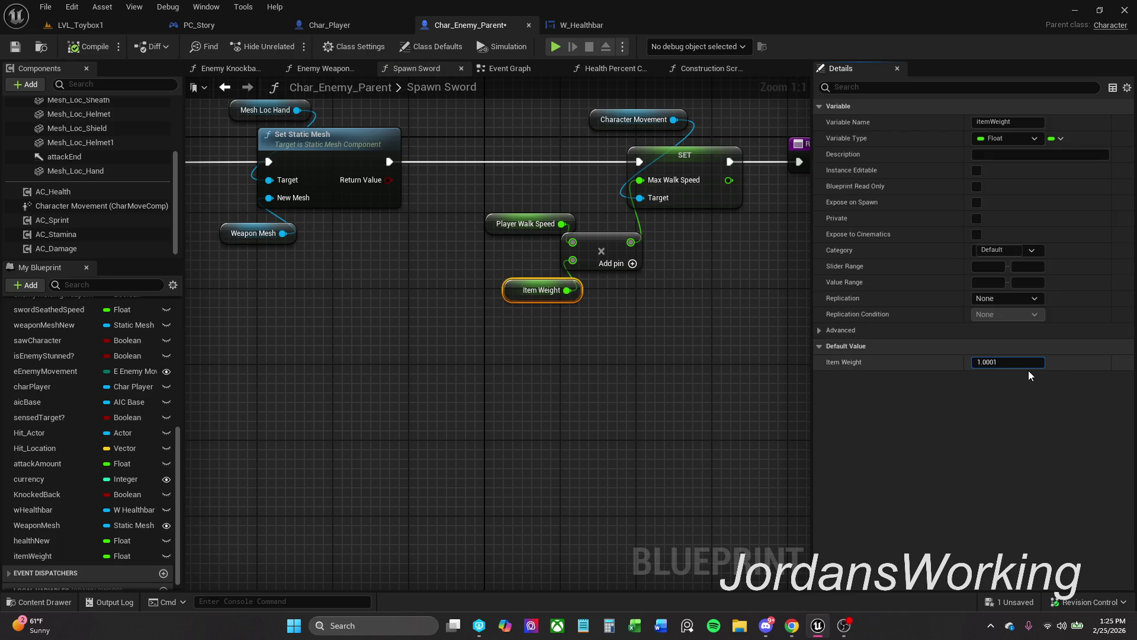
pyautogui.press('Return')
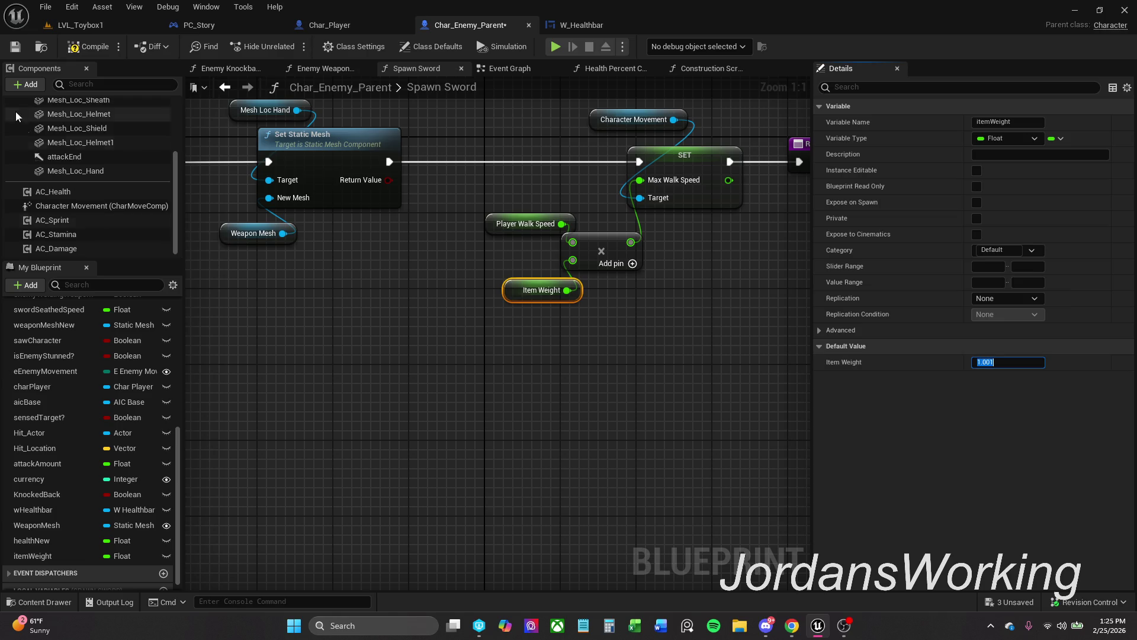
pyautogui.click(57, 46)
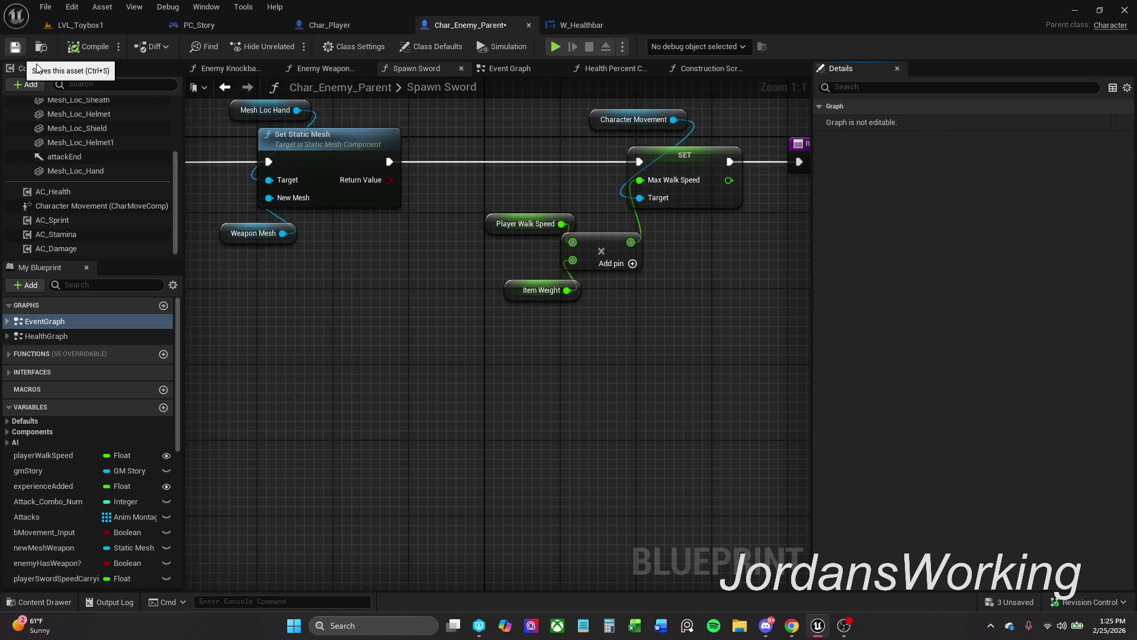
pyautogui.click(19, 49)
# Marquee-select all Spawn Sword nodes and shift them left together.
pyautogui.scroll(-1, 429, 355)
pyautogui.moveTo(429, 356)
pyautogui.mouseDown()
pyautogui.moveTo(436, 381)
pyautogui.moveTo(487, 417)
pyautogui.moveTo(485, 394)
pyautogui.mouseUp()
pyautogui.moveTo(277, 145)
pyautogui.mouseDown()
pyautogui.moveTo(577, 350)
pyautogui.moveTo(693, 365)
pyautogui.mouseUp()
pyautogui.moveTo(711, 231); pyautogui.dragTo(653, 231)
pyautogui.click(703, 354)
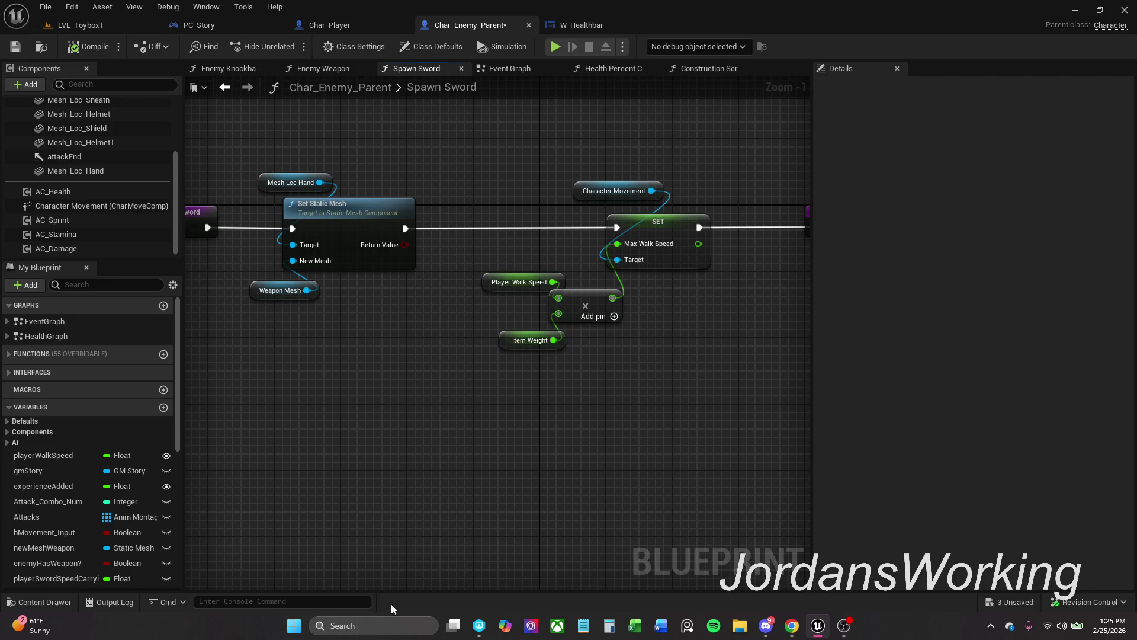
# Open Calculator and compute 600 × 1.003 = 601.8.
pyautogui.click(609, 625)
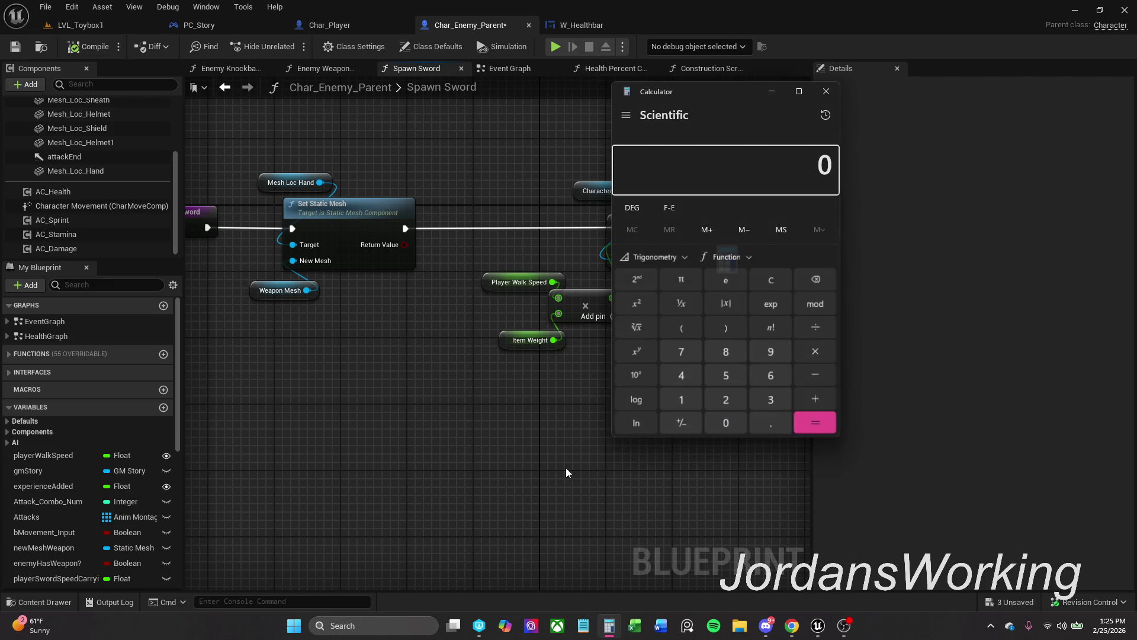
pyautogui.click(776, 383)
pyautogui.doubleClick(731, 421)
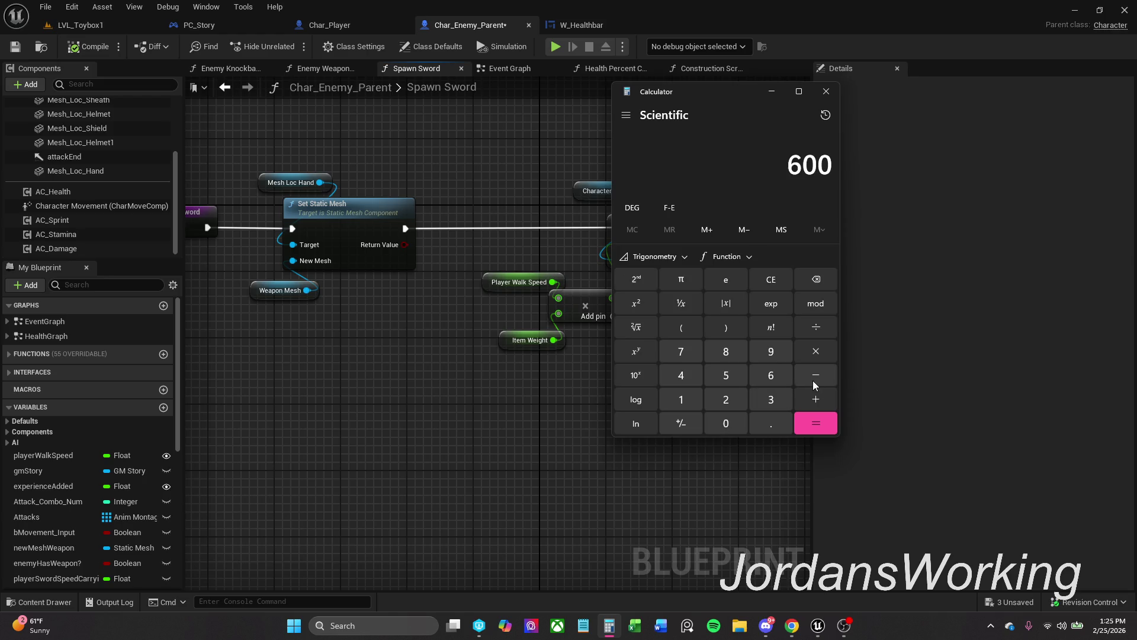
pyautogui.click(820, 350)
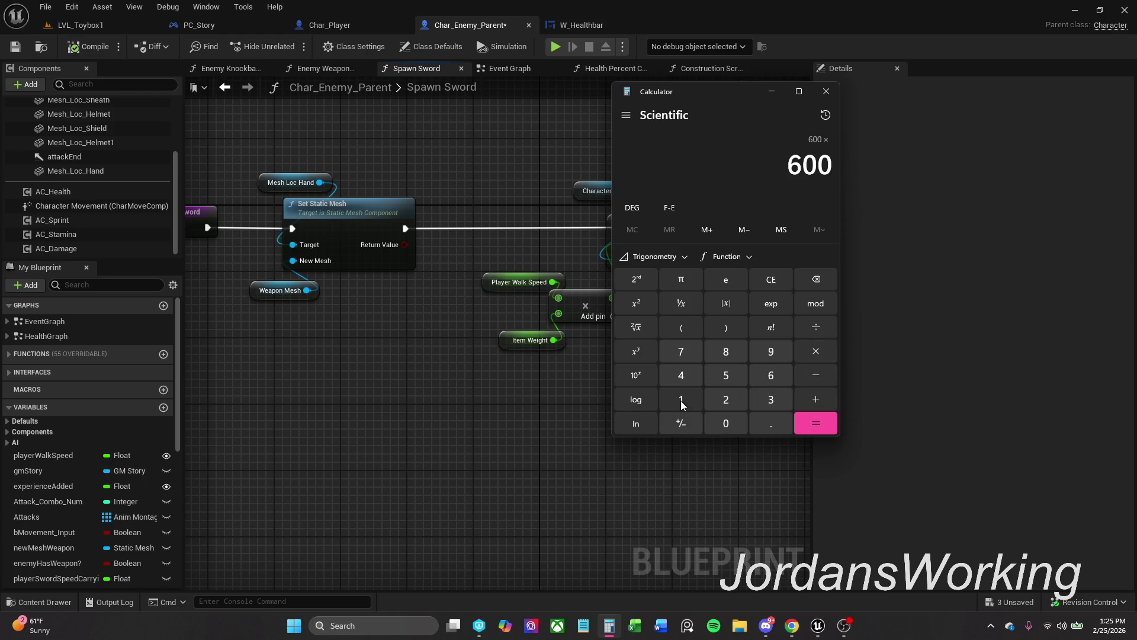
pyautogui.click(682, 401)
pyautogui.click(770, 424)
pyautogui.doubleClick(728, 423)
pyautogui.click(772, 402)
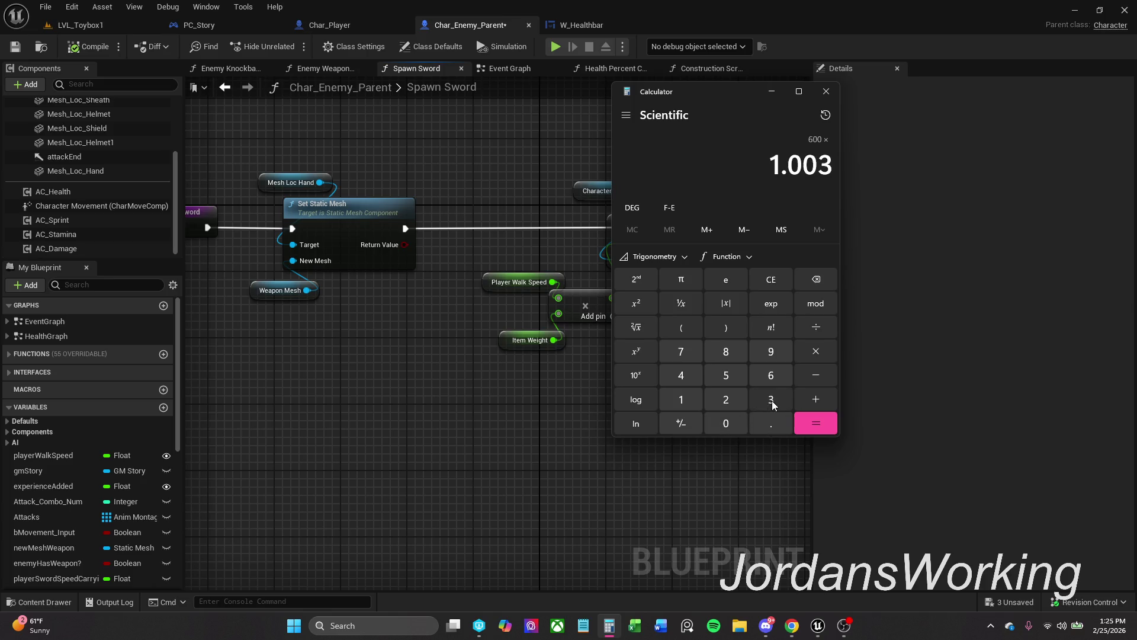
pyautogui.click(817, 423)
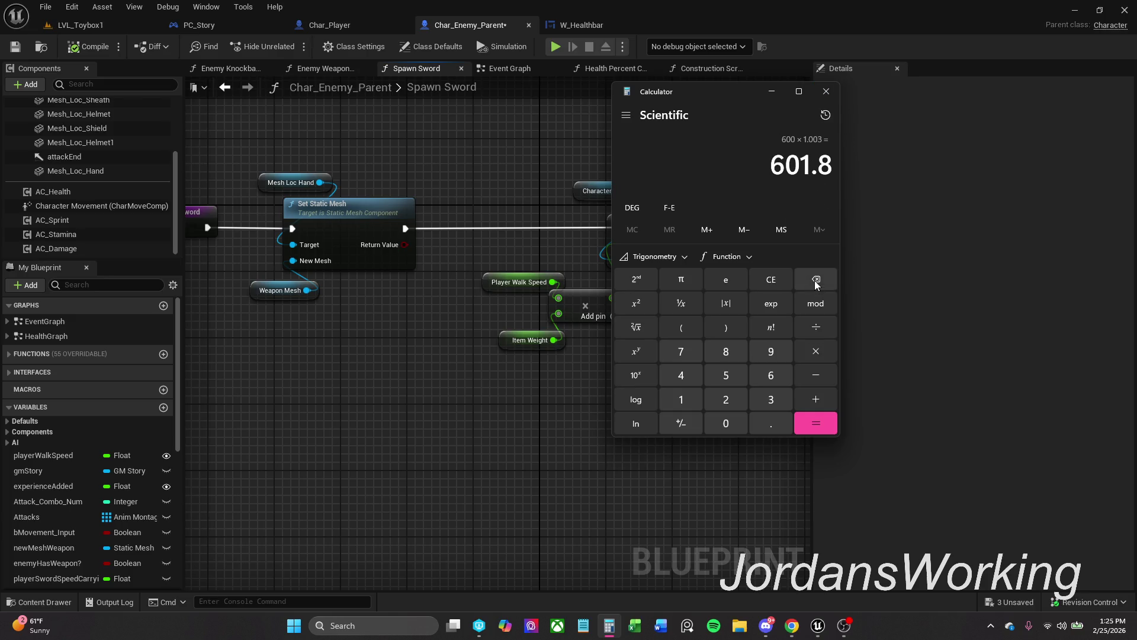
# Clear Calculator, compute 6 ÷ 1.03, then close it.
pyautogui.click(781, 287)
pyautogui.click(760, 375)
pyautogui.click(782, 288)
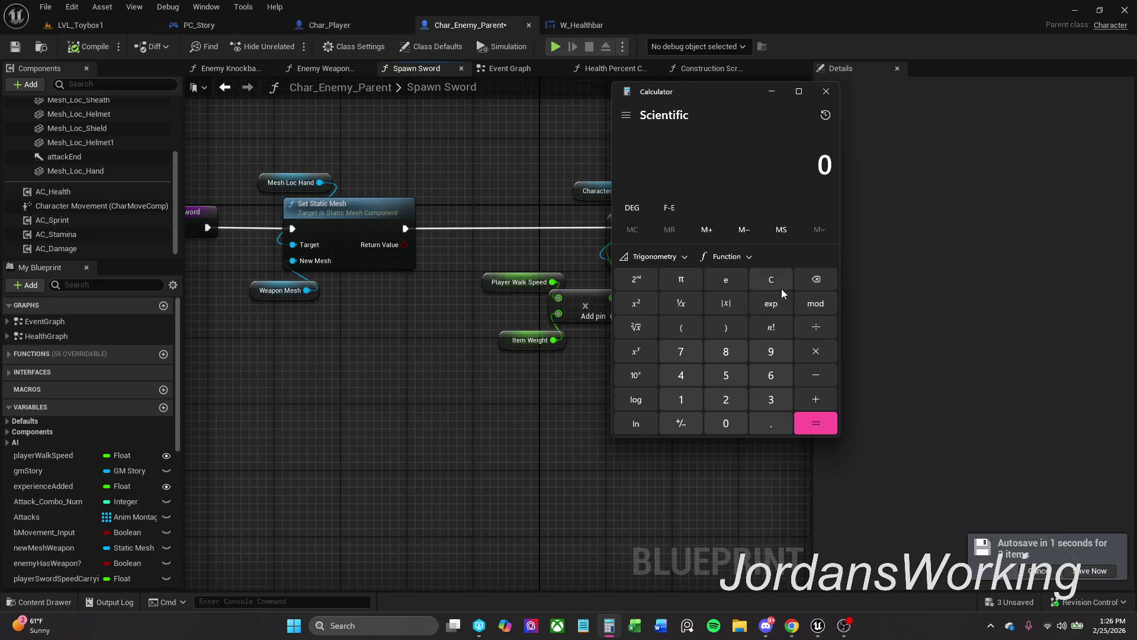
pyautogui.click(770, 375)
pyautogui.click(816, 327)
pyautogui.click(688, 404)
pyautogui.click(774, 422)
pyautogui.click(737, 421)
pyautogui.click(766, 400)
pyautogui.click(816, 423)
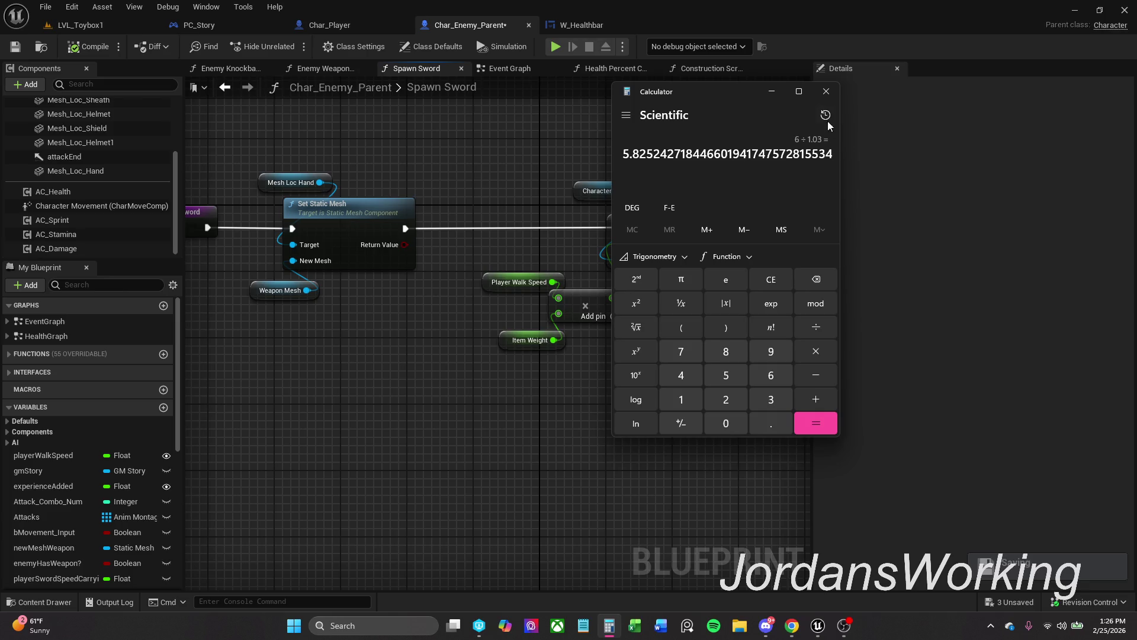
pyautogui.click(827, 91)
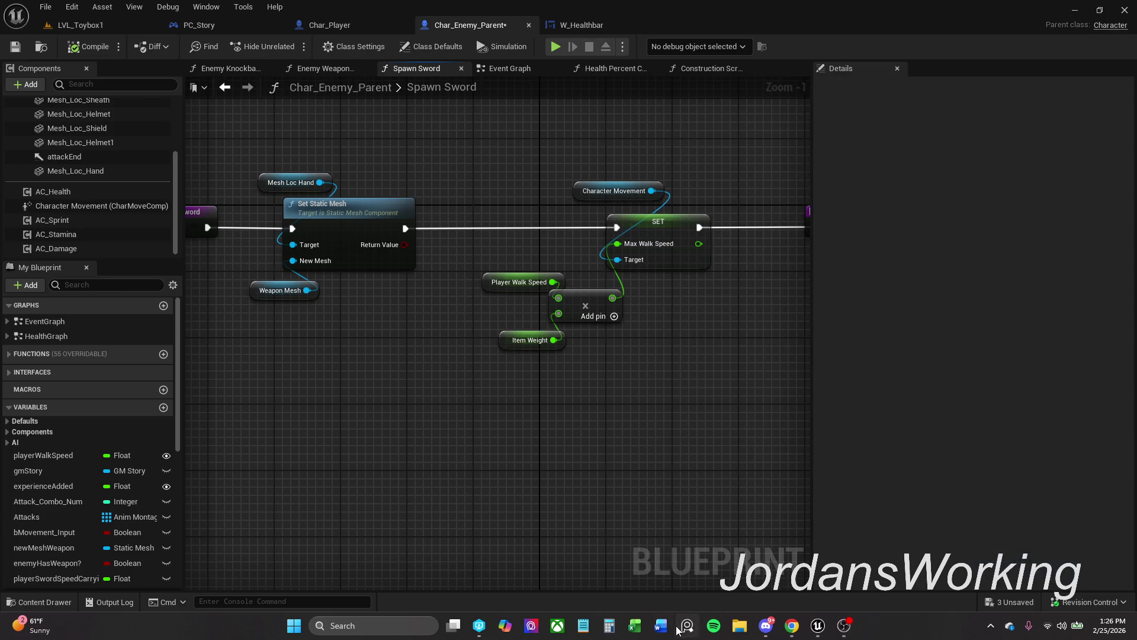
# Reopen Calculator, compute 600 × 1.09 = 654, and put it away.
pyautogui.click(607, 624)
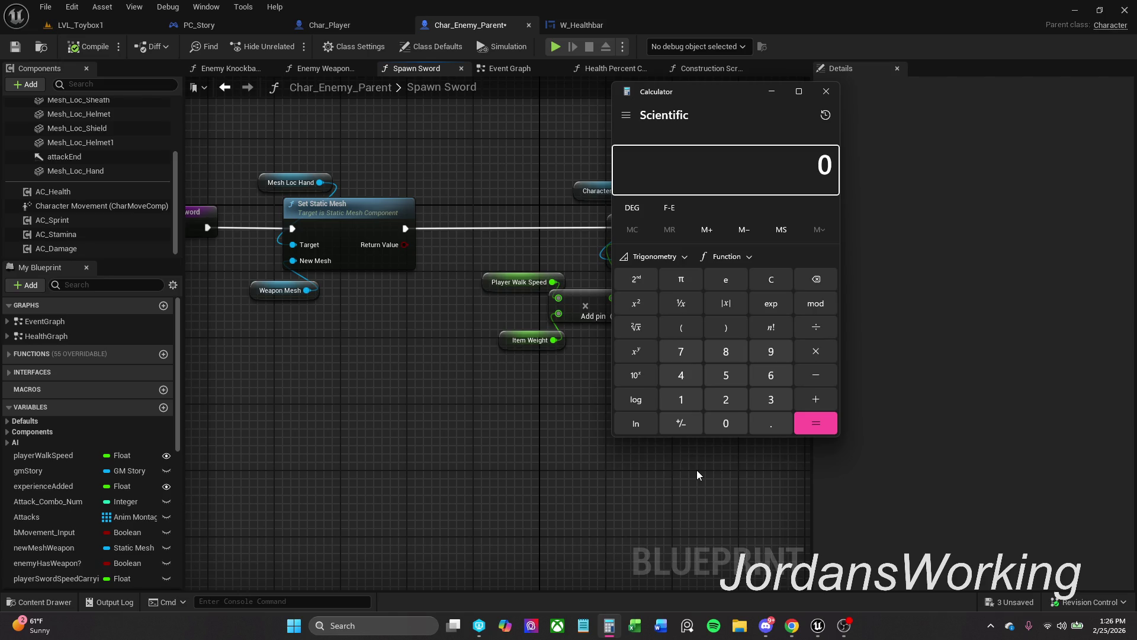
pyautogui.click(762, 375)
pyautogui.click(719, 422)
pyautogui.click(719, 422)
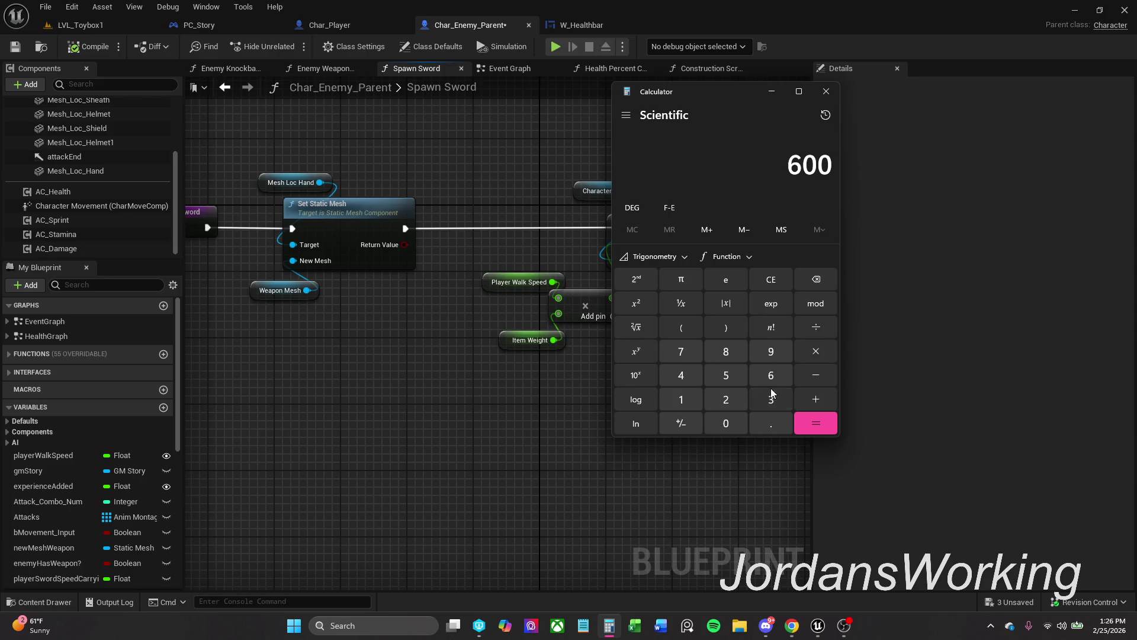
pyautogui.click(824, 350)
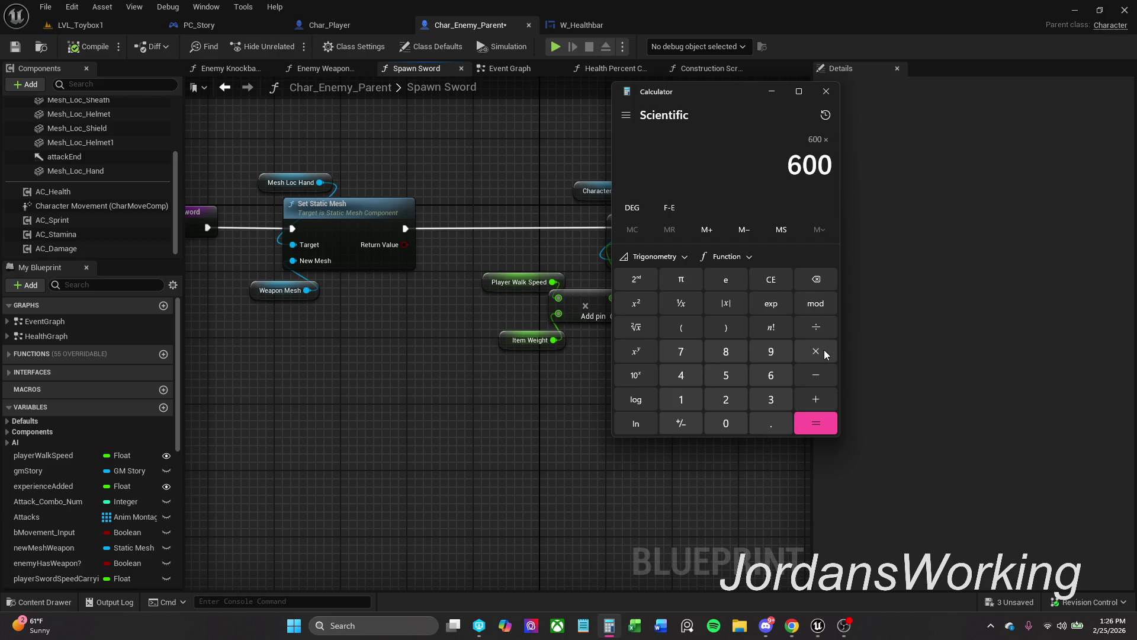
pyautogui.click(687, 396)
pyautogui.click(763, 419)
pyautogui.click(737, 424)
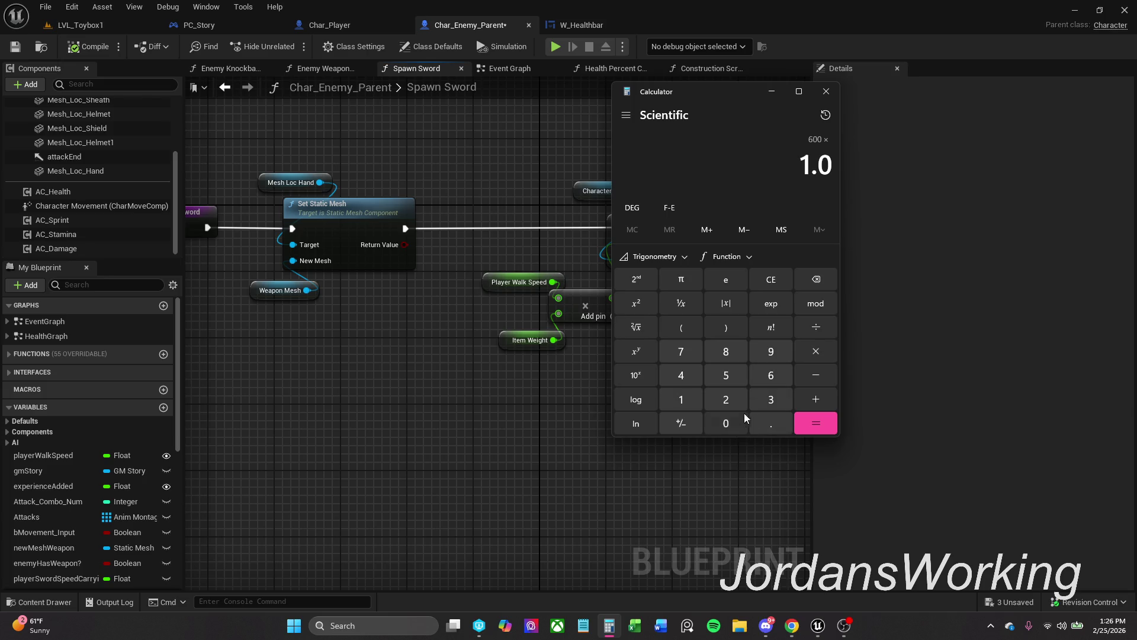
pyautogui.click(774, 351)
pyautogui.click(820, 421)
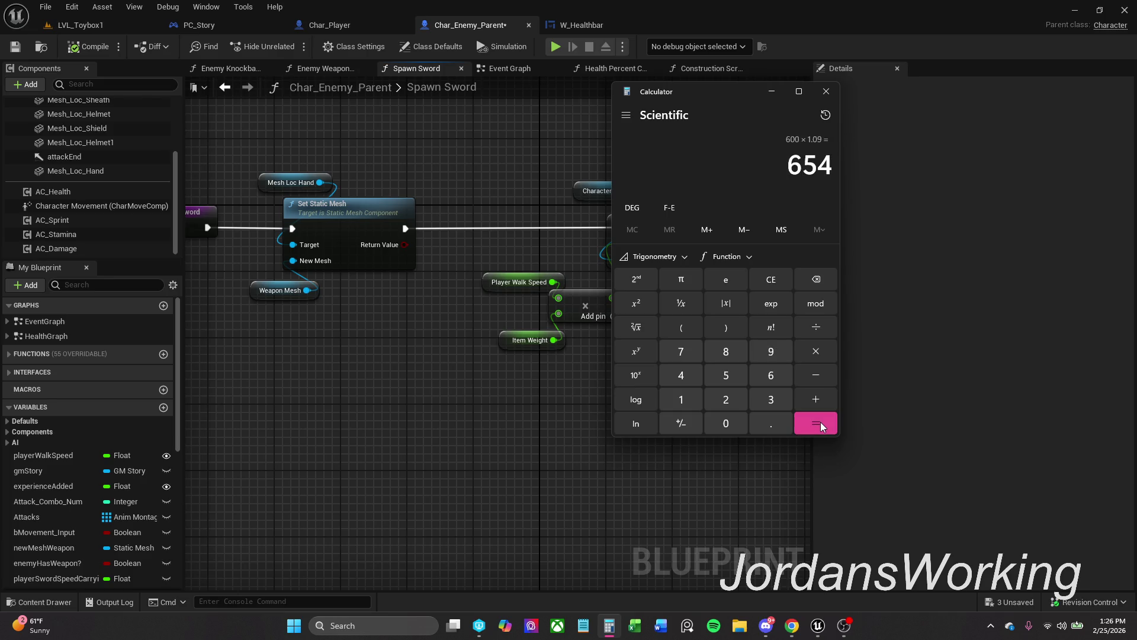
pyautogui.click(772, 92)
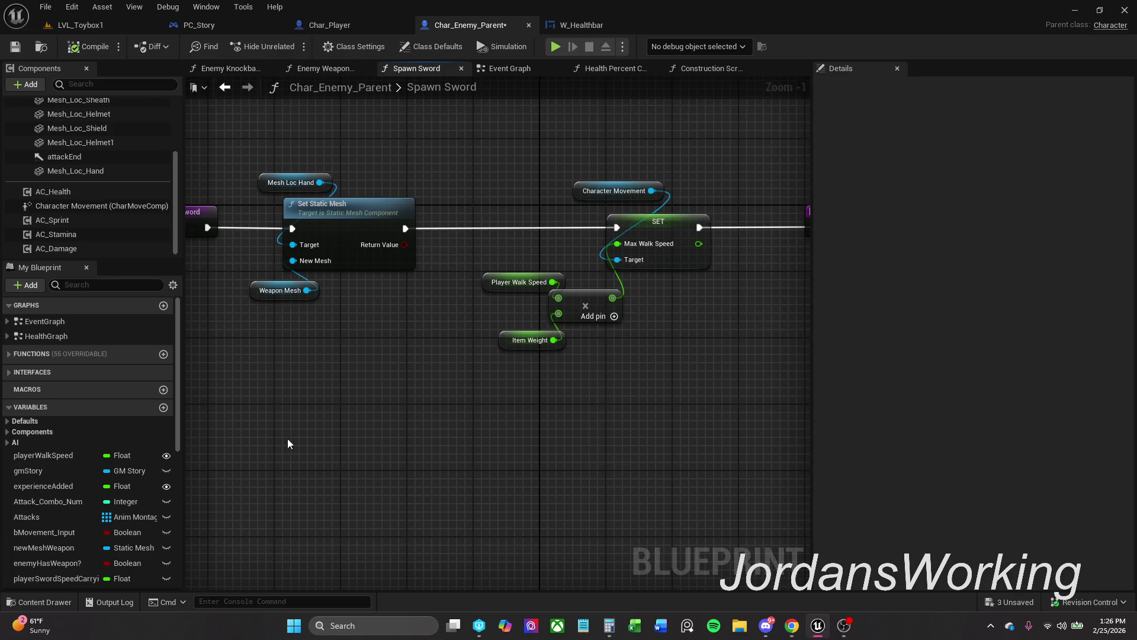
# Open A_Item_Parent from _MyContent > Actors > _Items > Parents in the Content Drawer.
pyautogui.click(61, 602)
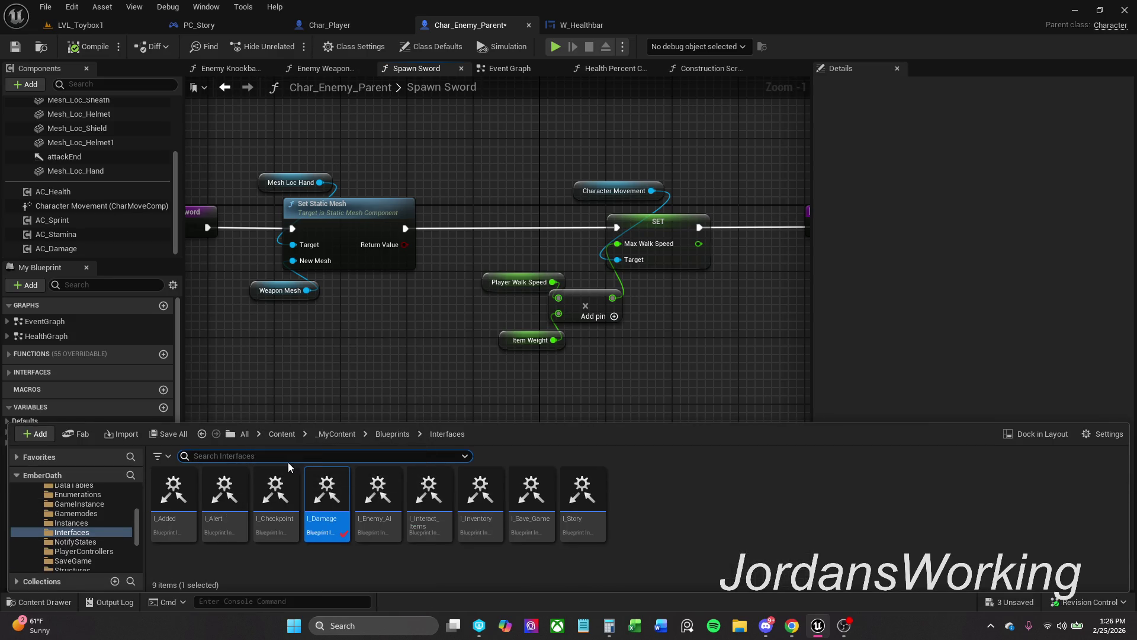
pyautogui.click(344, 438)
pyautogui.doubleClick(175, 495)
pyautogui.doubleClick(175, 495)
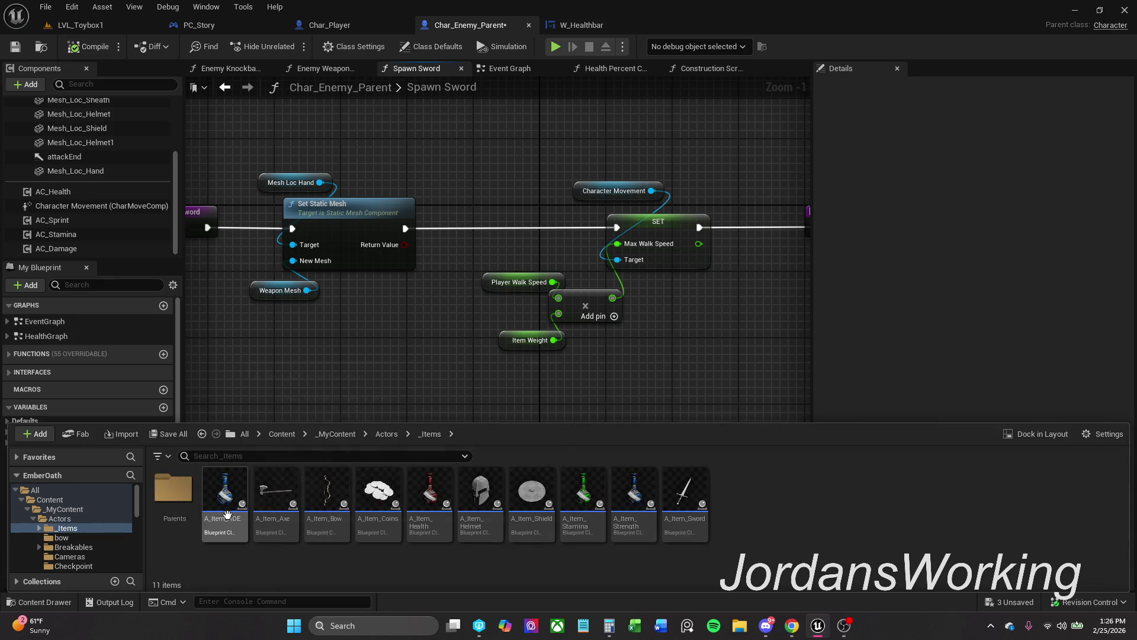
pyautogui.doubleClick(174, 492)
pyautogui.click(169, 507)
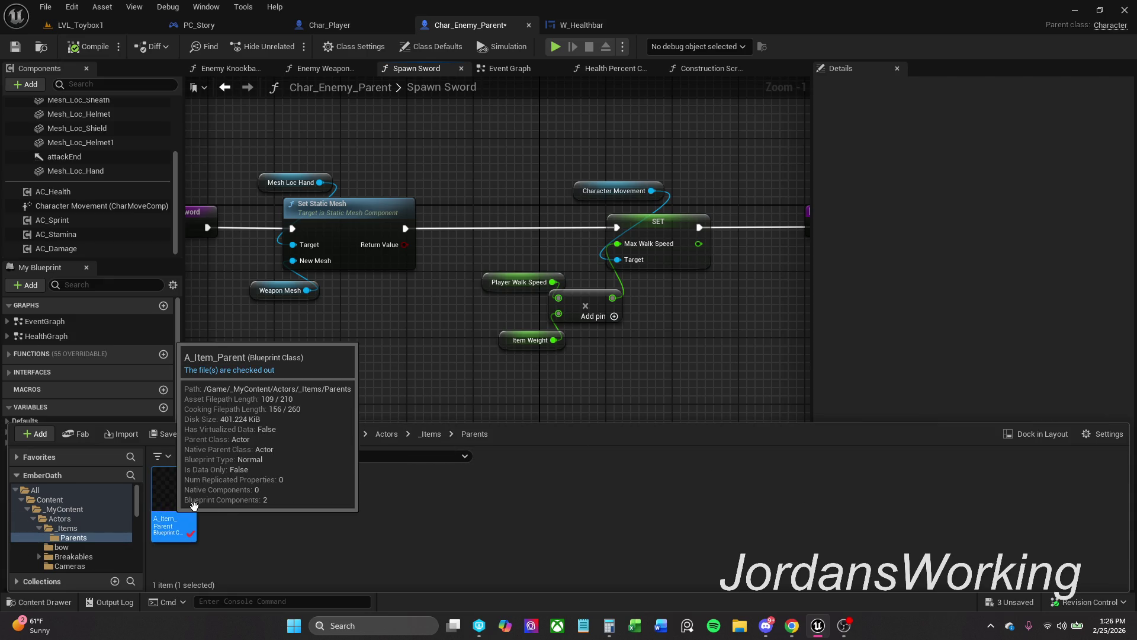
pyautogui.doubleClick(169, 507)
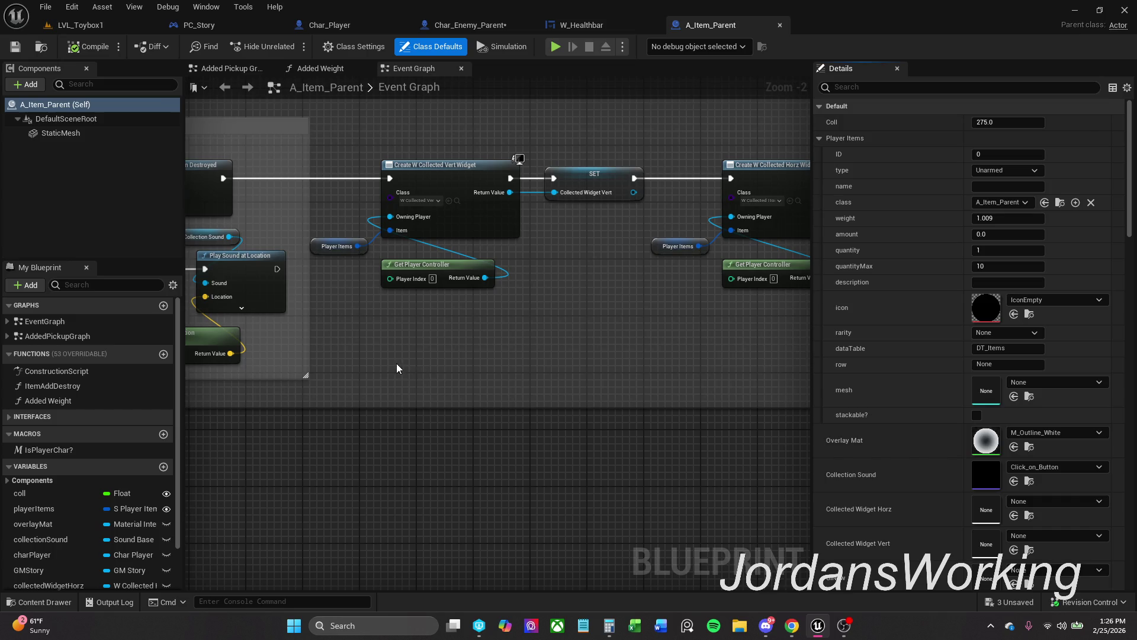
# Show the Added Weight graph and inspect Break S_Player_Items and the Player Items variable.
pyautogui.click(357, 67)
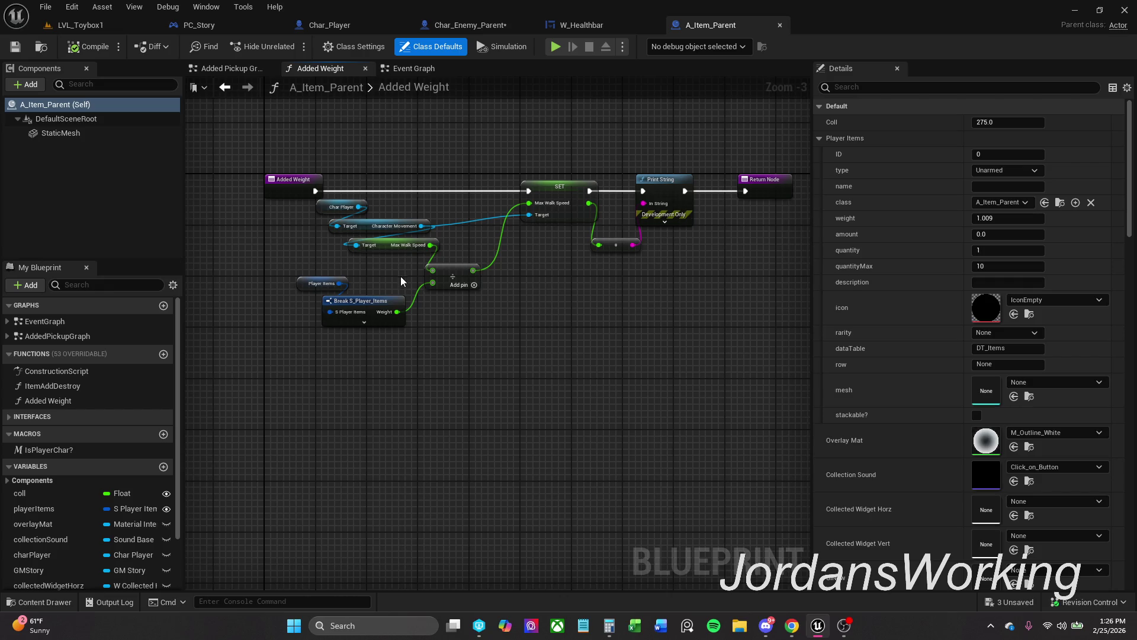
pyautogui.click(360, 301)
pyautogui.click(322, 283)
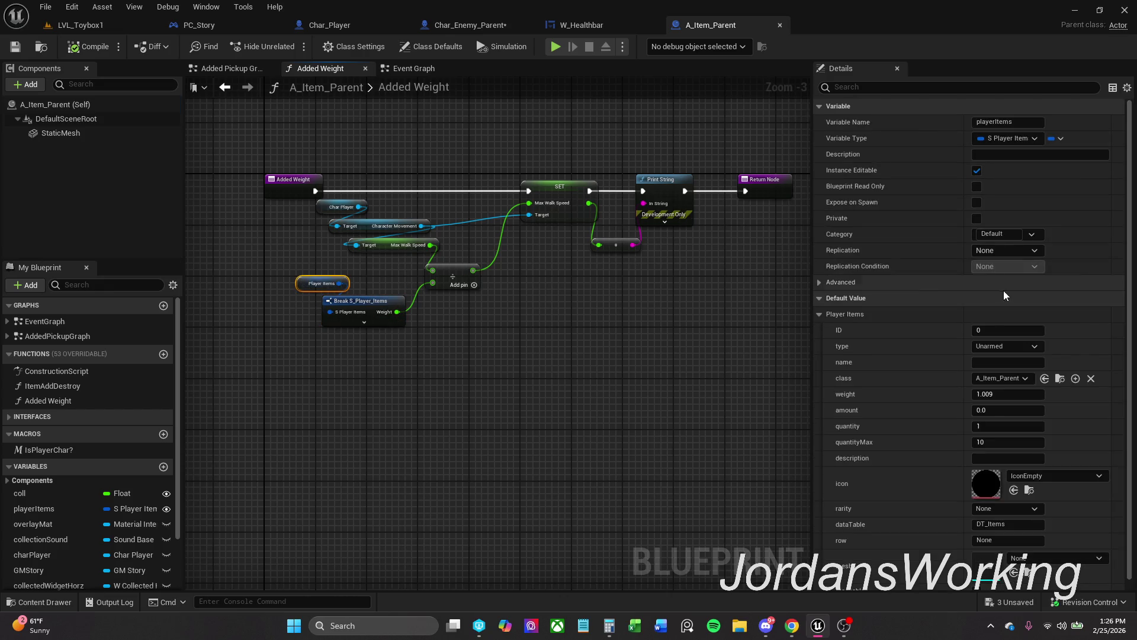
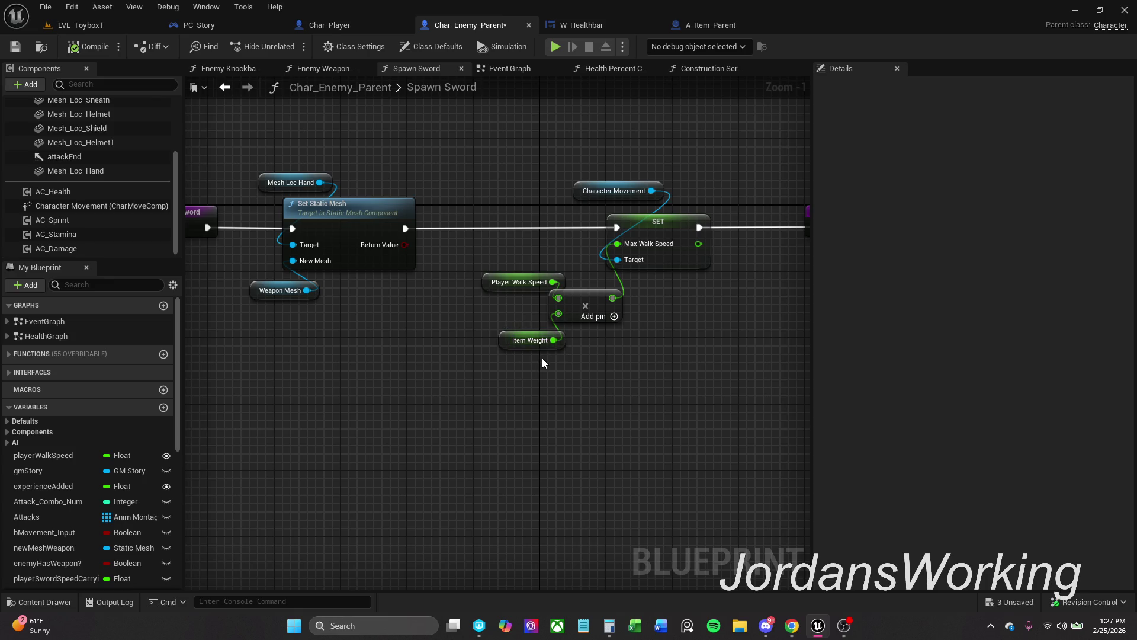
# Move the Item Weight and multiply nodes down and Player Walk Speed to their left.
pyautogui.click(519, 347)
pyautogui.moveTo(503, 315); pyautogui.dragTo(570, 358)
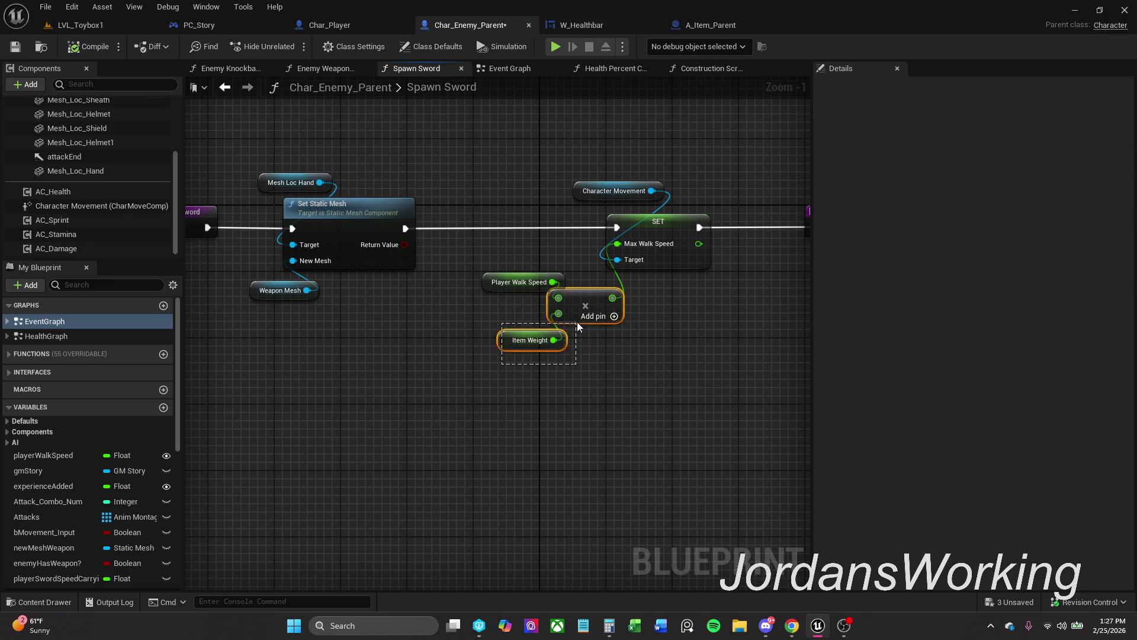
pyautogui.moveTo(570, 302); pyautogui.dragTo(612, 343)
pyautogui.click(514, 304)
pyautogui.moveTo(491, 287); pyautogui.dragTo(329, 361)
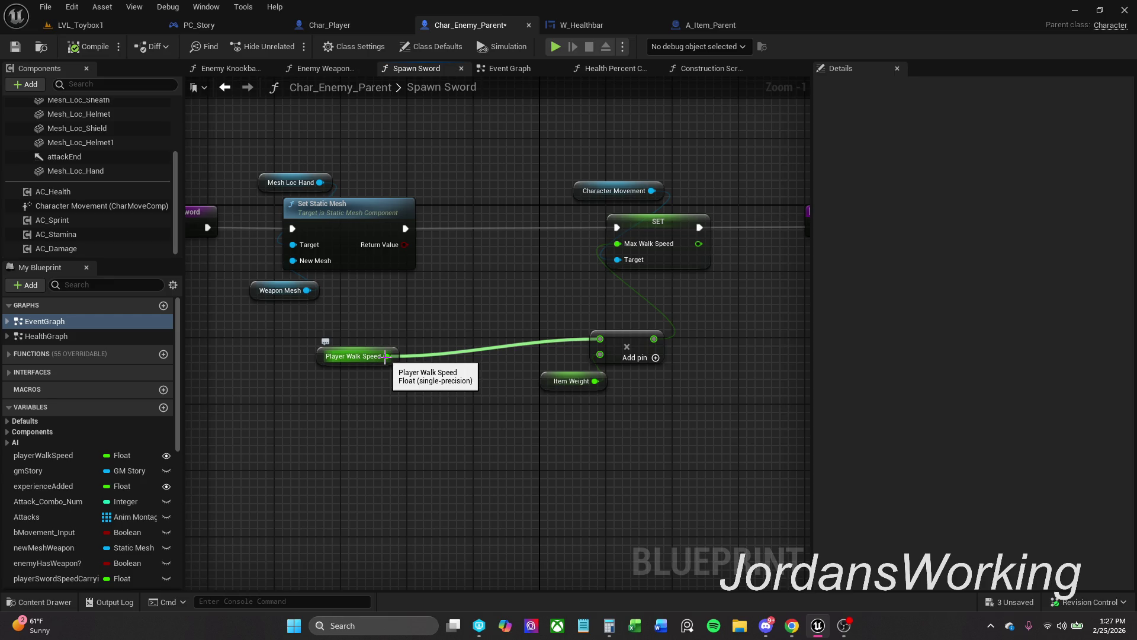
# Check A_Item_Parent's Added Weight graph, then select the Player Walk Speed node back in Spawn Sword.
pyautogui.click(711, 25)
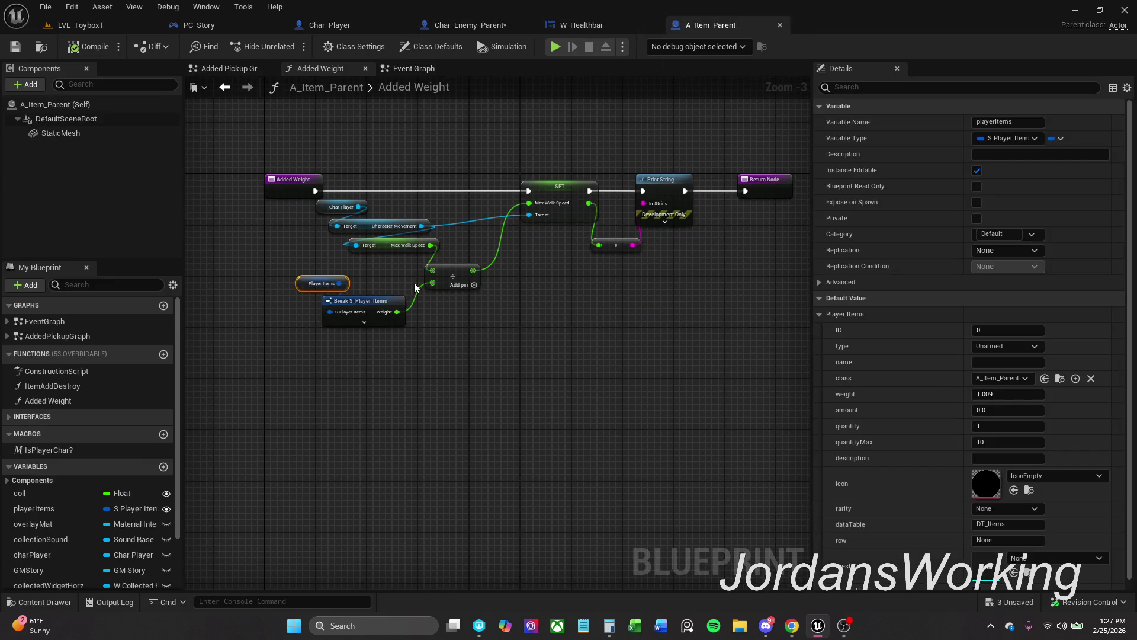
pyautogui.click(491, 26)
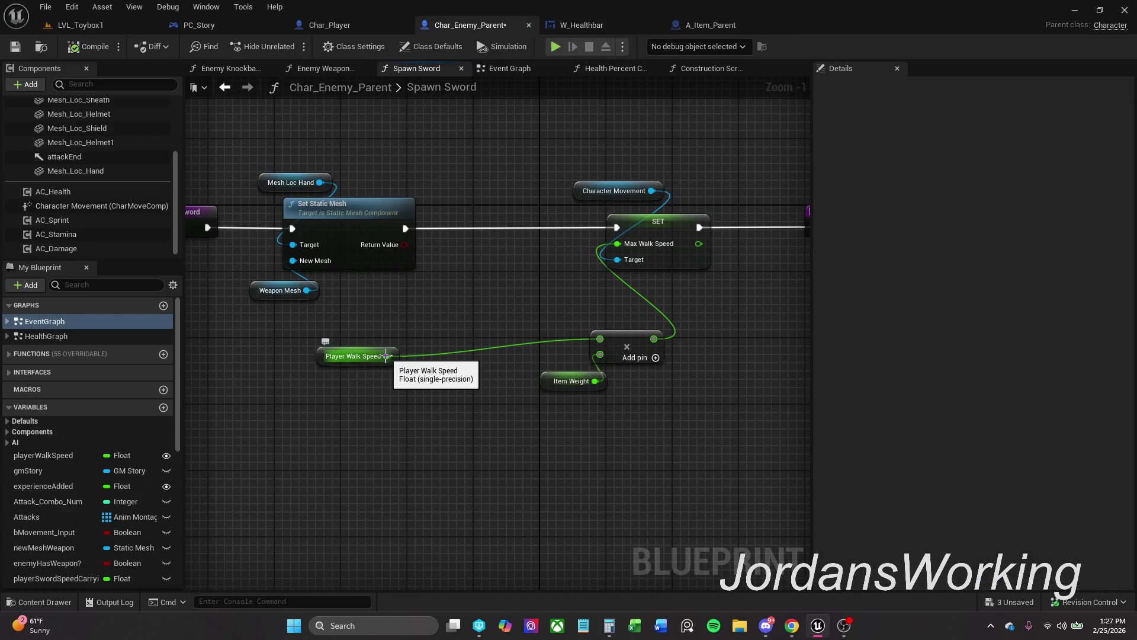
pyautogui.moveTo(359, 412)
pyautogui.mouseDown()
pyautogui.moveTo(591, 309)
pyautogui.moveTo(631, 322)
pyautogui.mouseUp()
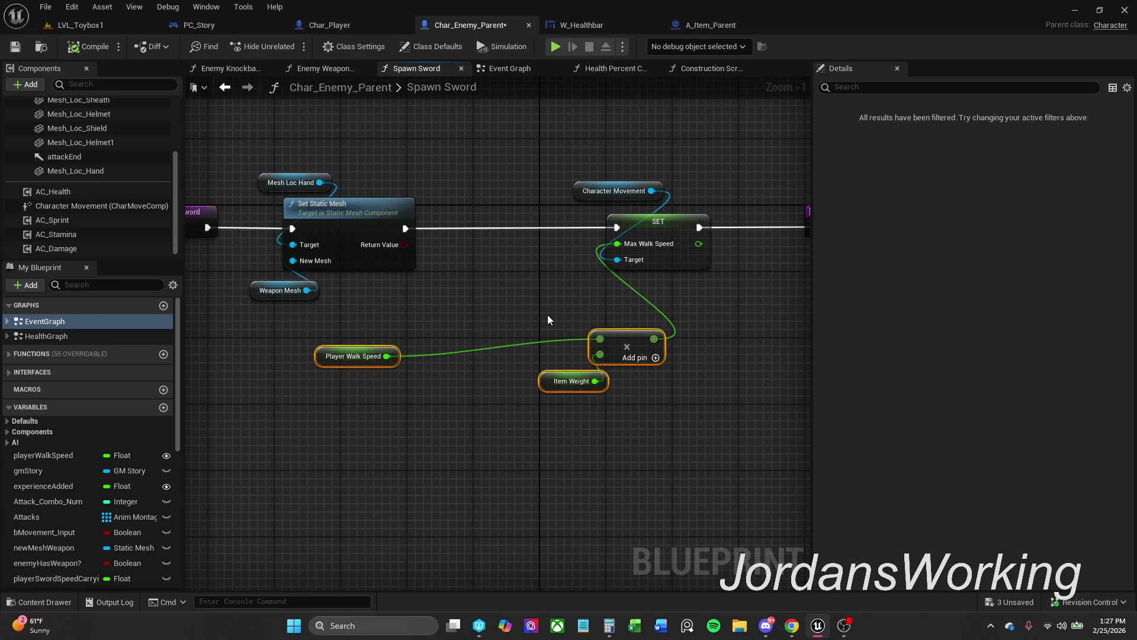
pyautogui.click(391, 355)
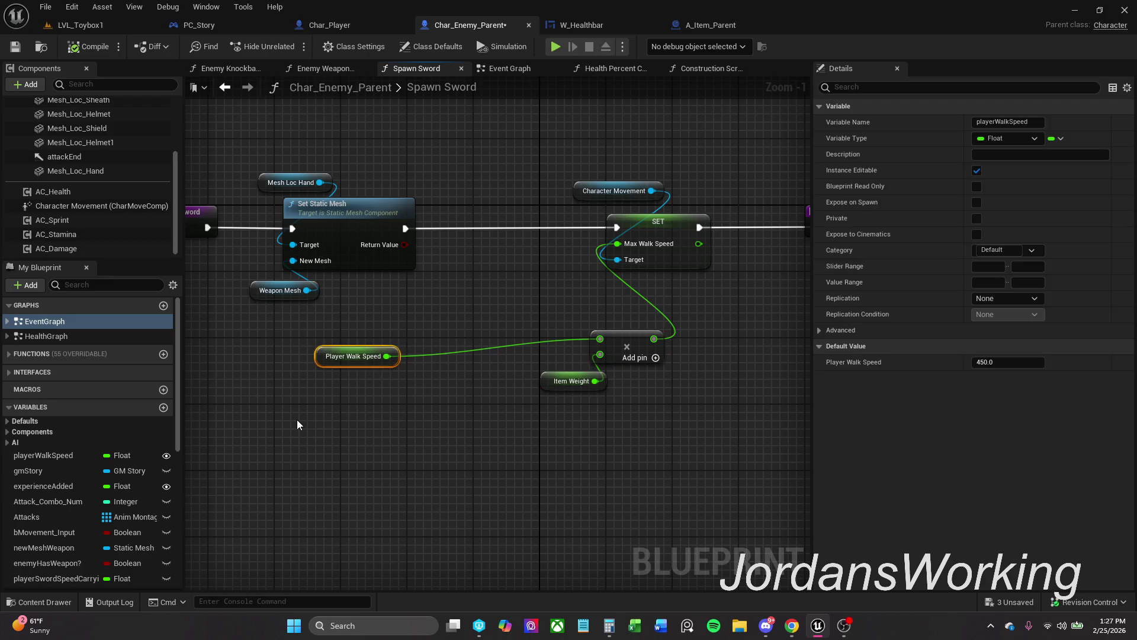
# Replace Player Walk Speed with a duplicated Character Movement node feeding Get Max Walk Speed.
pyautogui.press('Delete')
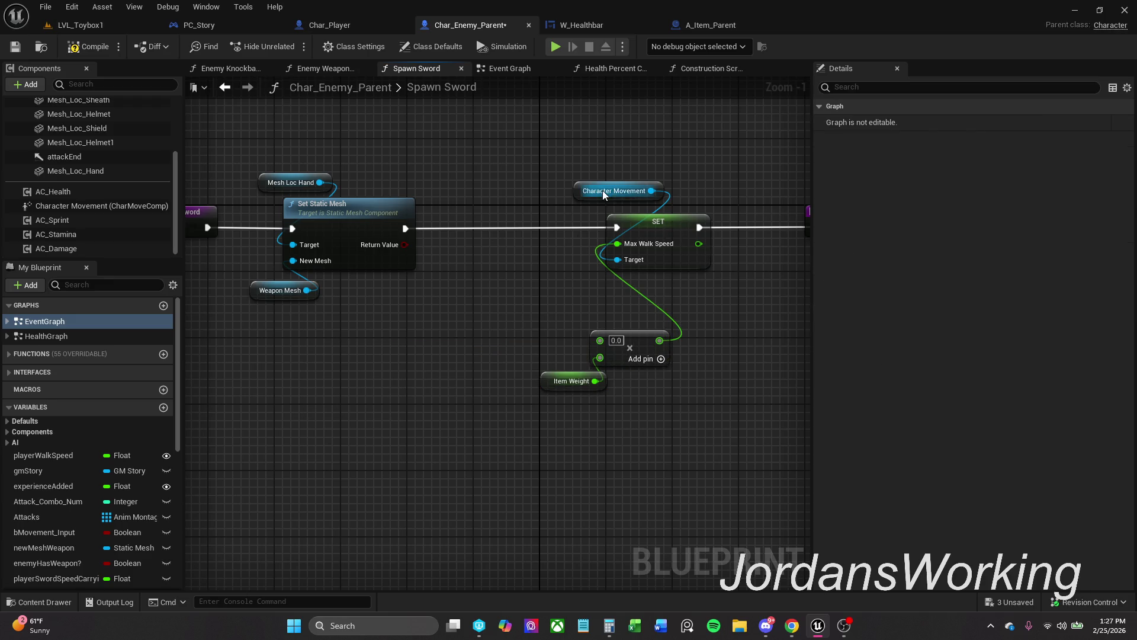
pyautogui.click(582, 185)
pyautogui.hotkey('ctrl', 'd')
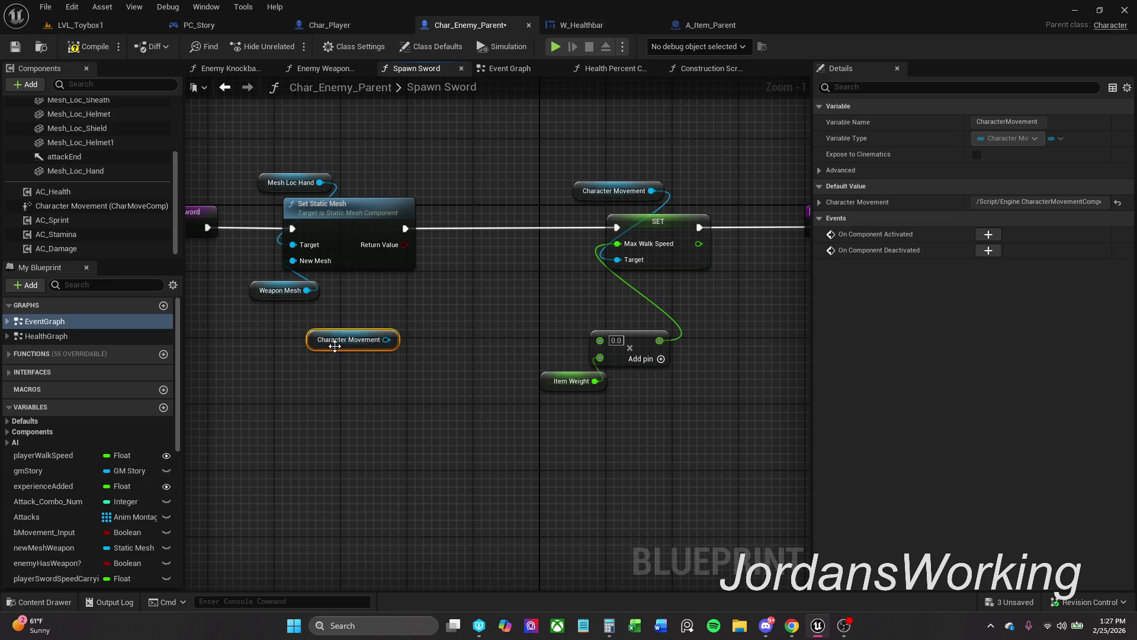
pyautogui.moveTo(360, 340); pyautogui.dragTo(375, 351)
pyautogui.write('get max ')
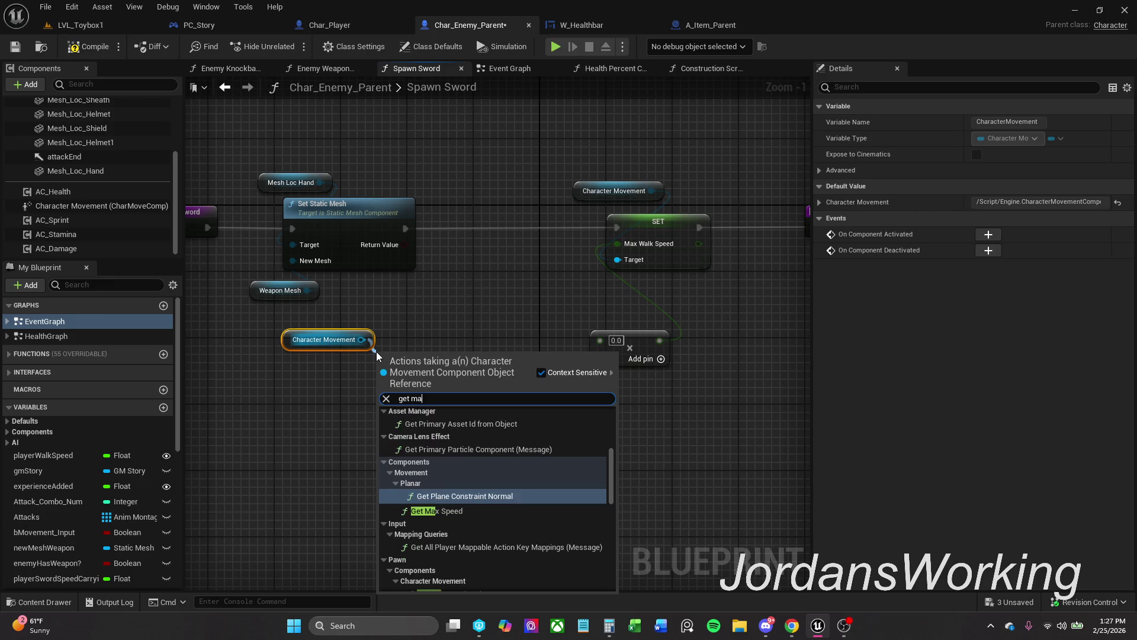
pyautogui.write('w')
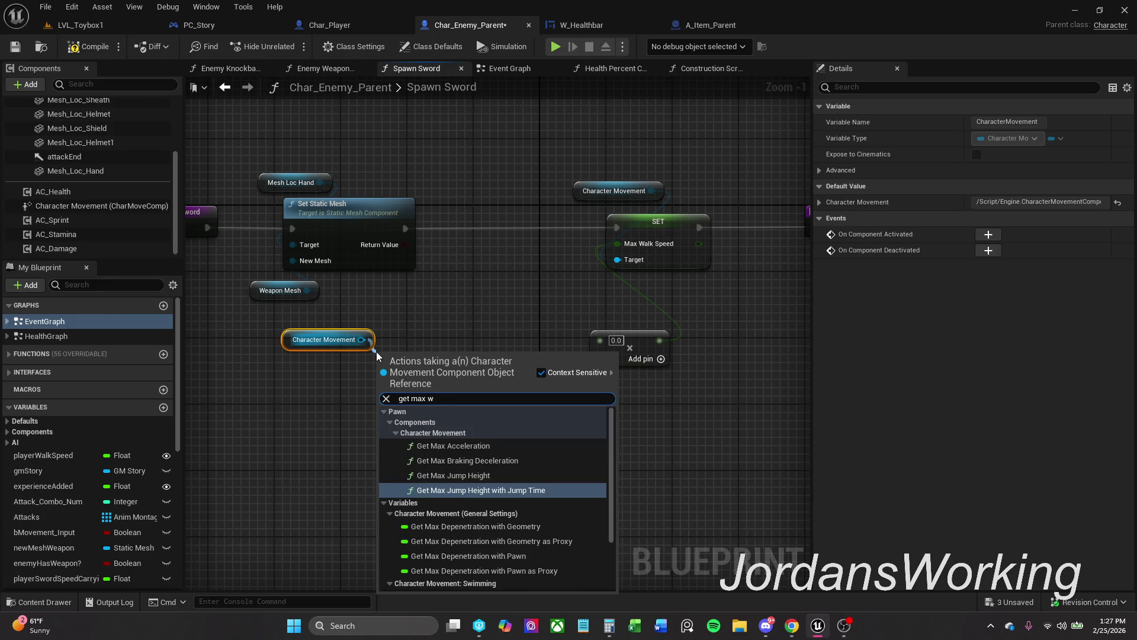
pyautogui.write('al')
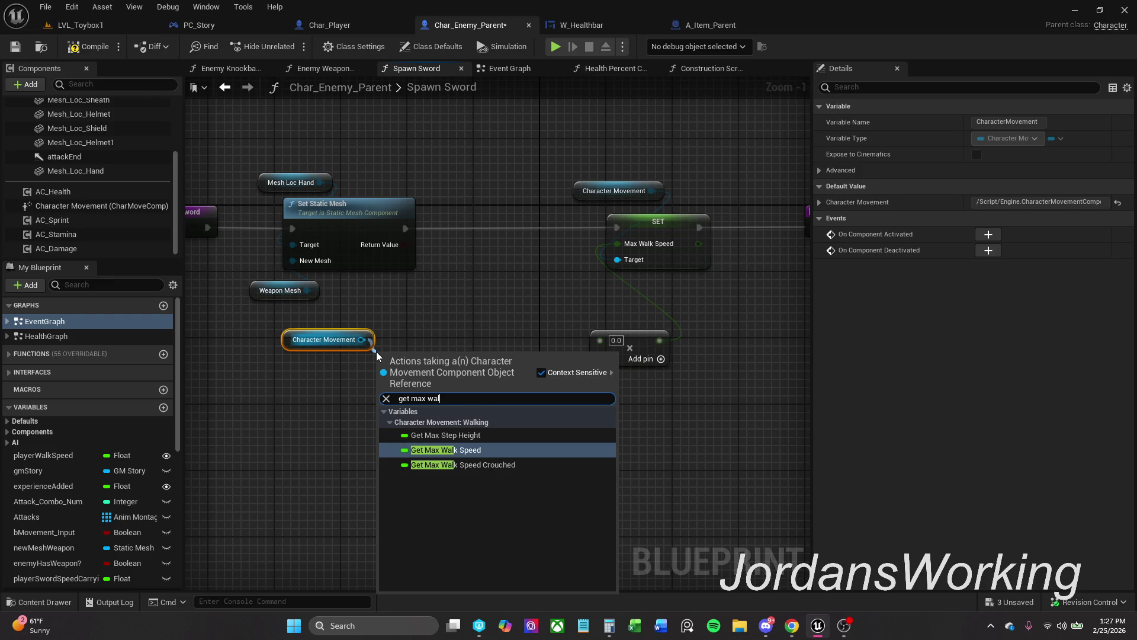
pyautogui.press('Return')
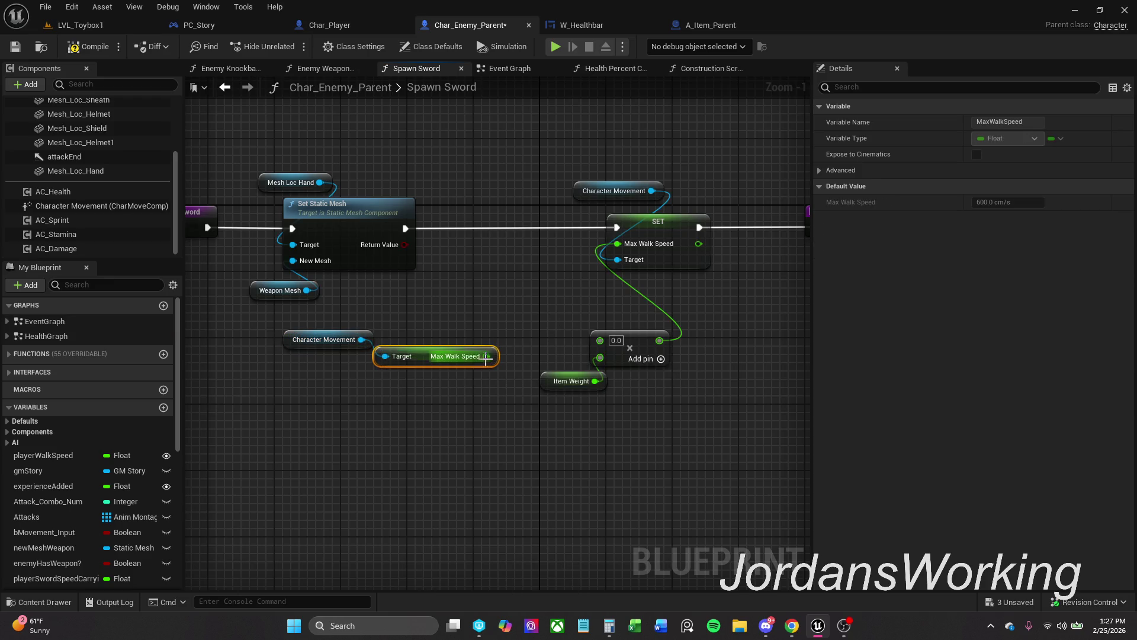
# Divide Max Walk Speed by Item Weight with a new Divide node and delete the old multiply.
pyautogui.moveTo(487, 357); pyautogui.dragTo(513, 433)
pyautogui.write('/')
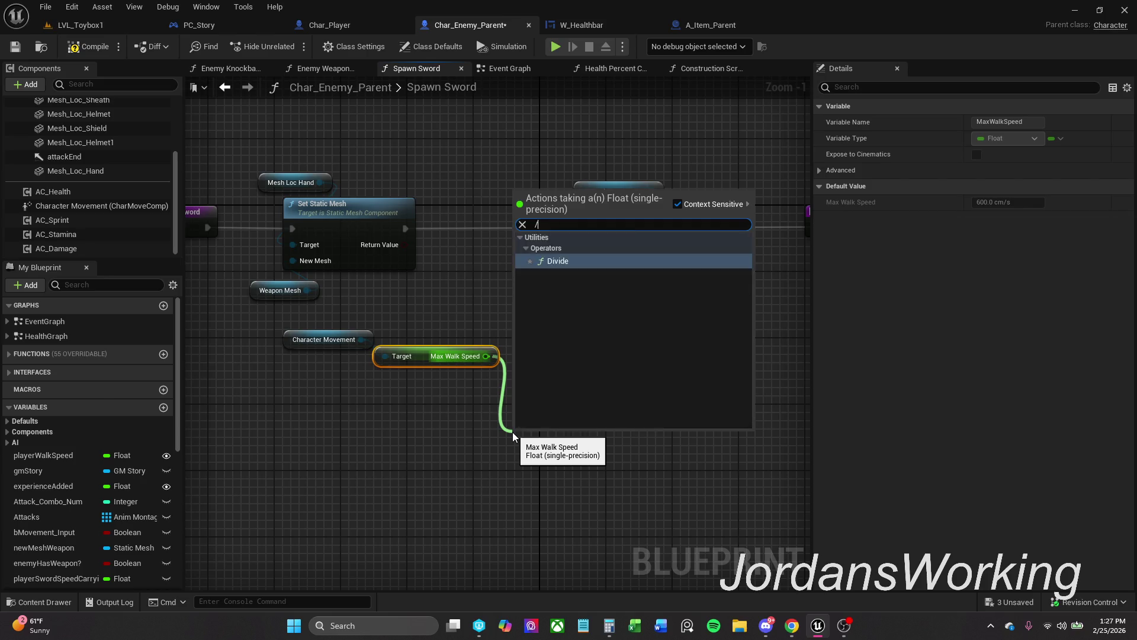
pyautogui.press('Return')
pyautogui.moveTo(595, 381)
pyautogui.mouseDown()
pyautogui.moveTo(505, 483)
pyautogui.moveTo(517, 456)
pyautogui.mouseUp()
pyautogui.click(632, 332)
pyautogui.press('Delete')
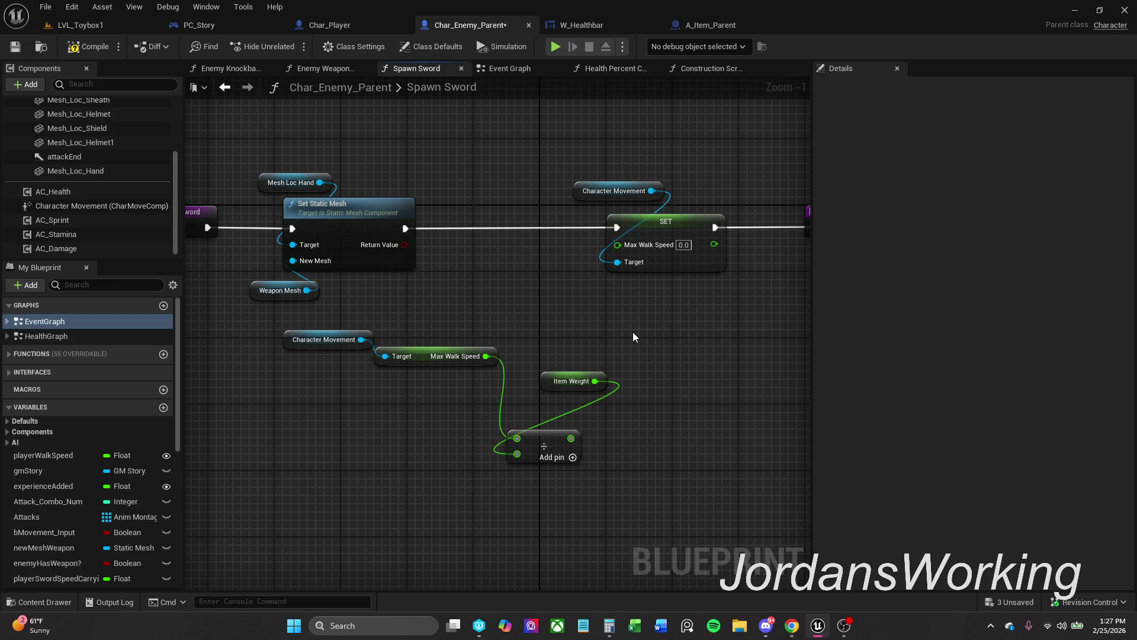
pyautogui.moveTo(549, 388); pyautogui.dragTo(457, 489)
# Connect the Divide result to SET Max Walk Speed and move the new nodes beside SET.
pyautogui.moveTo(331, 393); pyautogui.dragTo(493, 324)
pyautogui.moveTo(434, 357); pyautogui.dragTo(495, 414)
pyautogui.moveTo(571, 439)
pyautogui.mouseDown()
pyautogui.moveTo(565, 421)
pyautogui.moveTo(592, 422)
pyautogui.moveTo(628, 254)
pyautogui.moveTo(618, 244)
pyautogui.mouseUp()
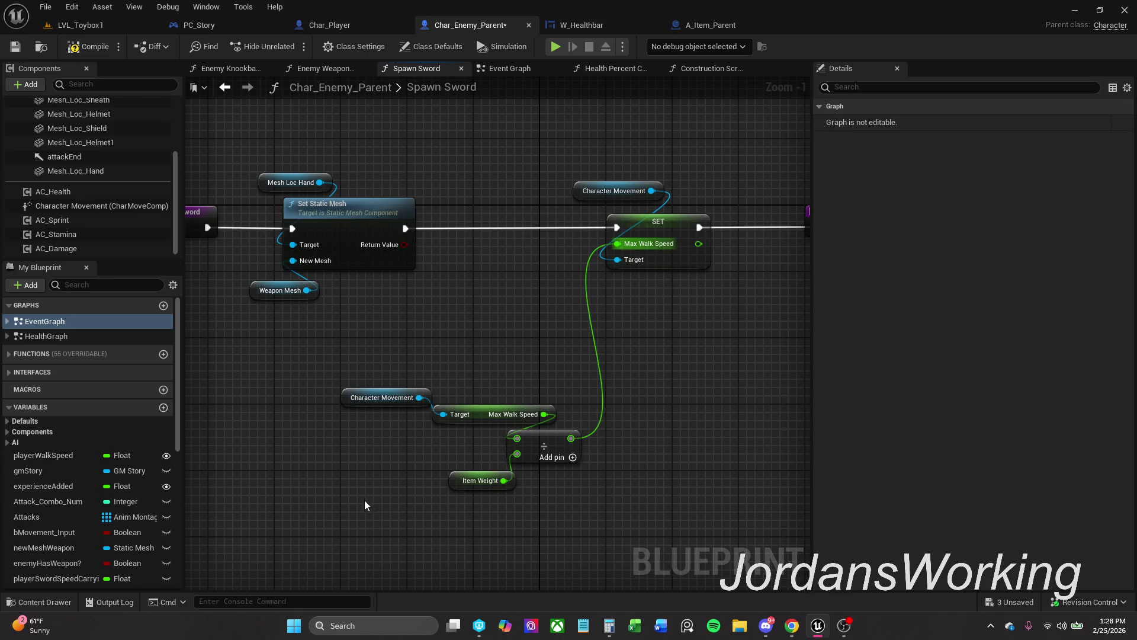
pyautogui.moveTo(365, 500); pyautogui.dragTo(584, 385)
pyautogui.moveTo(535, 446); pyautogui.dragTo(626, 321)
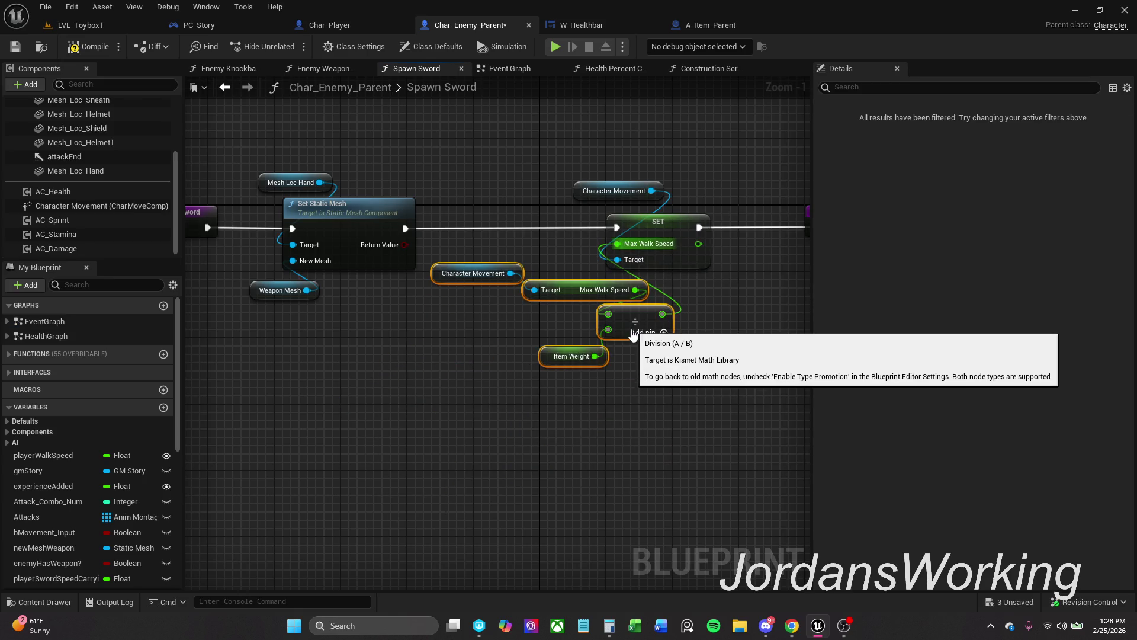
pyautogui.click(583, 337)
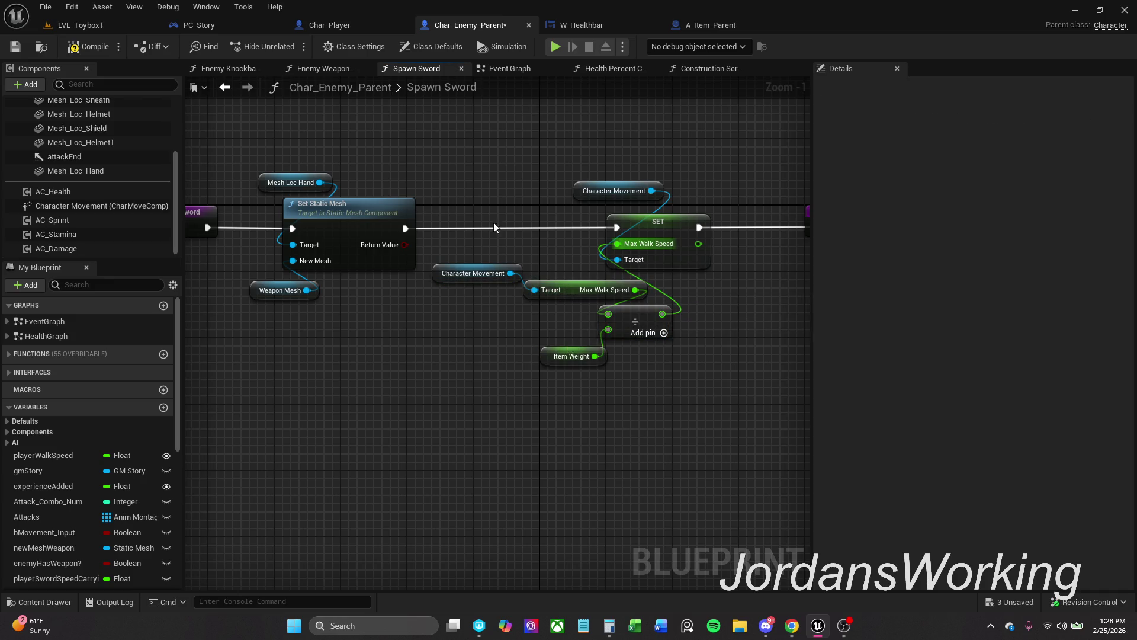
# Set Item Weight's default value to 1.002 and check Max Walk Speed's default of 600.
pyautogui.click(570, 356)
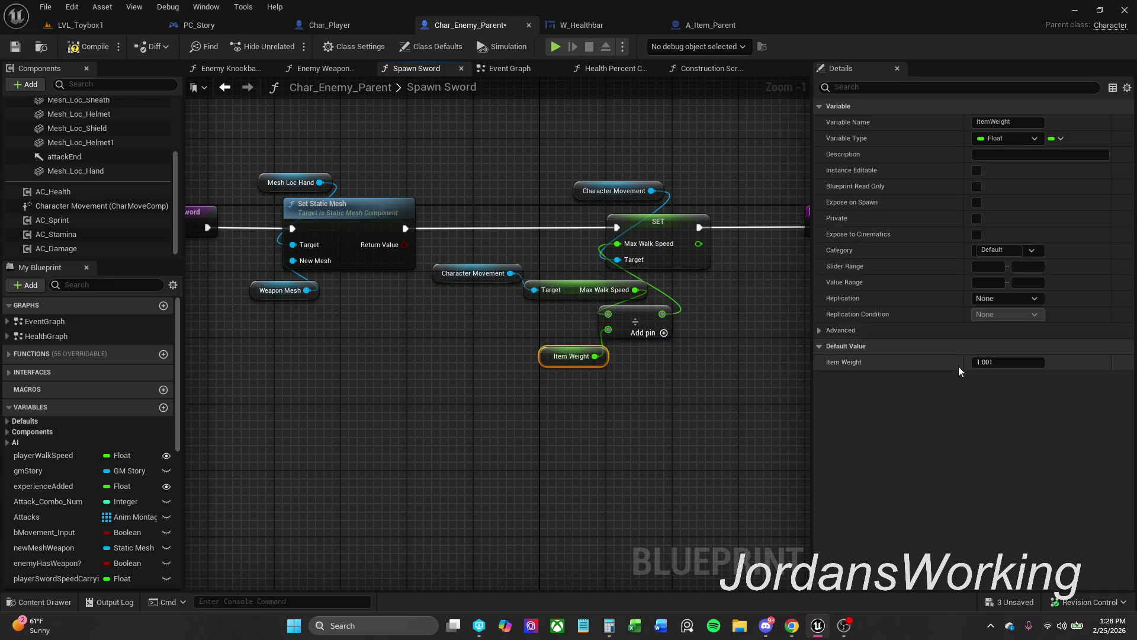
pyautogui.click(1030, 366)
pyautogui.click(1031, 366)
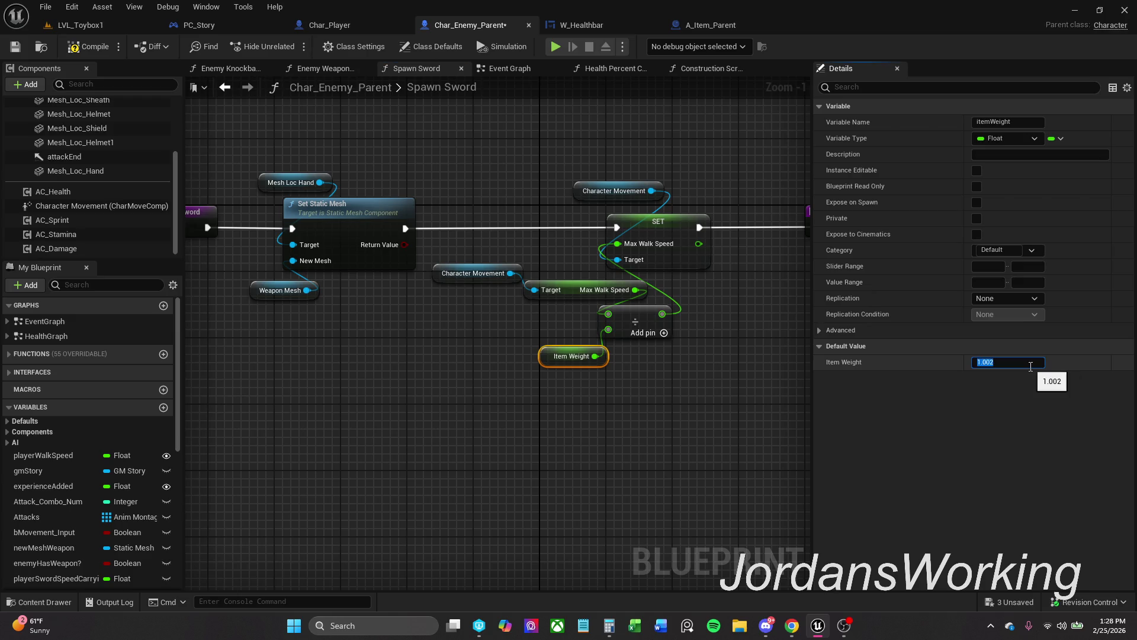
pyautogui.click(638, 369)
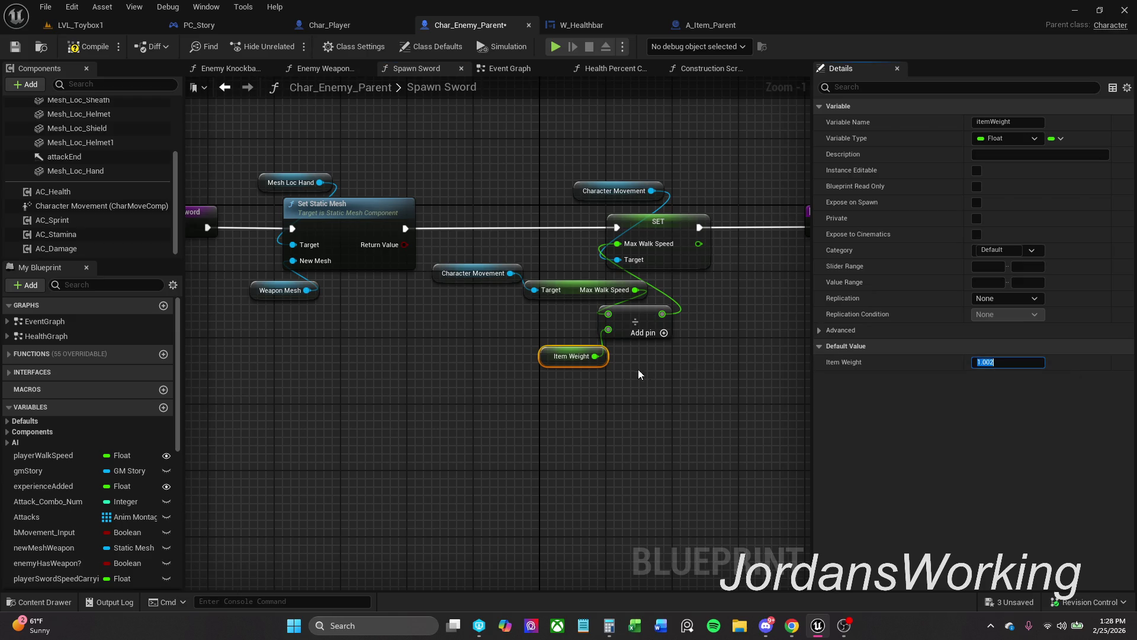
pyautogui.click(565, 297)
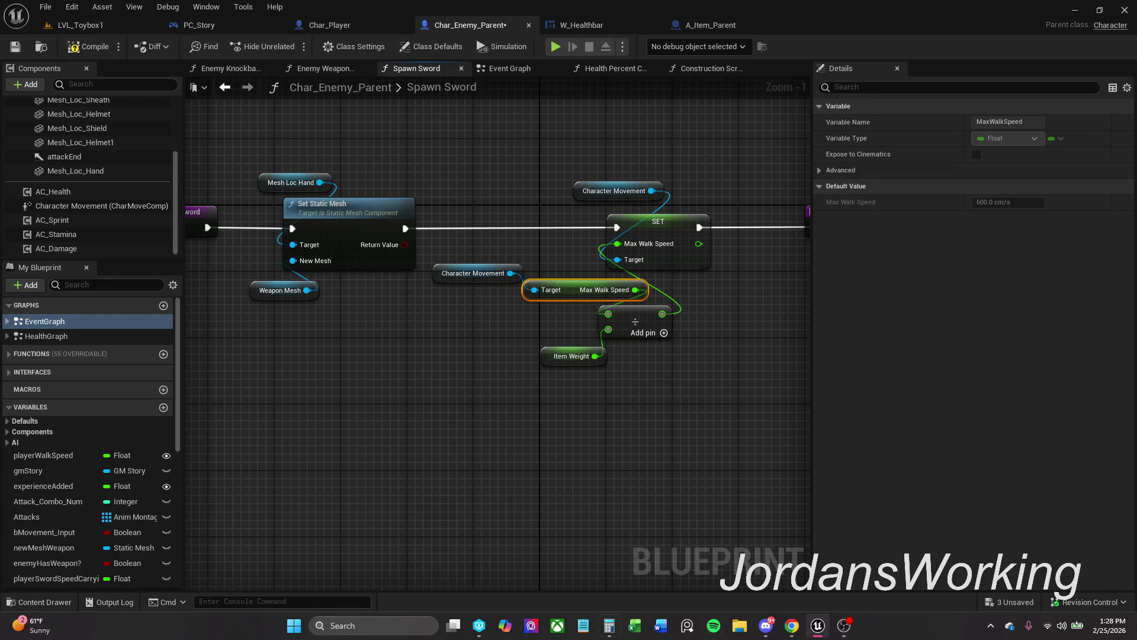
pyautogui.click(610, 628)
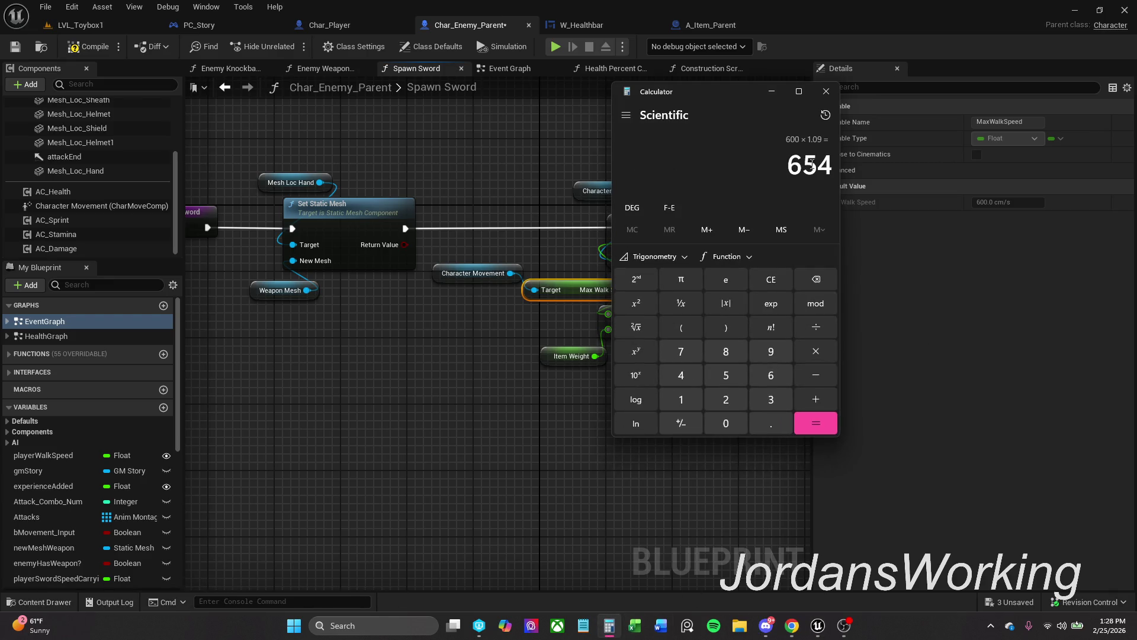
# Calculate 600 ÷ 1.002 (about 598.80) in Calculator, then close it.
pyautogui.click(771, 281)
pyautogui.click(771, 375)
pyautogui.click(724, 424)
pyautogui.click(723, 424)
pyautogui.click(816, 327)
pyautogui.click(681, 400)
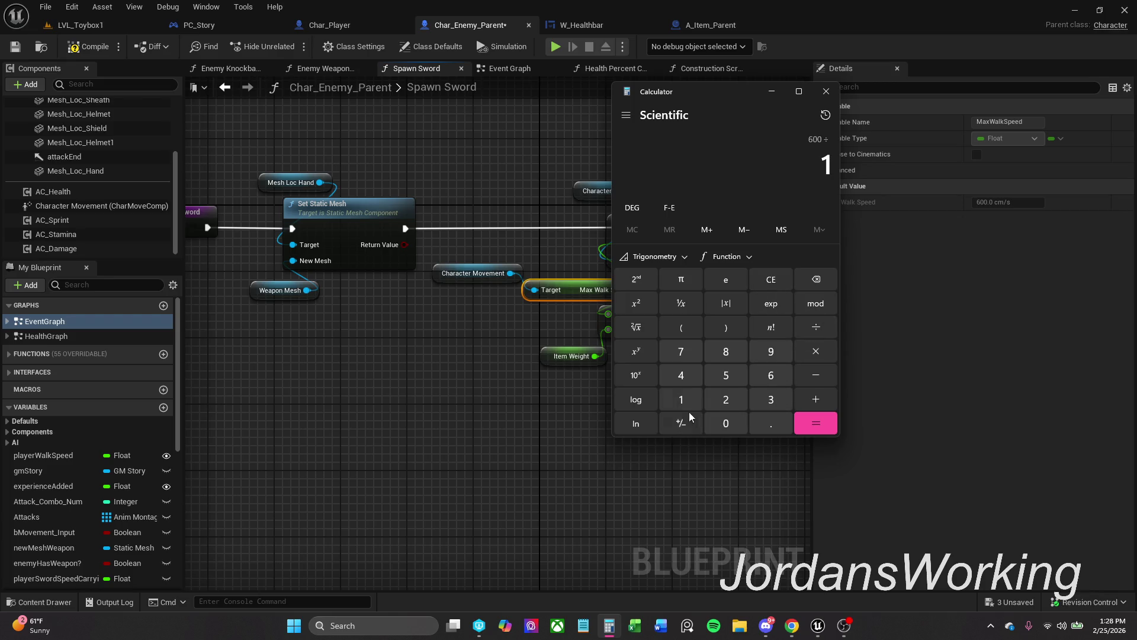
pyautogui.click(764, 425)
pyautogui.click(738, 424)
pyautogui.click(737, 424)
pyautogui.click(736, 403)
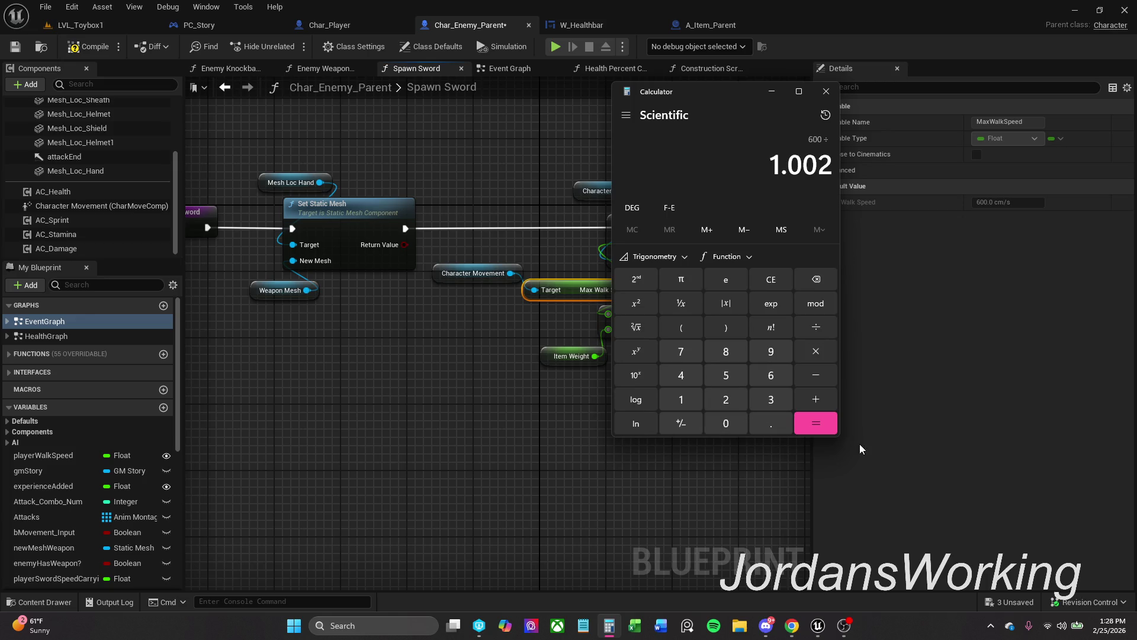
pyautogui.click(815, 427)
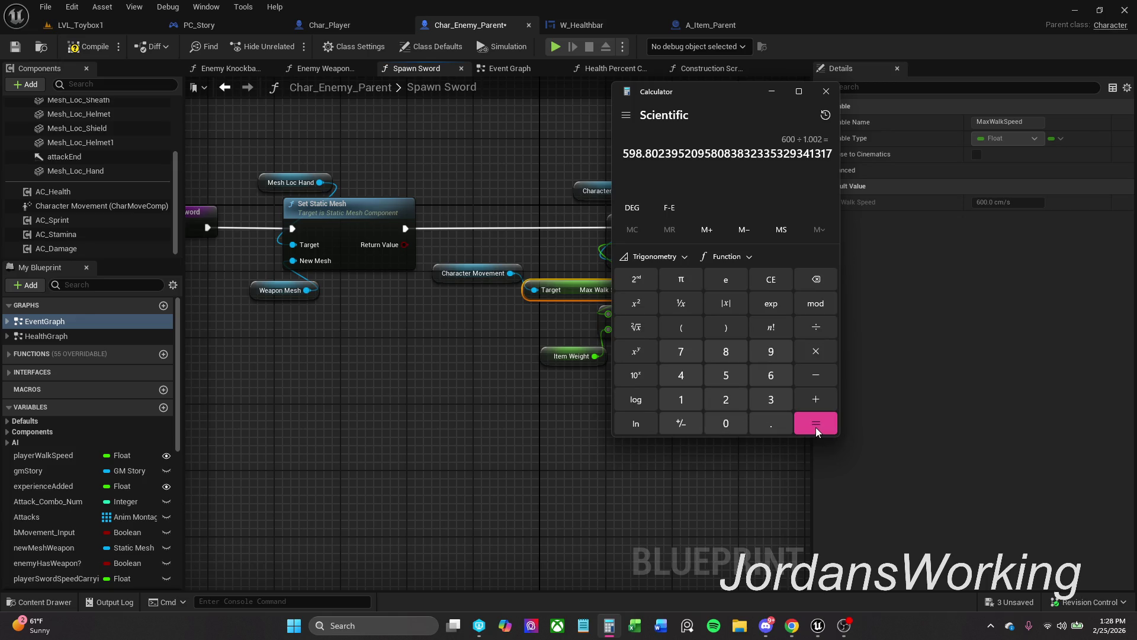
pyautogui.click(826, 91)
pyautogui.click(729, 326)
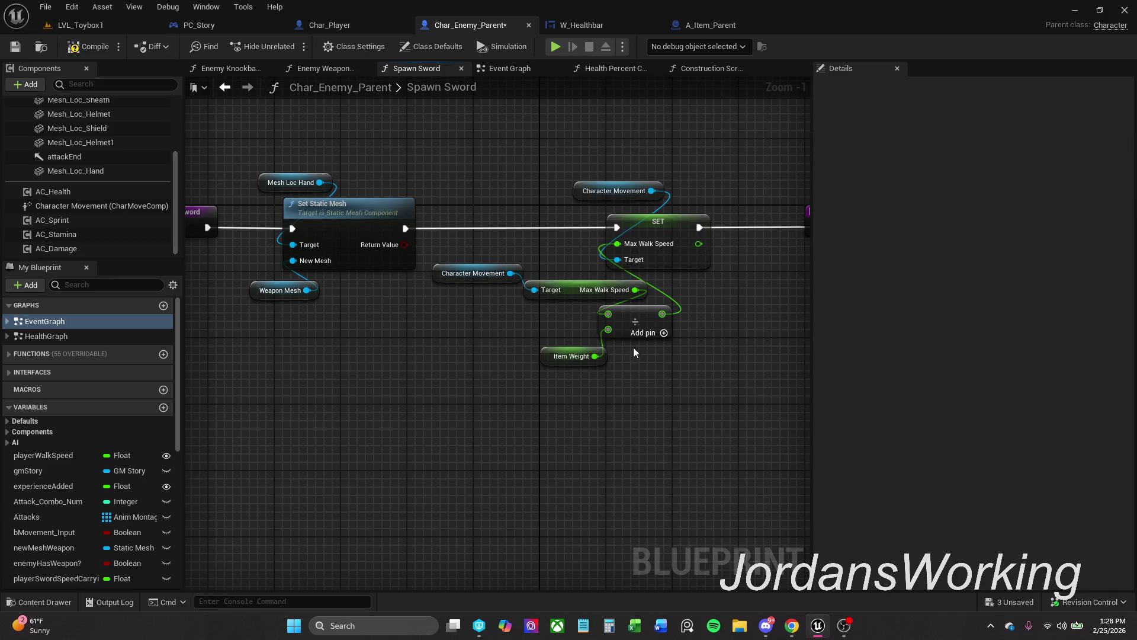
# Rearrange the Divide, Item Weight, Character Movement and Max Walk Speed nodes neatly.
pyautogui.moveTo(610, 351)
pyautogui.mouseDown()
pyautogui.moveTo(534, 359)
pyautogui.moveTo(588, 357)
pyautogui.mouseUp()
pyautogui.click(509, 372)
pyautogui.keyDown('ctrl'); pyautogui.click(567, 352); pyautogui.keyUp('ctrl')
pyautogui.moveTo(586, 412)
pyautogui.mouseDown()
pyautogui.moveTo(527, 339)
pyautogui.moveTo(392, 289)
pyautogui.mouseUp()
pyautogui.moveTo(577, 329); pyautogui.dragTo(577, 345)
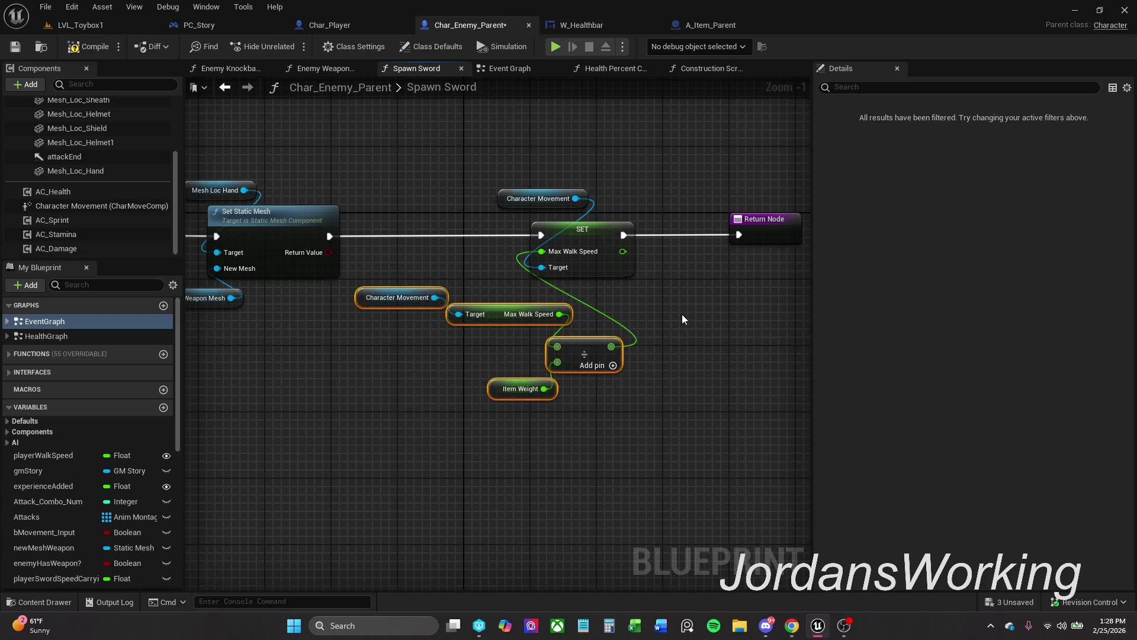
# Save Char_Enemy_Parent and switch to its Enemy Weapon Spawn graph.
pyautogui.click(683, 320)
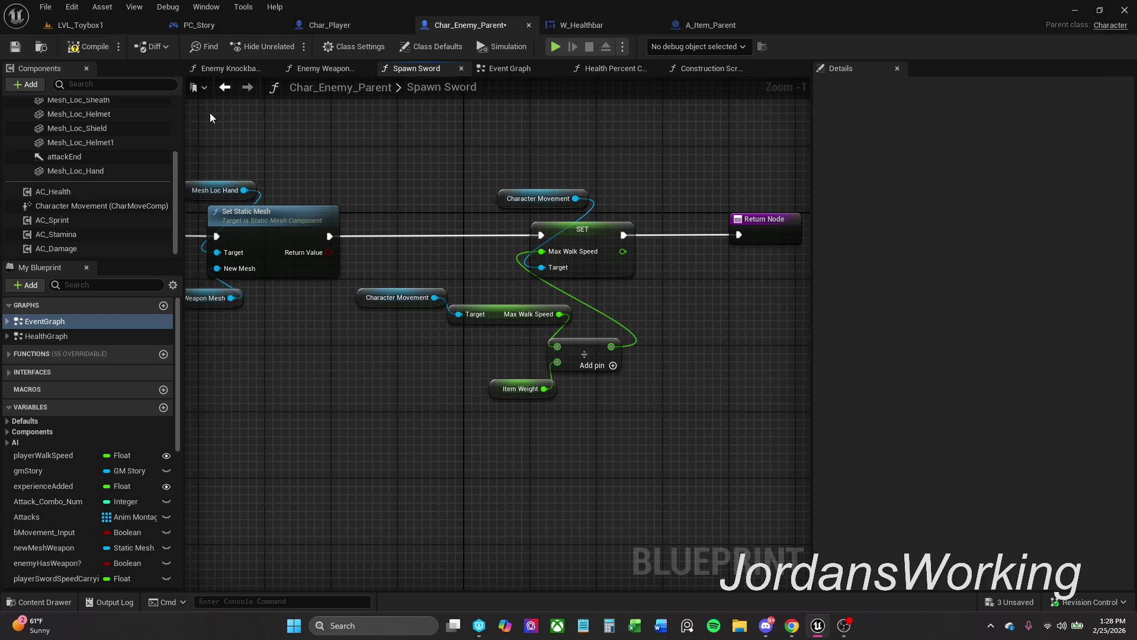
pyautogui.click(19, 48)
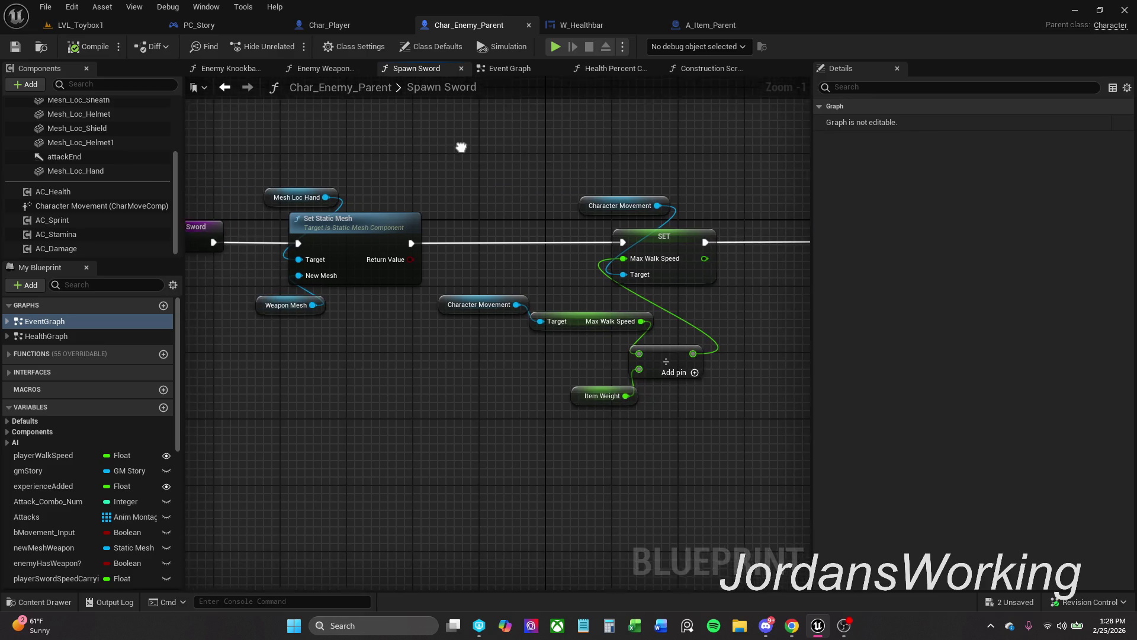
pyautogui.click(324, 69)
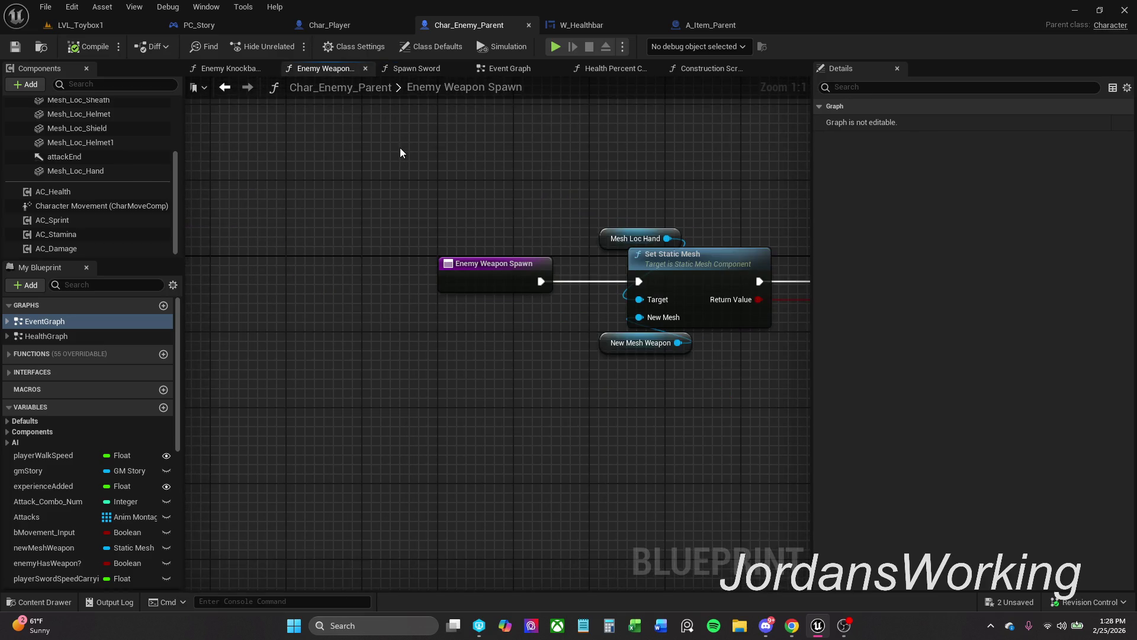
# Review the Enemy Weapon Spawn graph's Branch and walk speed nodes, then close it.
pyautogui.moveTo(482, 176); pyautogui.dragTo(280, 172)
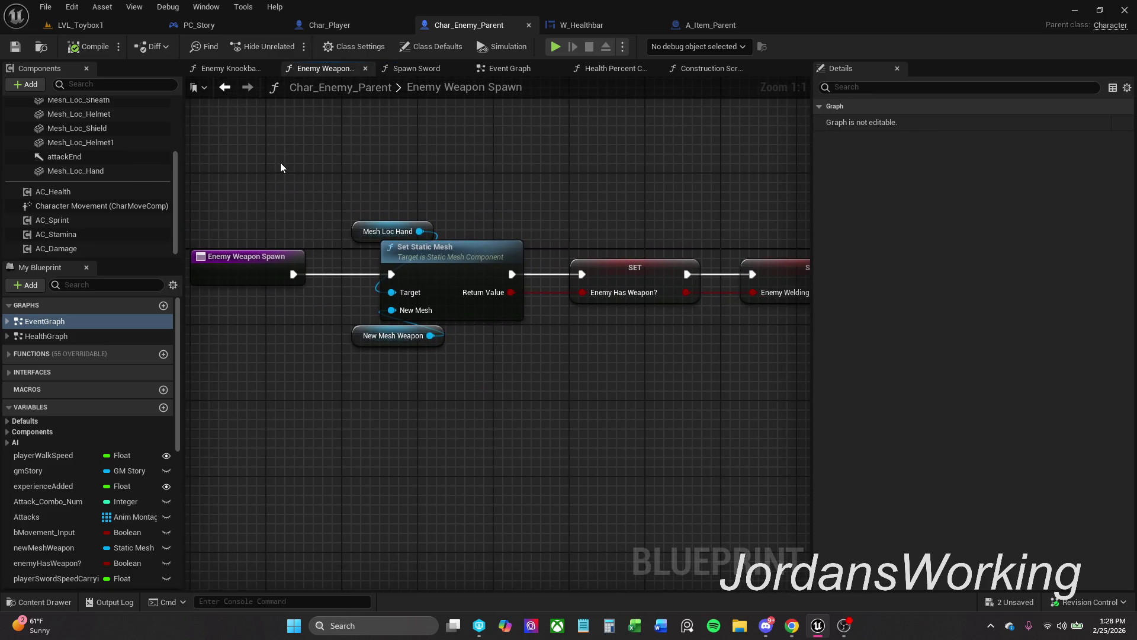
pyautogui.moveTo(376, 170); pyautogui.dragTo(203, 170)
pyautogui.scroll(-1, 204, 170)
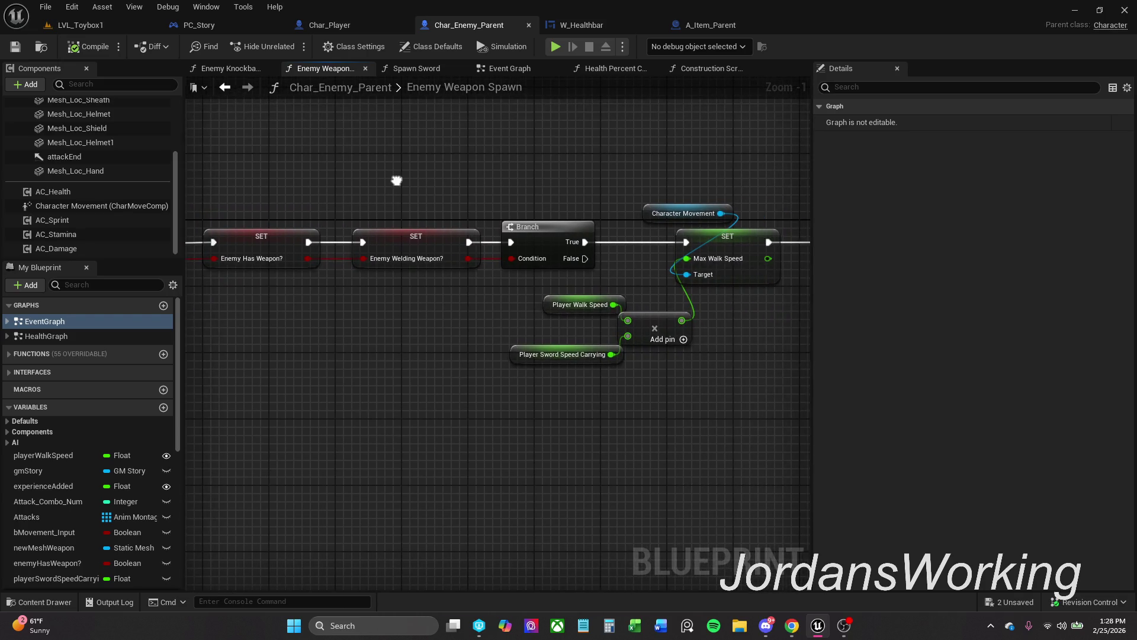
pyautogui.moveTo(397, 180); pyautogui.dragTo(382, 183)
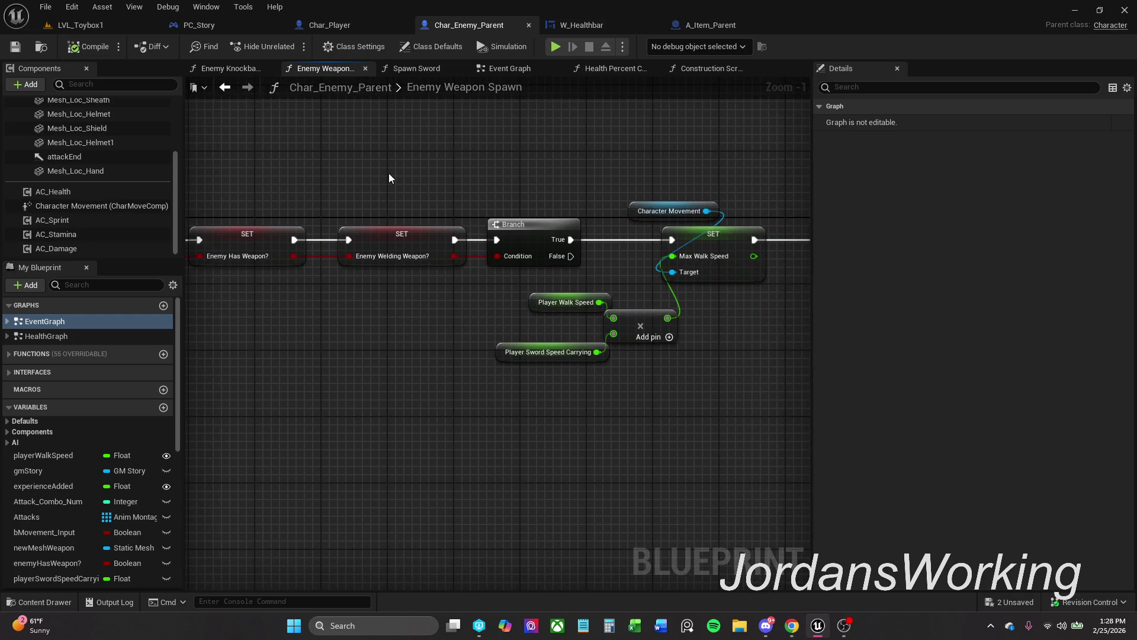
pyautogui.click(365, 69)
# Close the Enemy Knockback Distance graph and return to the Event Graph.
pyautogui.moveTo(322, 159); pyautogui.dragTo(376, 170)
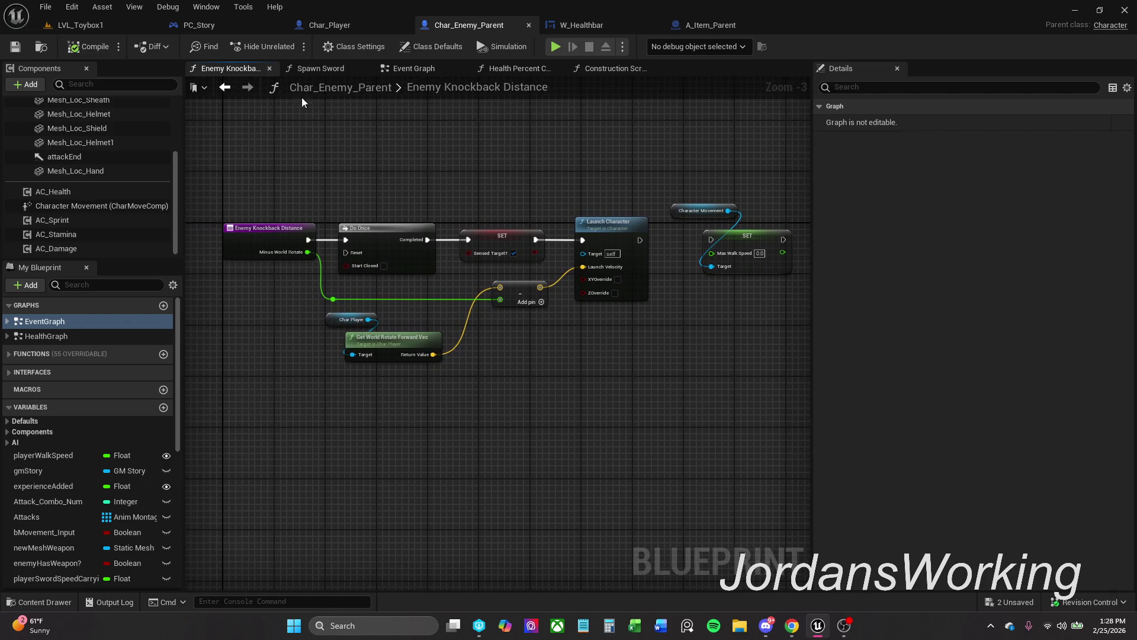
pyautogui.click(269, 69)
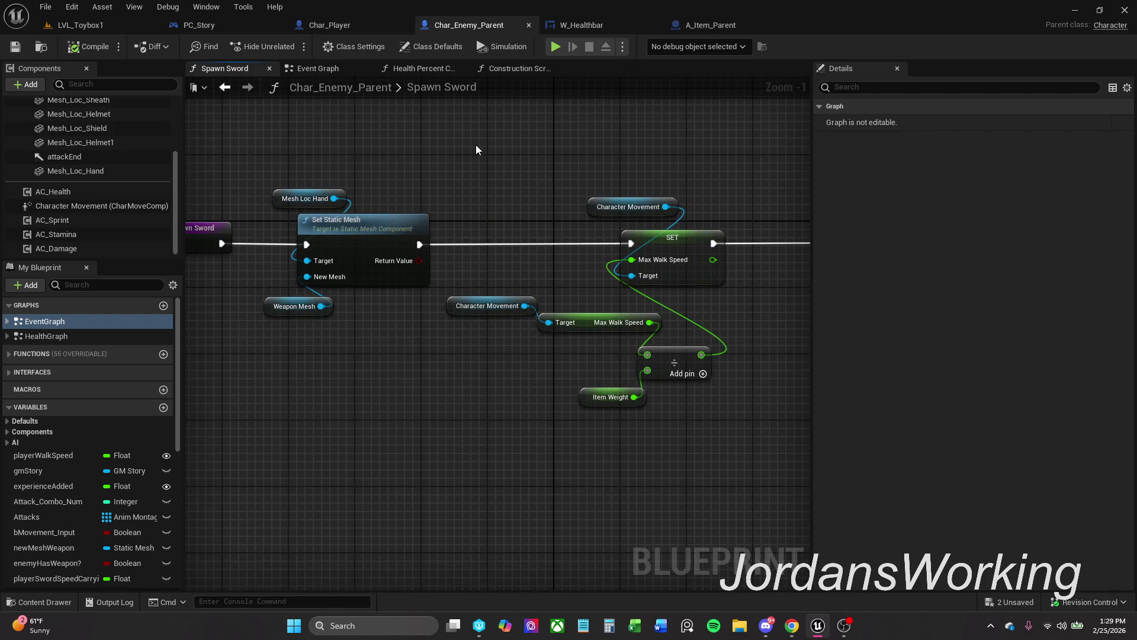
pyautogui.click(317, 69)
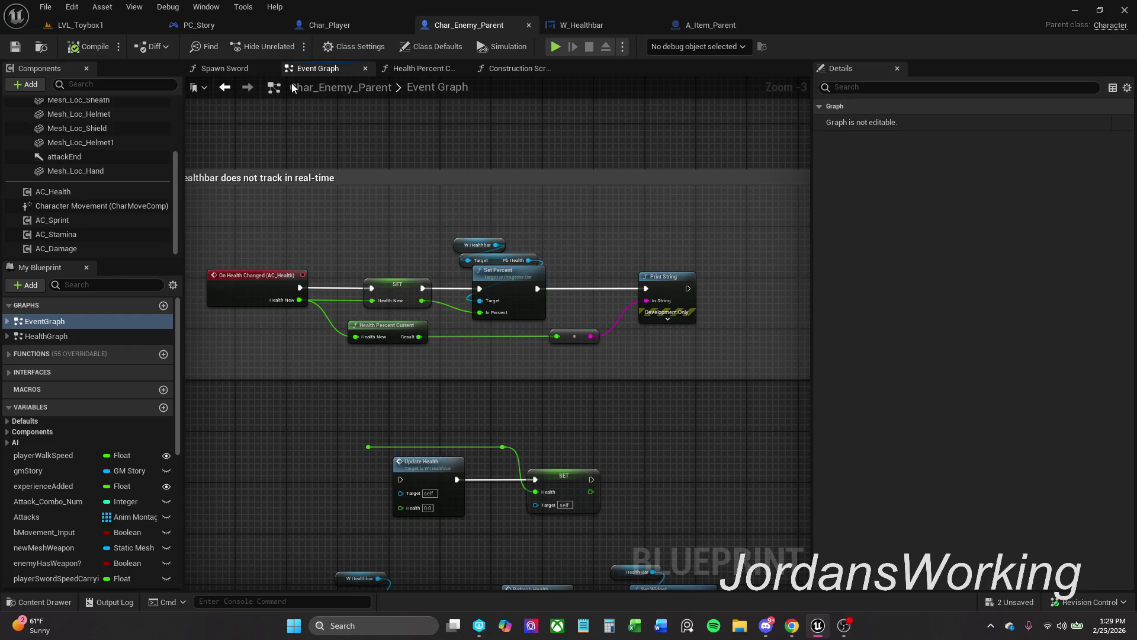
# Run a quick test play of LVL_Toybox1 and stop it.
pyautogui.click(108, 27)
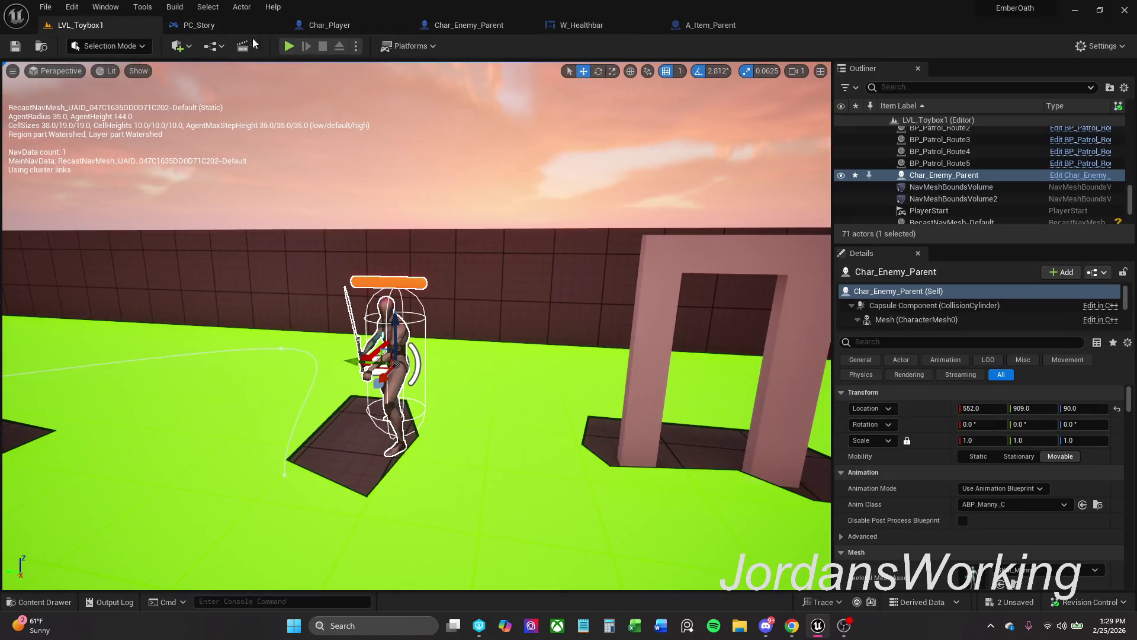
pyautogui.click(290, 48)
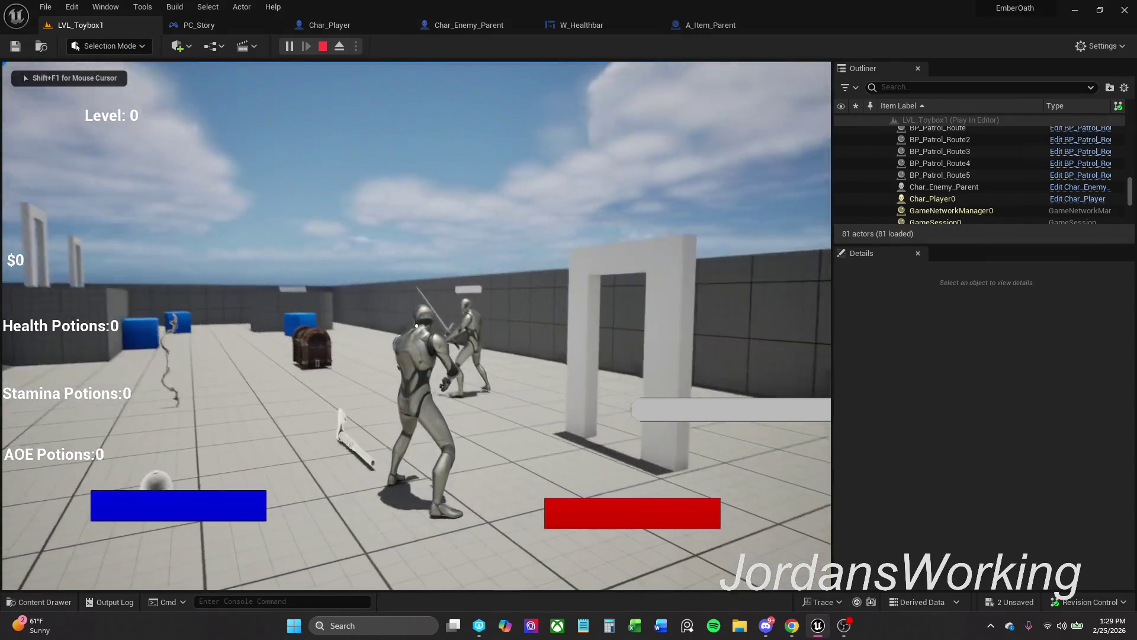
pyautogui.hotkey('shift', 'F1')
pyautogui.click(323, 46)
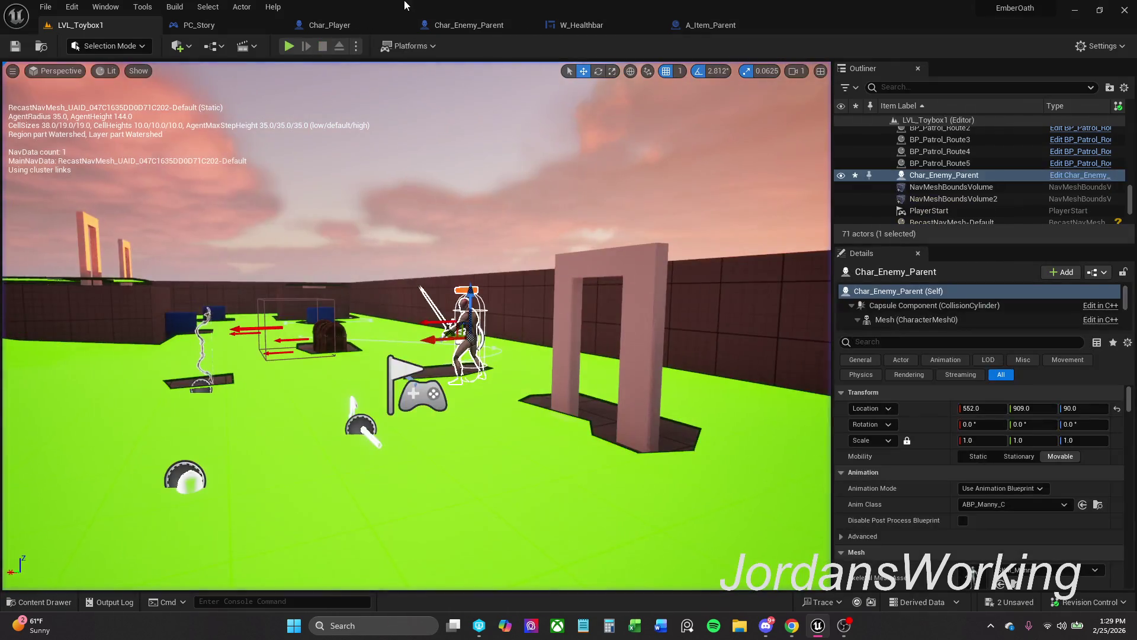
# Move the W_Healthbar tab ahead of Char_Player and bring up A_Item_Parent.
pyautogui.click(477, 23)
pyautogui.moveTo(601, 22); pyautogui.dragTo(251, 23)
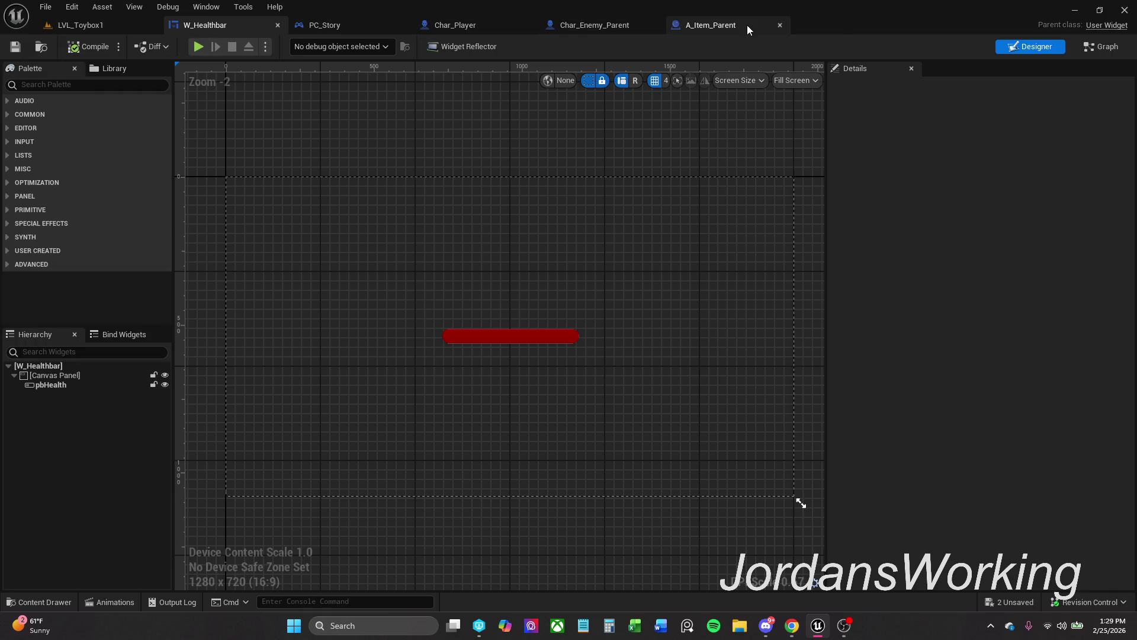
pyautogui.click(745, 24)
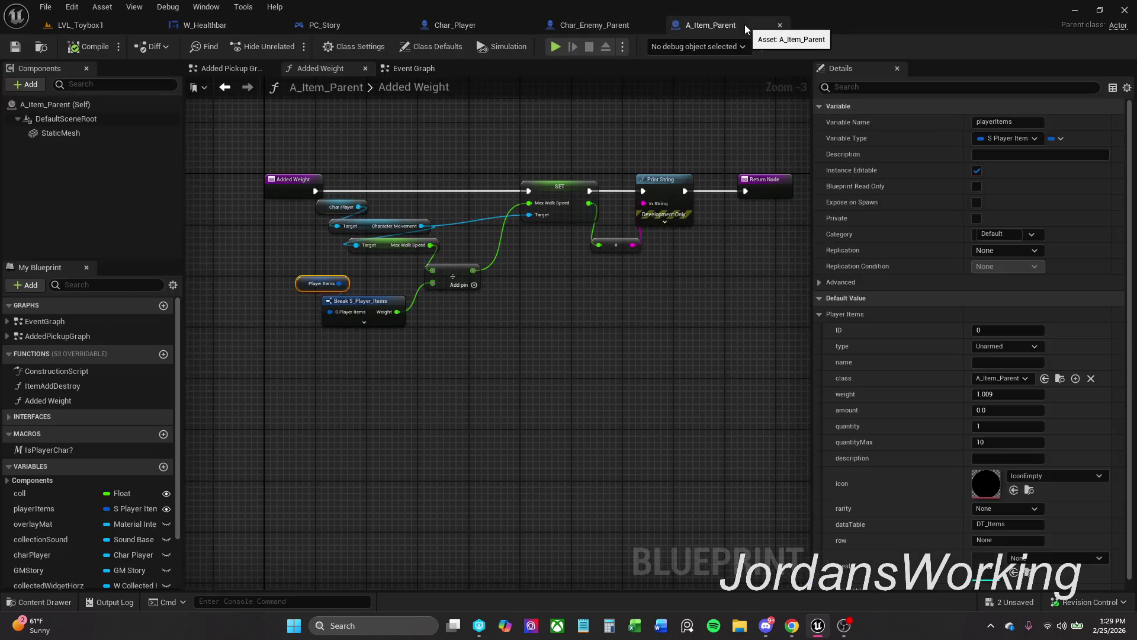
# Close A_Item_Parent and bring up the W_Healthbar widget with its pbHealth bar.
pyautogui.click(781, 25)
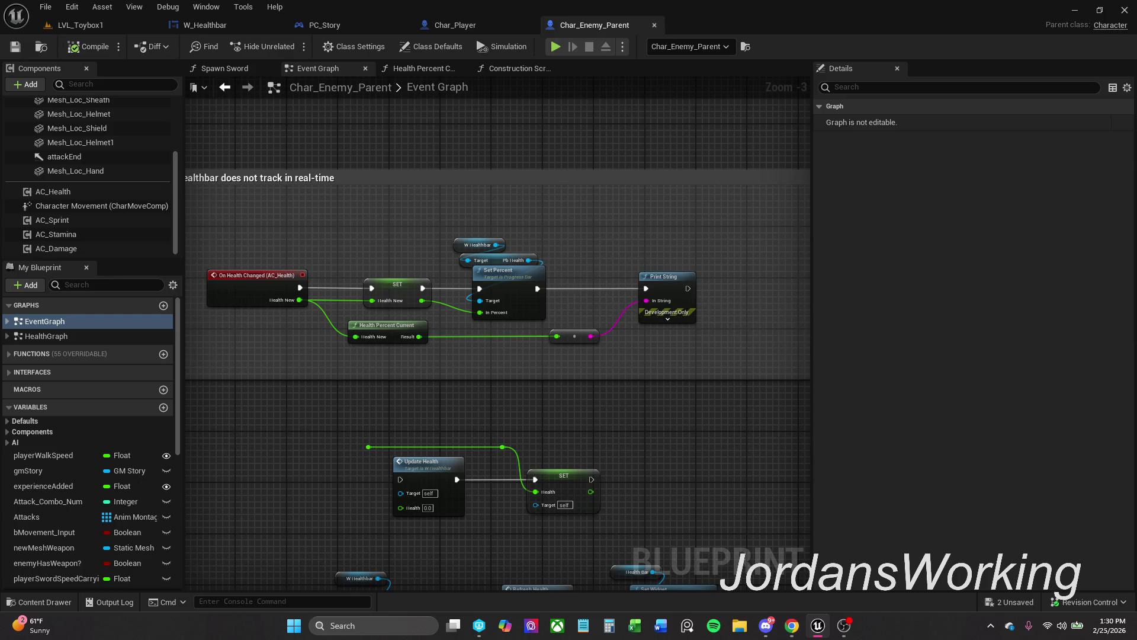
pyautogui.hotkey('alt', 'Tab')
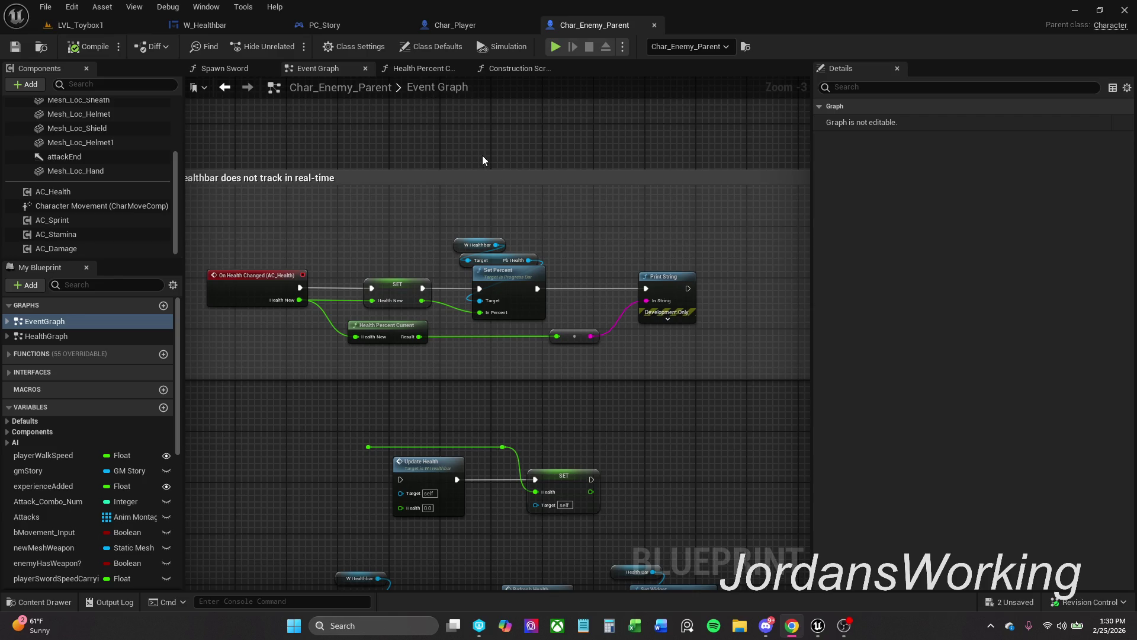
pyautogui.click(226, 25)
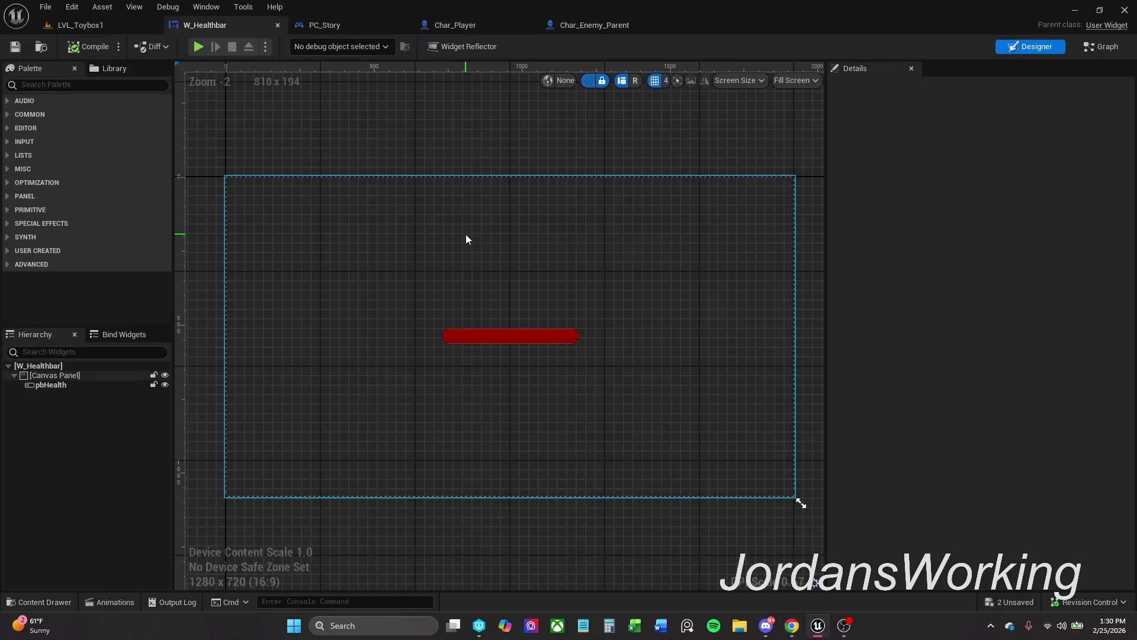
# Nudge all nodes in Char_Enemy_Parent's healthbar comment group slightly right and down.
pyautogui.click(1101, 45)
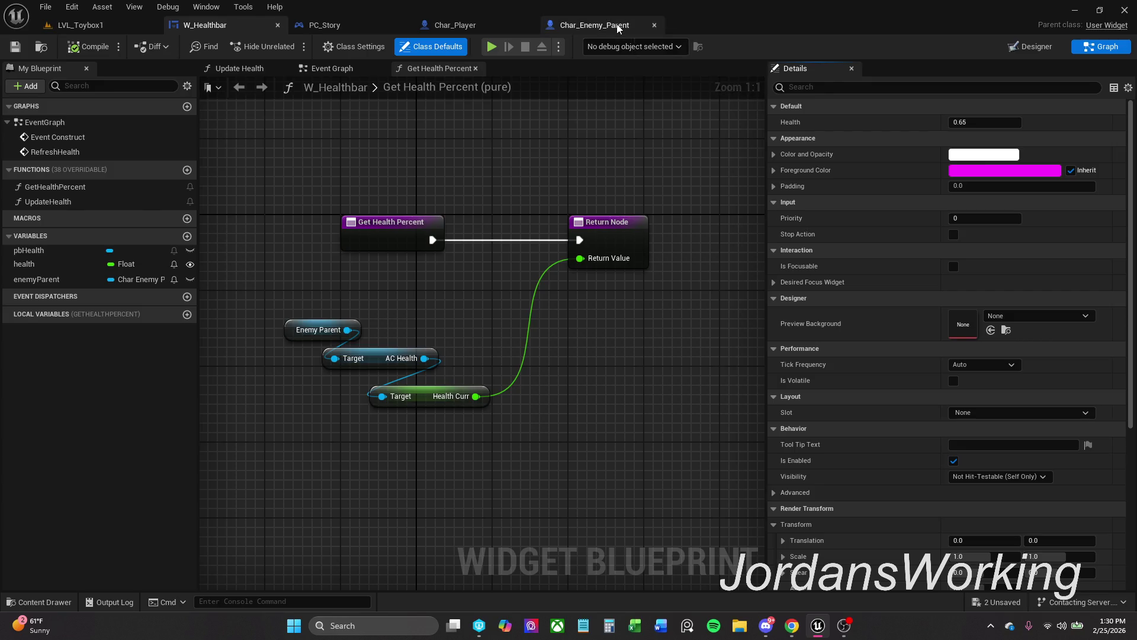
pyautogui.click(599, 24)
pyautogui.moveTo(286, 254)
pyautogui.mouseDown()
pyautogui.moveTo(450, 355)
pyautogui.moveTo(730, 387)
pyautogui.mouseUp()
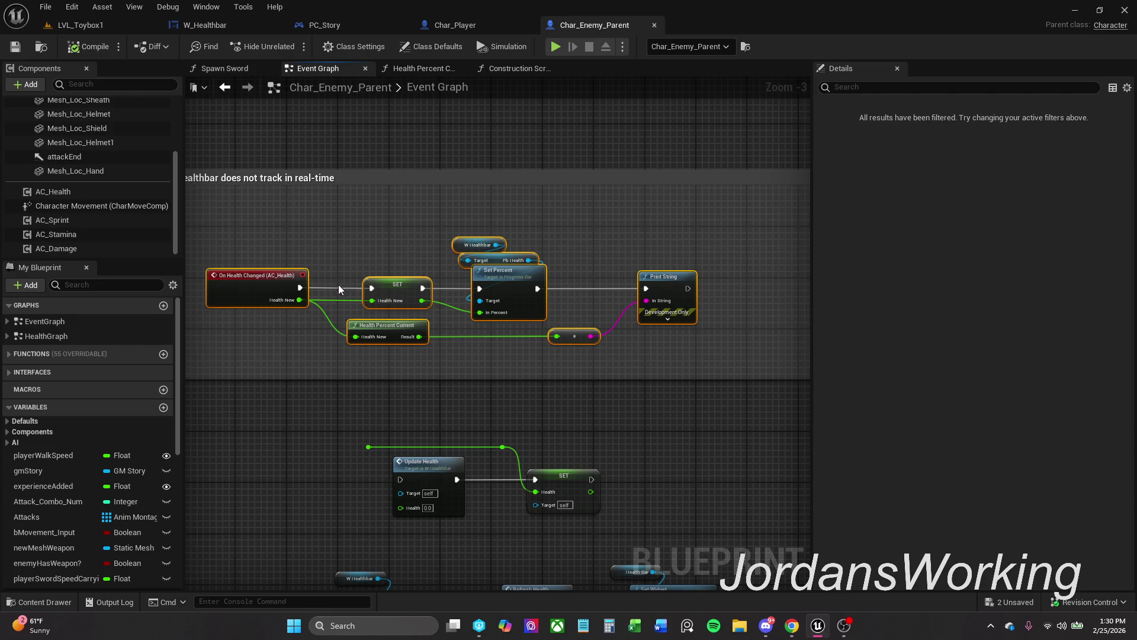
pyautogui.moveTo(257, 284); pyautogui.dragTo(279, 292)
pyautogui.click(303, 263)
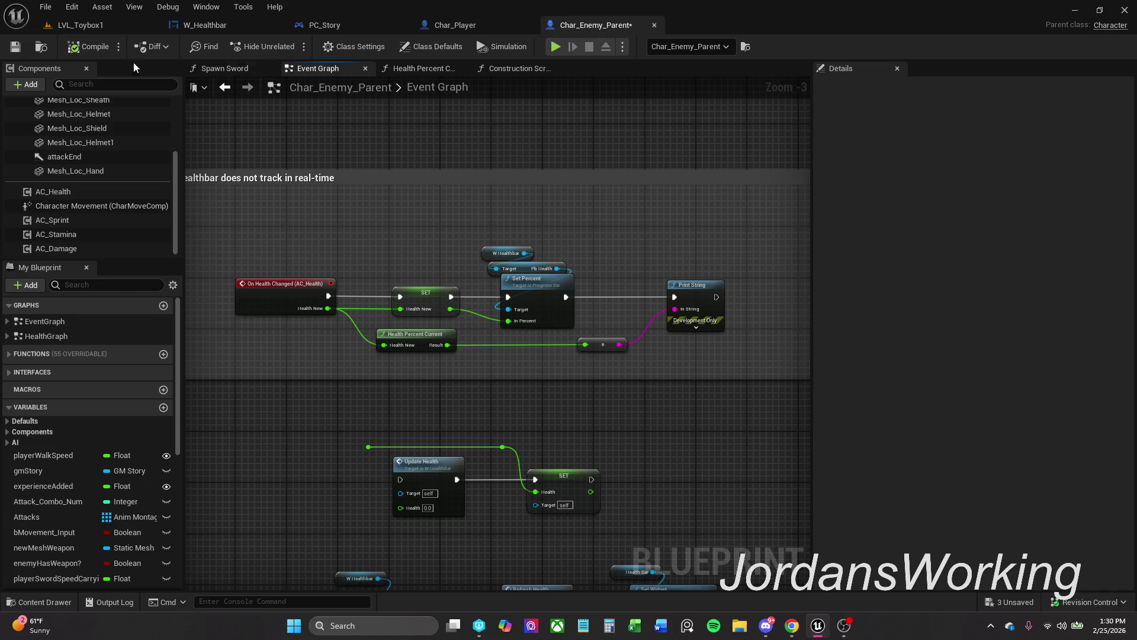
# Add the I_Damage interface to W_Healthbar's implemented interfaces in Class Settings.
pyautogui.click(59, 603)
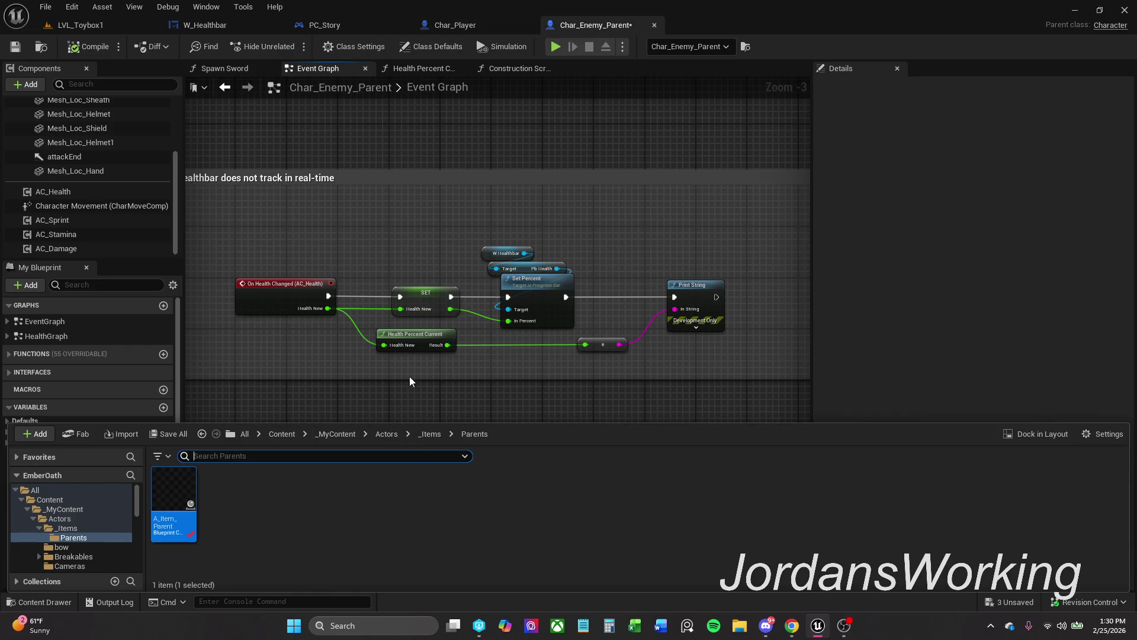
pyautogui.click(223, 24)
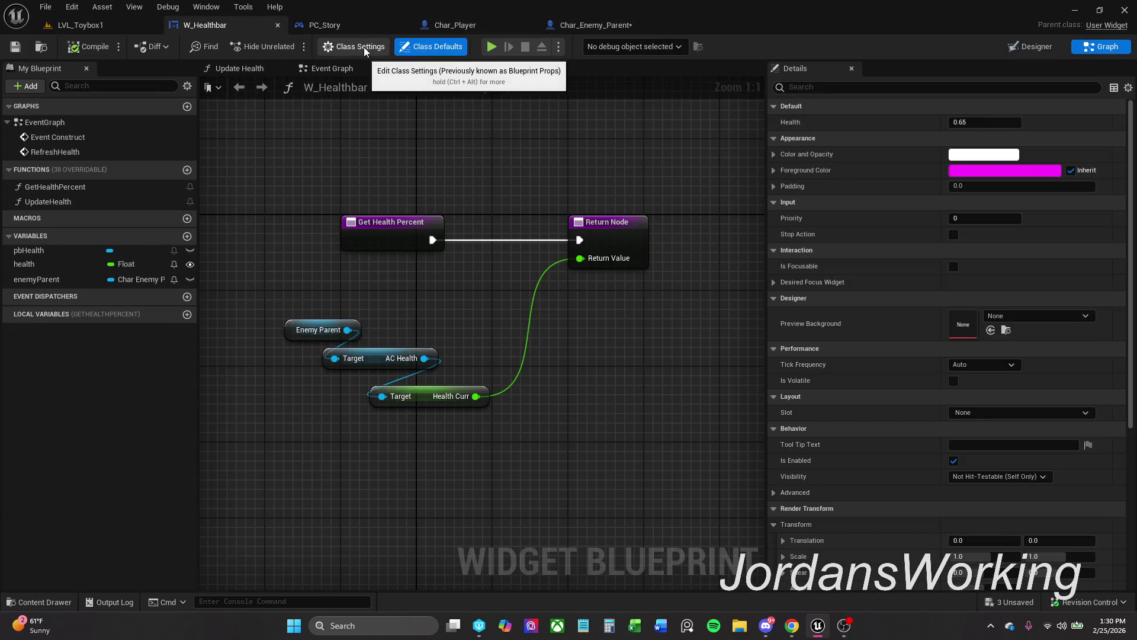
pyautogui.click(364, 48)
pyautogui.click(956, 365)
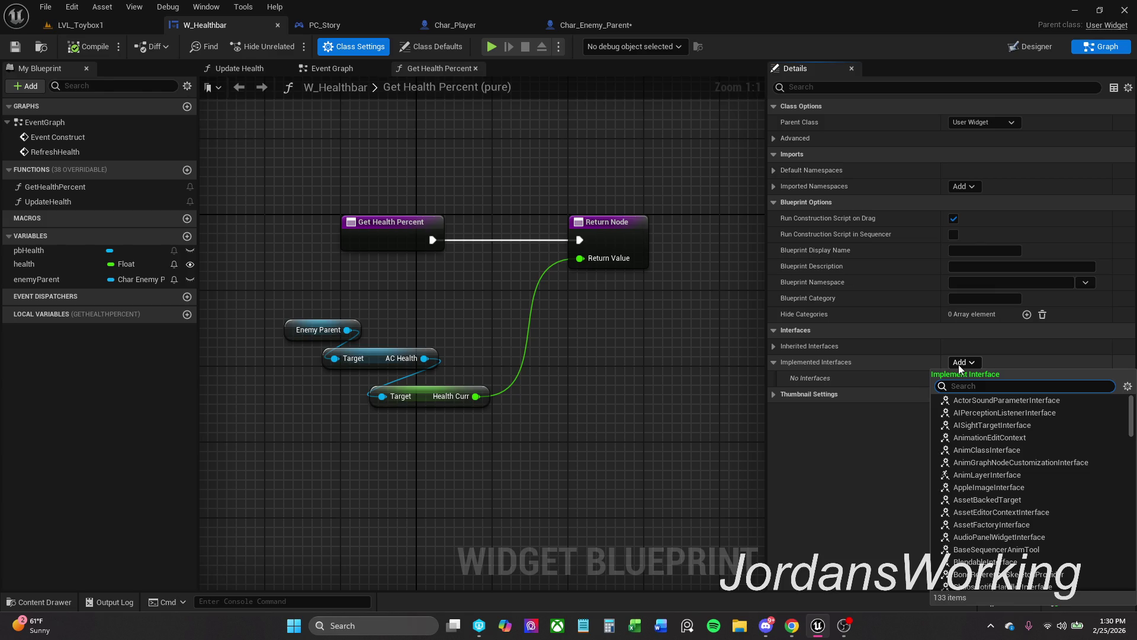
pyautogui.write('I_')
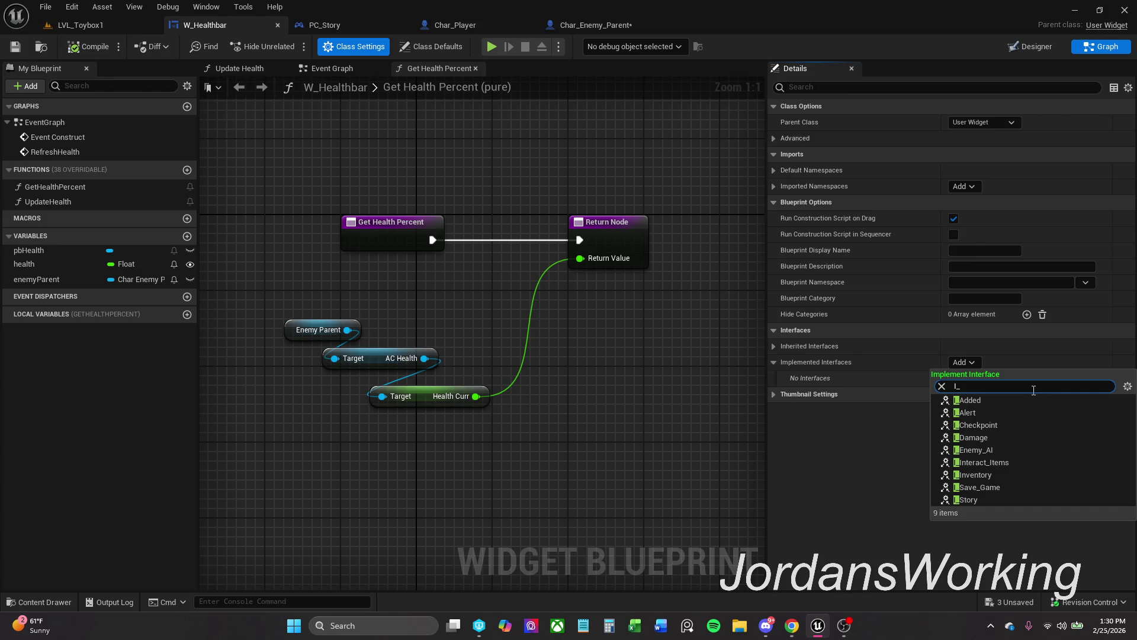
pyautogui.click(997, 438)
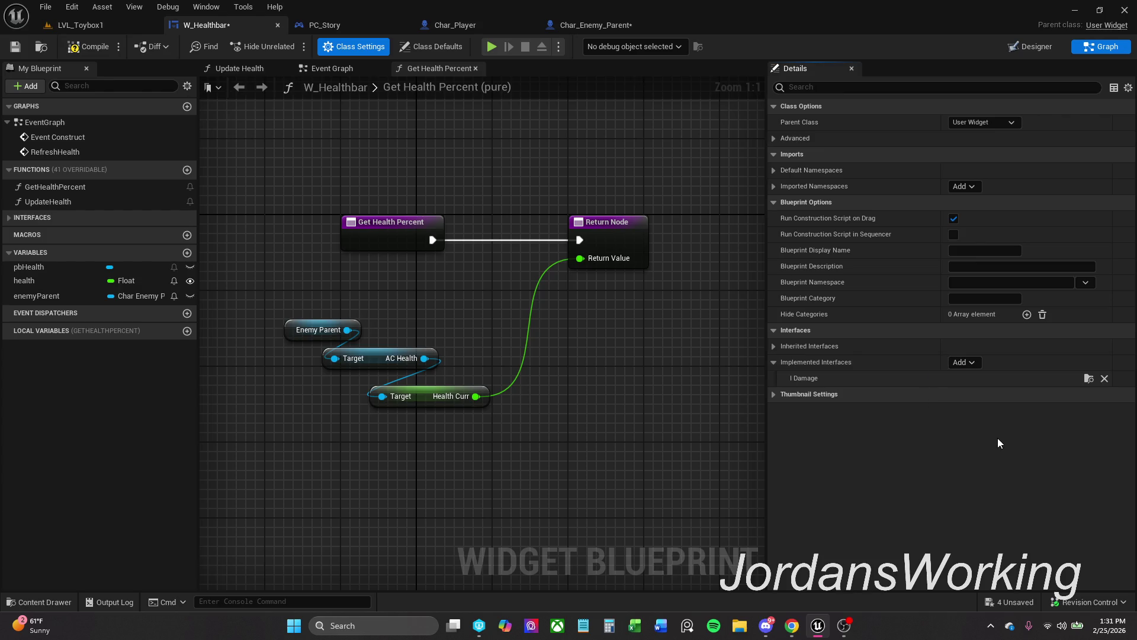
# Compile W_Healthbar and add an Event Damage Actor node to its Event Graph.
pyautogui.click(93, 59)
pyautogui.click(10, 218)
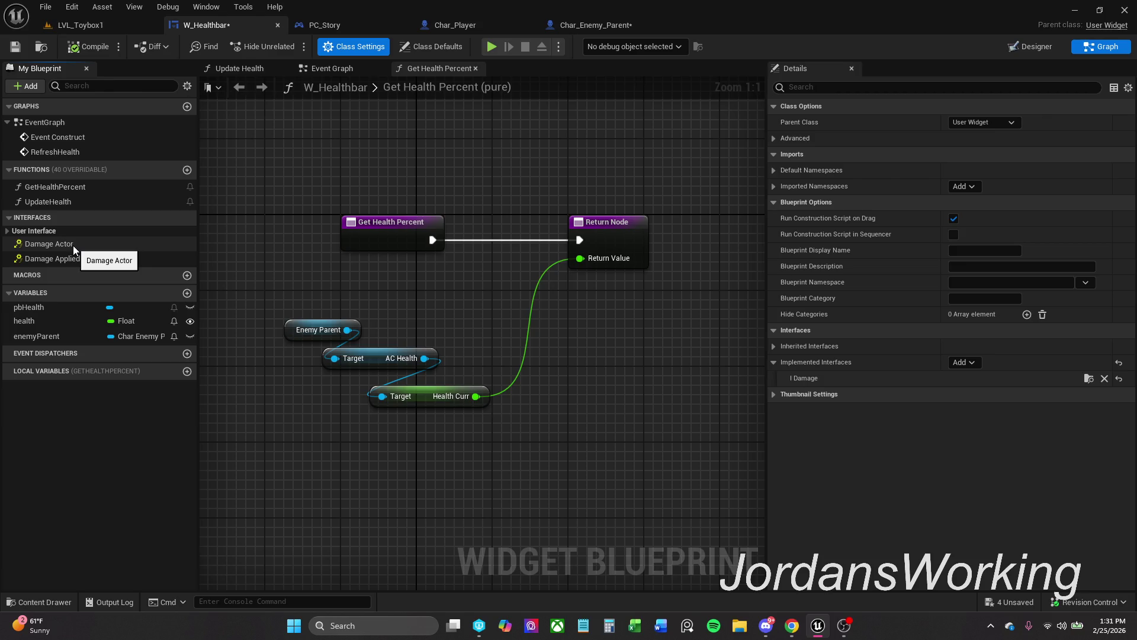
pyautogui.doubleClick(49, 243)
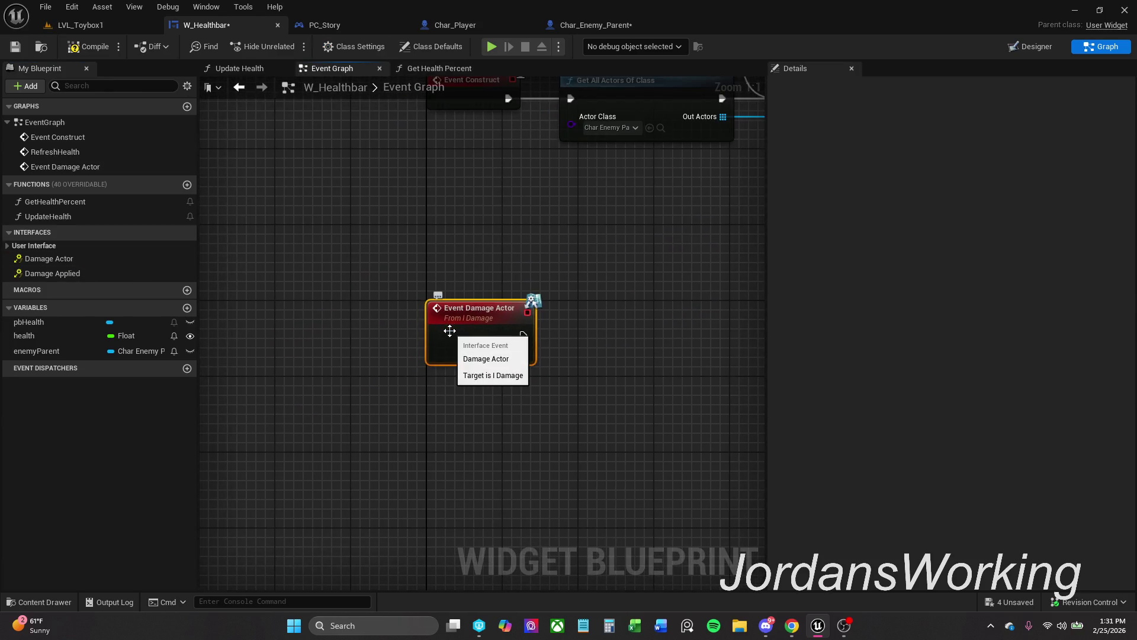
# Drop Update Health into W_Healthbar's graph, wire it to Event Damage Actor's Amount, and go back to Char_Enemy_Parent.
pyautogui.moveTo(450, 330); pyautogui.dragTo(450, 396)
pyautogui.moveTo(603, 390); pyautogui.dragTo(521, 353)
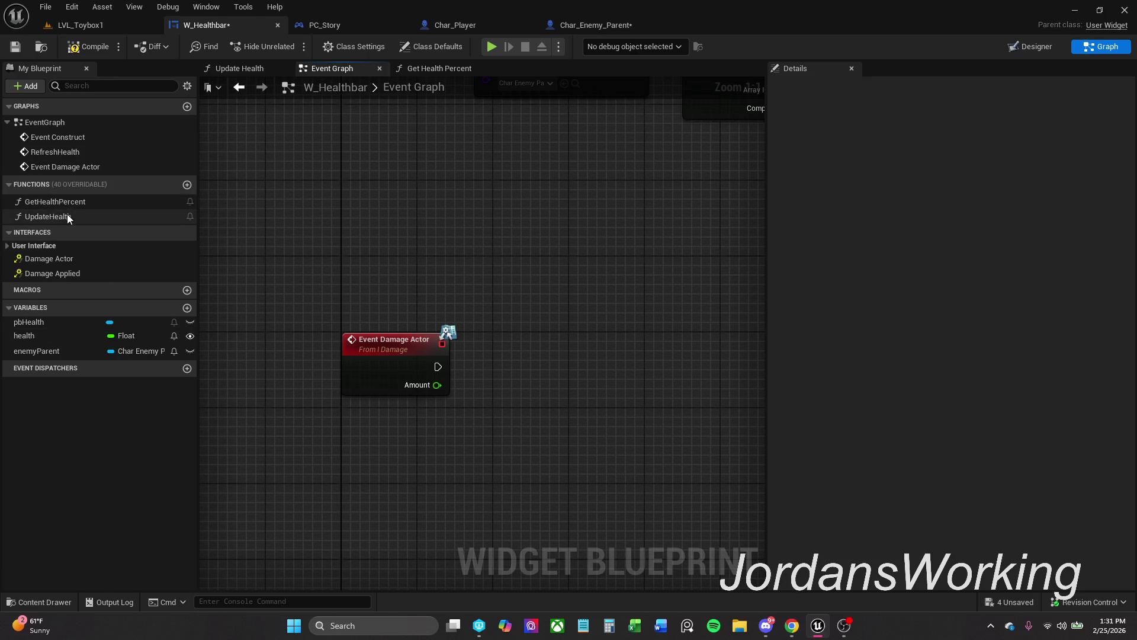
pyautogui.doubleClick(72, 216)
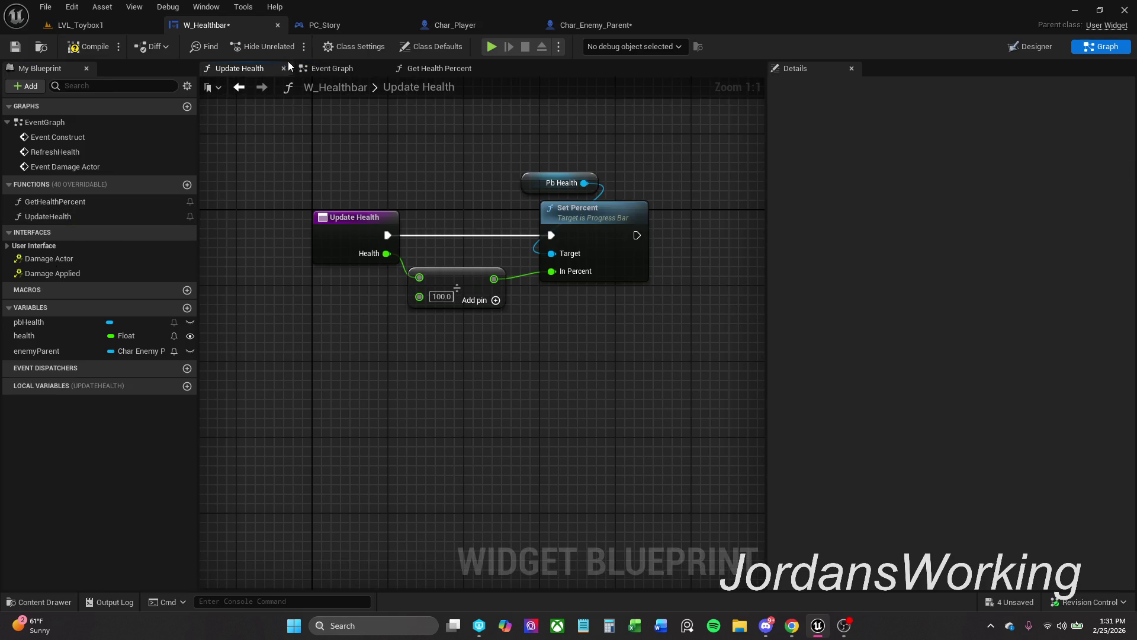
pyautogui.click(333, 68)
pyautogui.moveTo(77, 219)
pyautogui.mouseDown()
pyautogui.moveTo(449, 368)
pyautogui.moveTo(440, 385)
pyautogui.mouseUp()
pyautogui.click(557, 360)
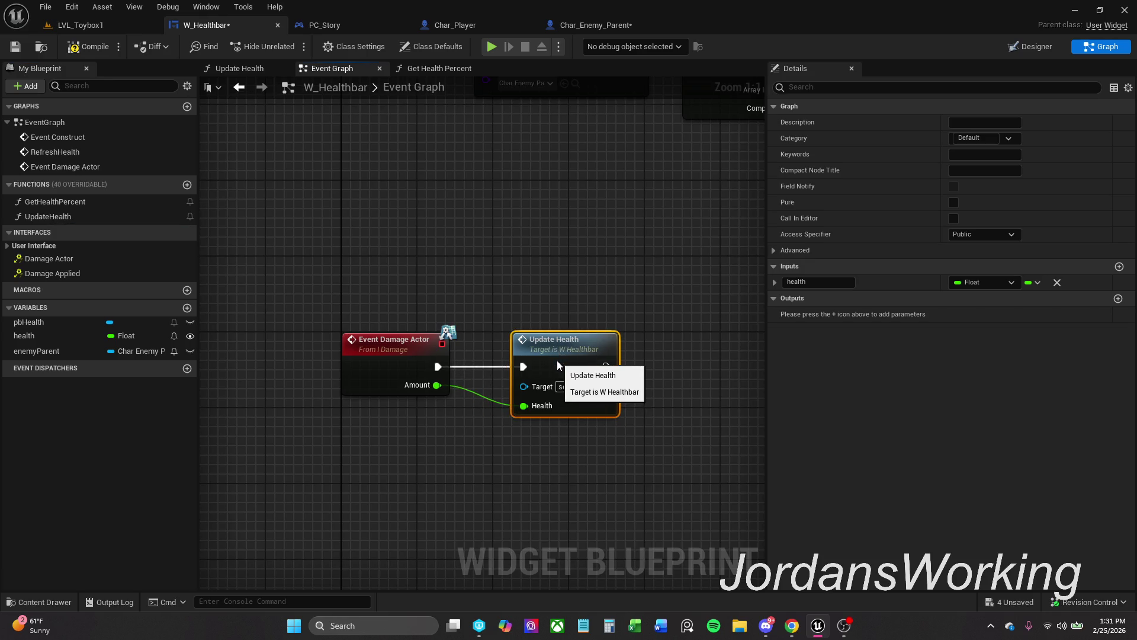
pyautogui.click(553, 296)
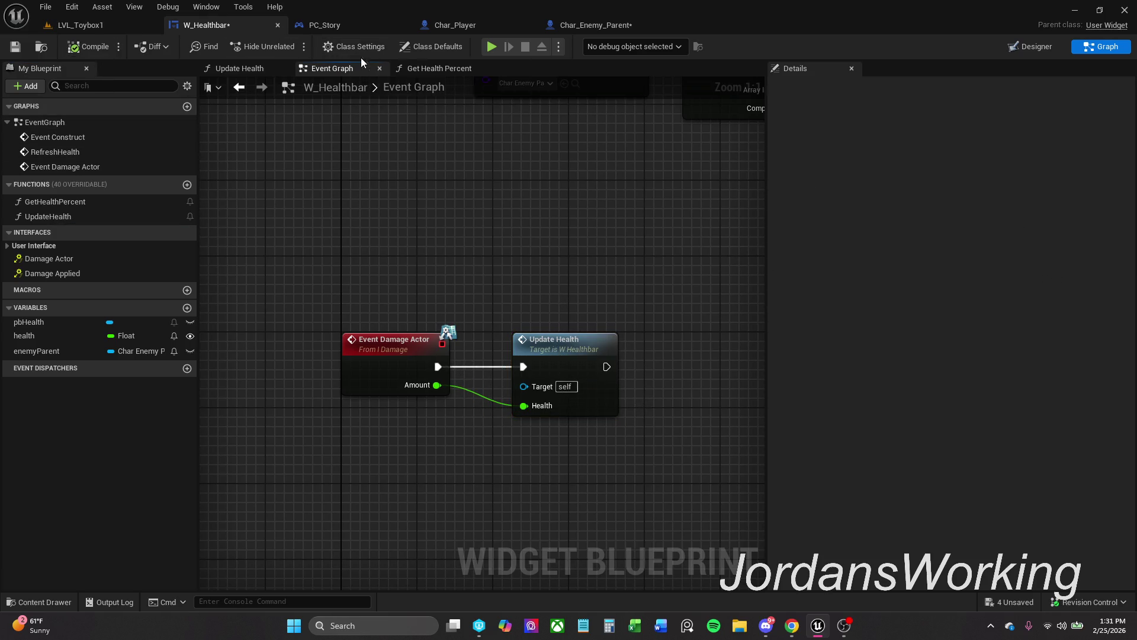
pyautogui.click(604, 24)
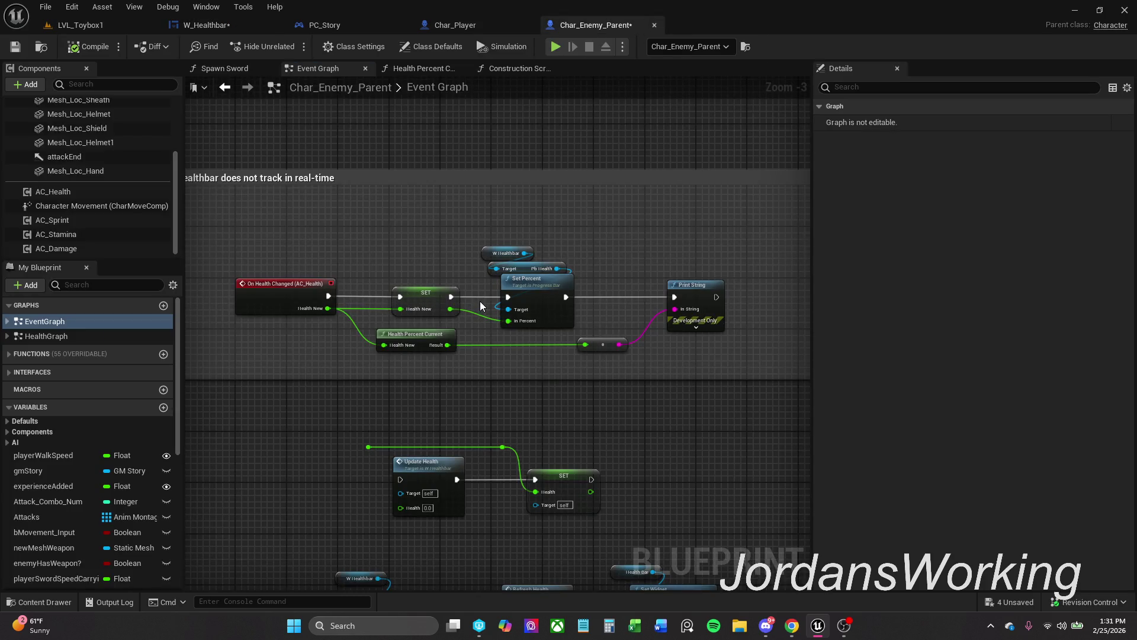
# Unhook the SET health and Set Percent nodes from On Health Changed's wires and reposition them.
pyautogui.keyDown('alt'); pyautogui.click(400, 296); pyautogui.keyUp('alt')
pyautogui.keyDown('alt'); pyautogui.click(401, 309); pyautogui.keyUp('alt')
pyautogui.keyDown('alt'); pyautogui.click(384, 345); pyautogui.keyUp('alt')
pyautogui.moveTo(400, 245)
pyautogui.mouseDown()
pyautogui.moveTo(634, 372)
pyautogui.moveTo(687, 372)
pyautogui.mouseUp()
pyautogui.moveTo(509, 305)
pyautogui.mouseDown()
pyautogui.moveTo(774, 437)
pyautogui.moveTo(469, 434)
pyautogui.moveTo(134, 454)
pyautogui.moveTo(408, 446)
pyautogui.moveTo(381, 436)
pyautogui.mouseUp()
pyautogui.moveTo(560, 350); pyautogui.dragTo(391, 368)
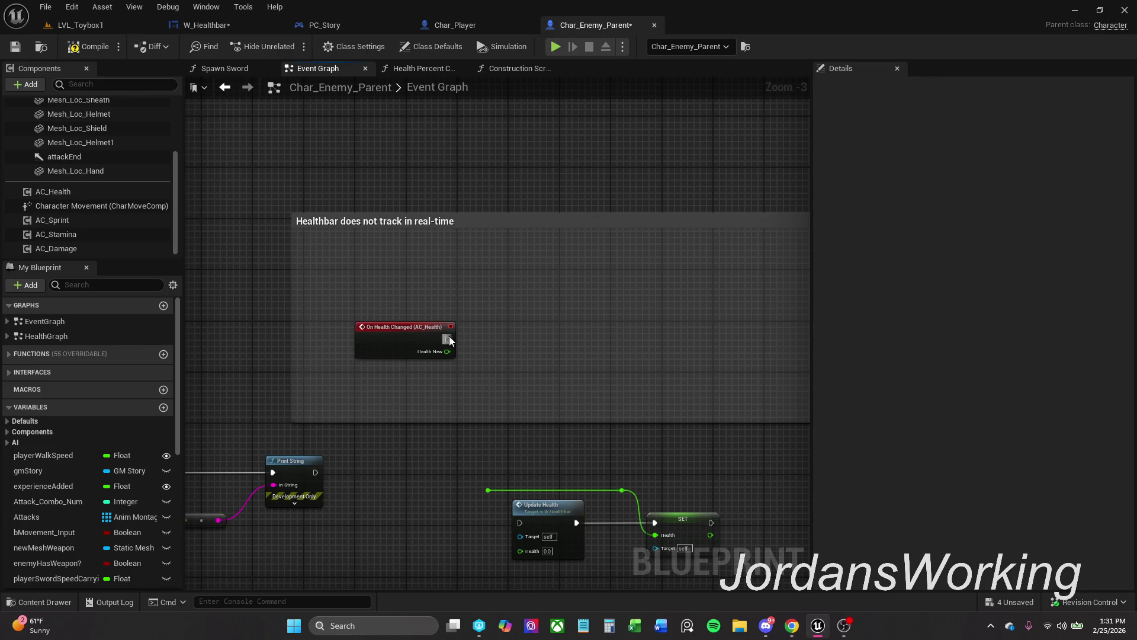
# Check the Char_Player and W_Healthbar tabs, then pull an action list from On Health Changed's exec pin.
pyautogui.click(455, 25)
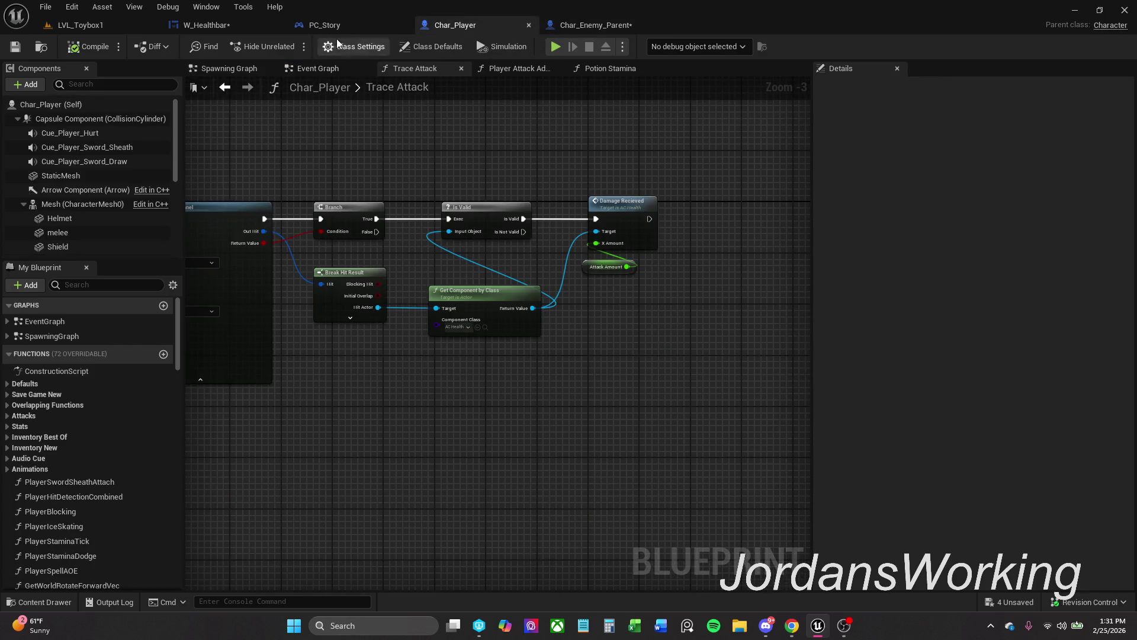
pyautogui.click(250, 26)
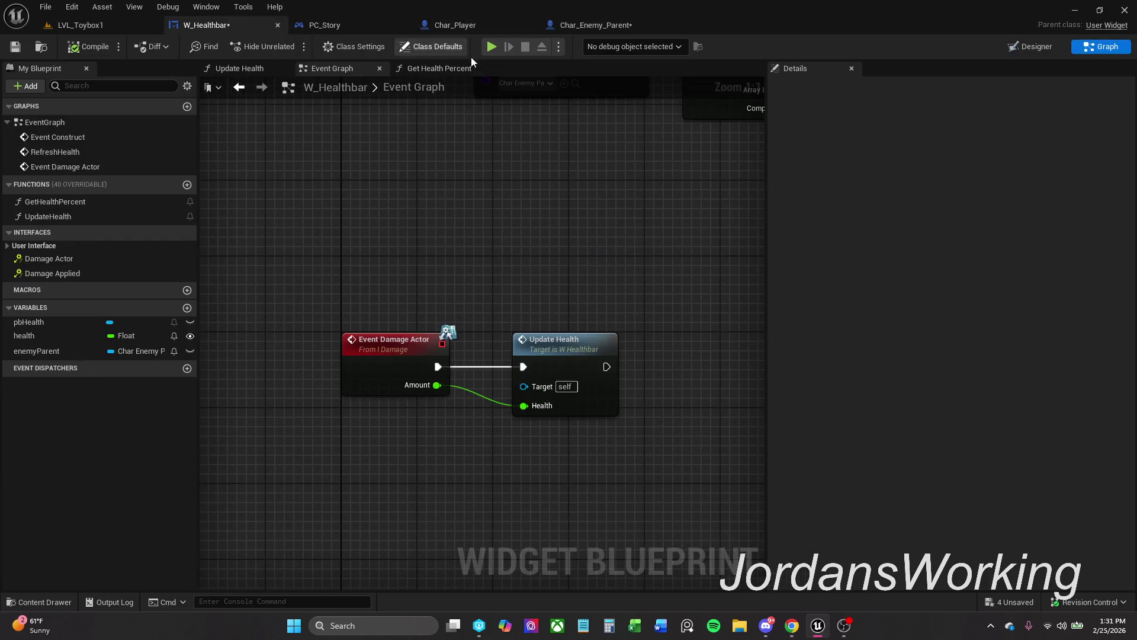
pyautogui.click(614, 27)
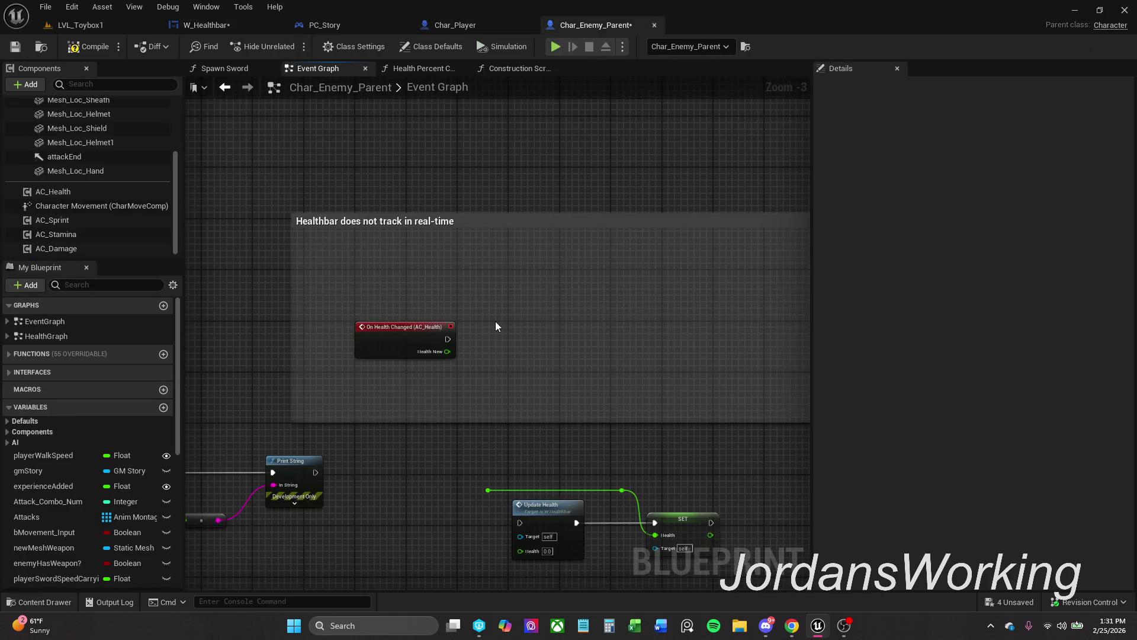
pyautogui.moveTo(448, 339); pyautogui.dragTo(508, 339)
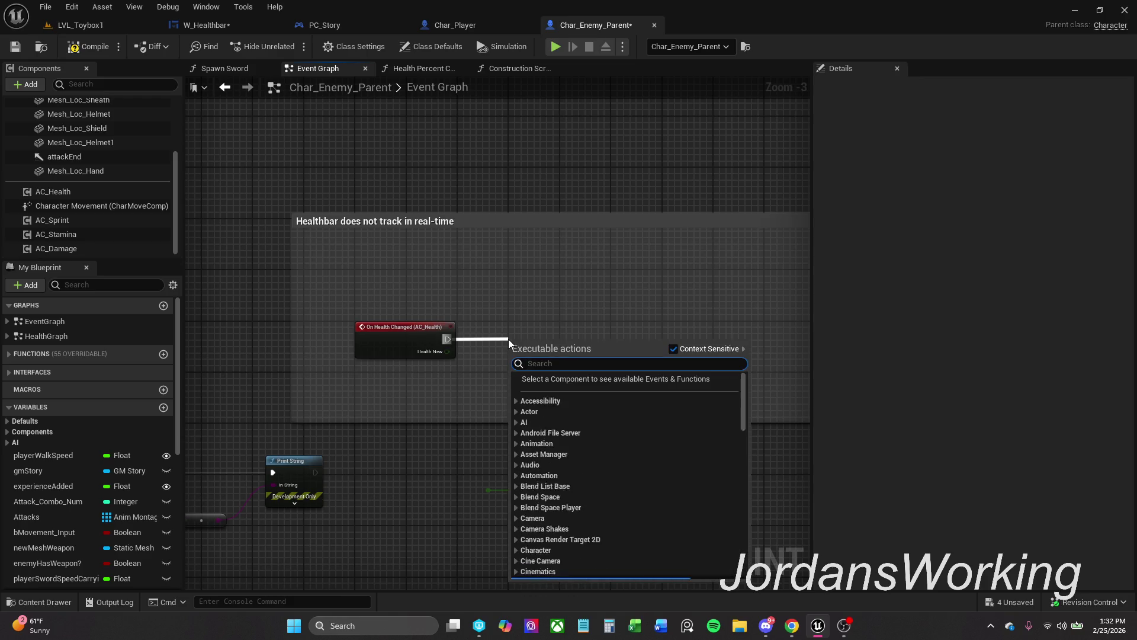
# Find Damage Actor with Context Sensitive off, correct the 'DamagedActor' search, and place the message node.
pyautogui.write('Damaged')
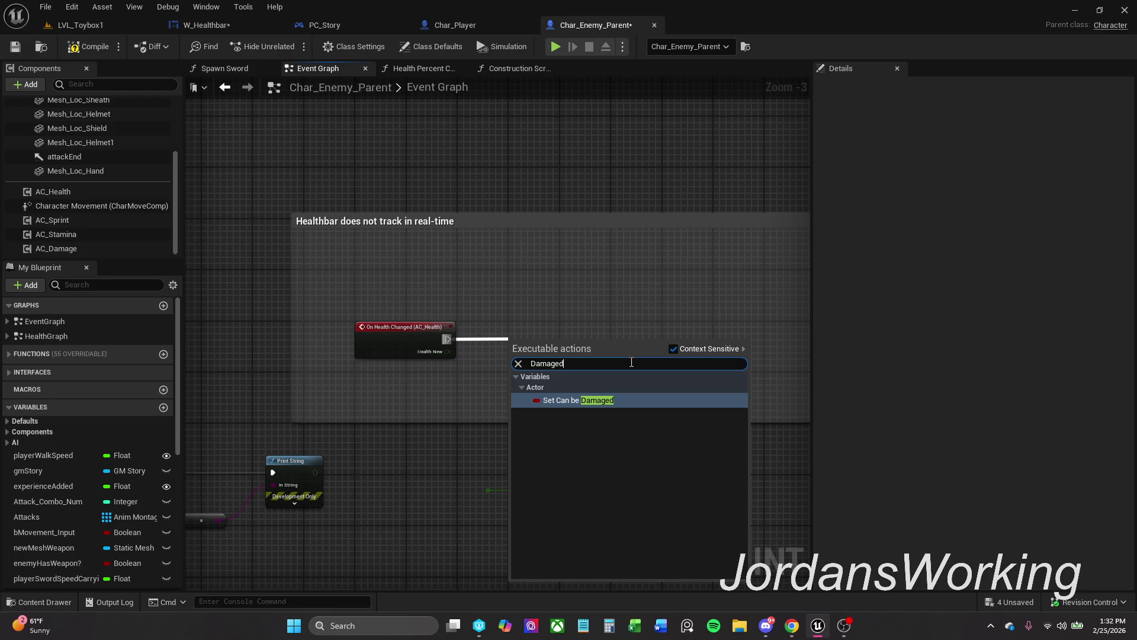
pyautogui.write('Actor(')
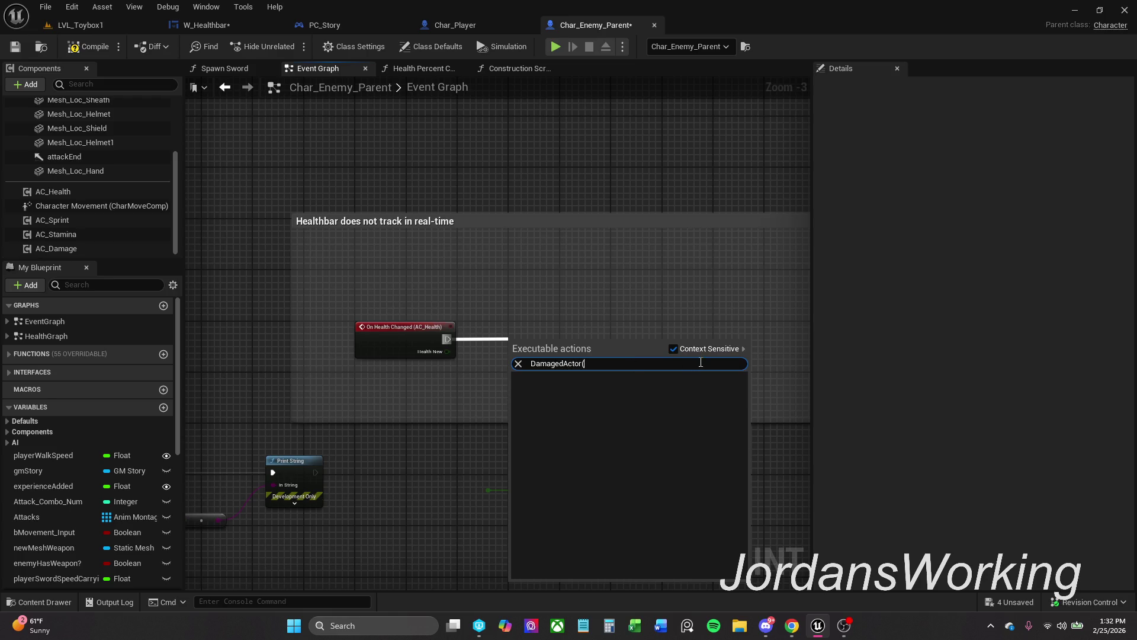
pyautogui.click(674, 348)
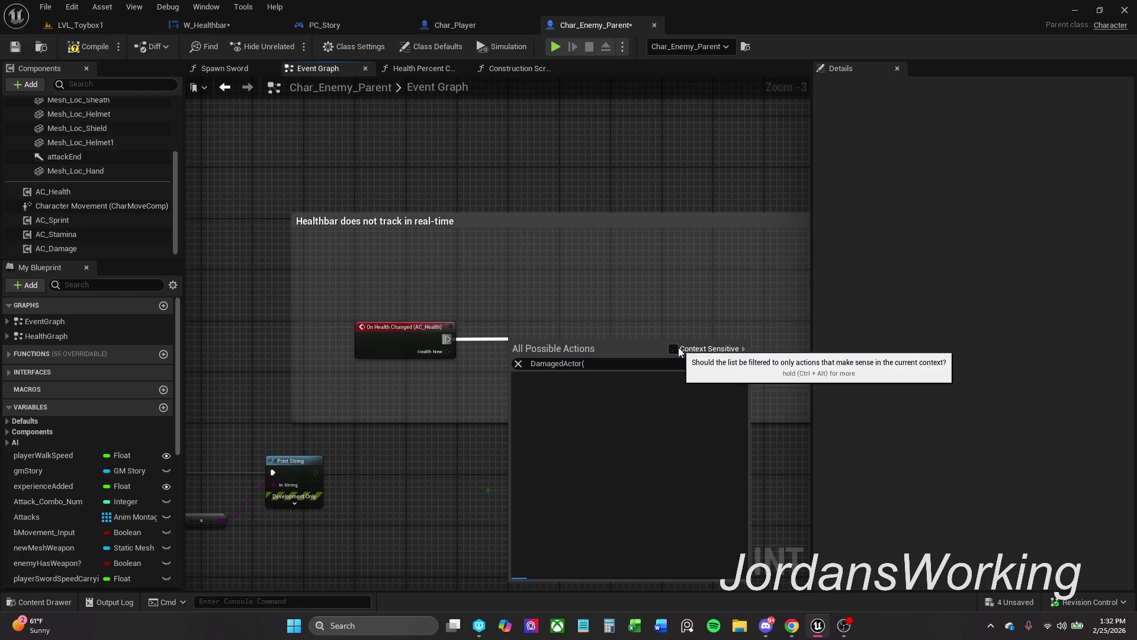
pyautogui.click(565, 364)
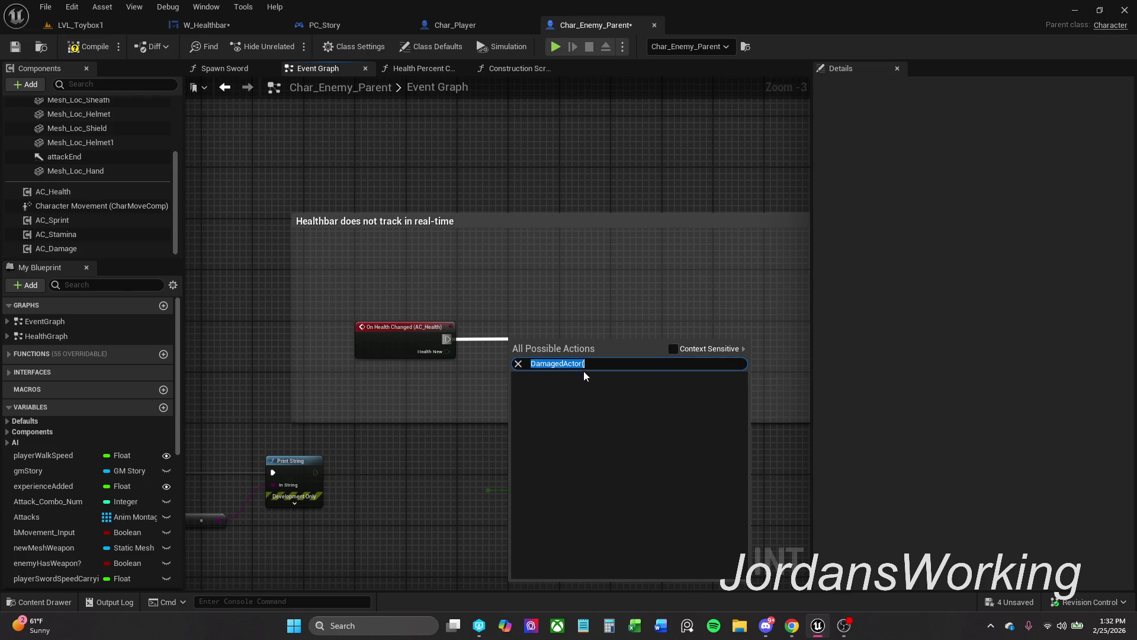
pyautogui.click(566, 364)
pyautogui.press('BackSpace')
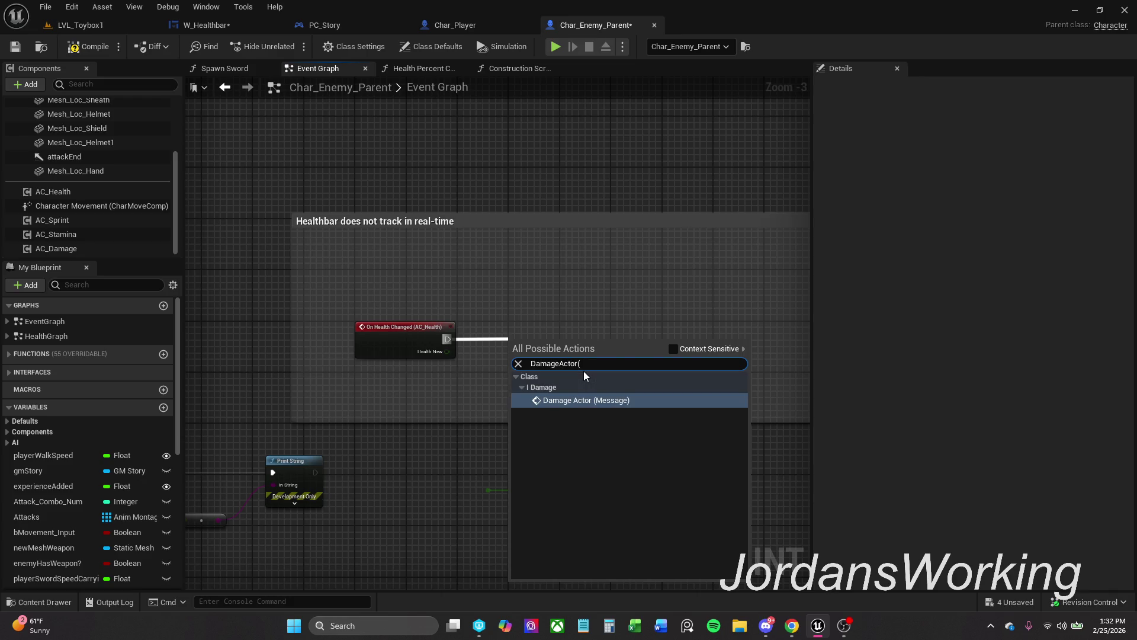
pyautogui.click(593, 399)
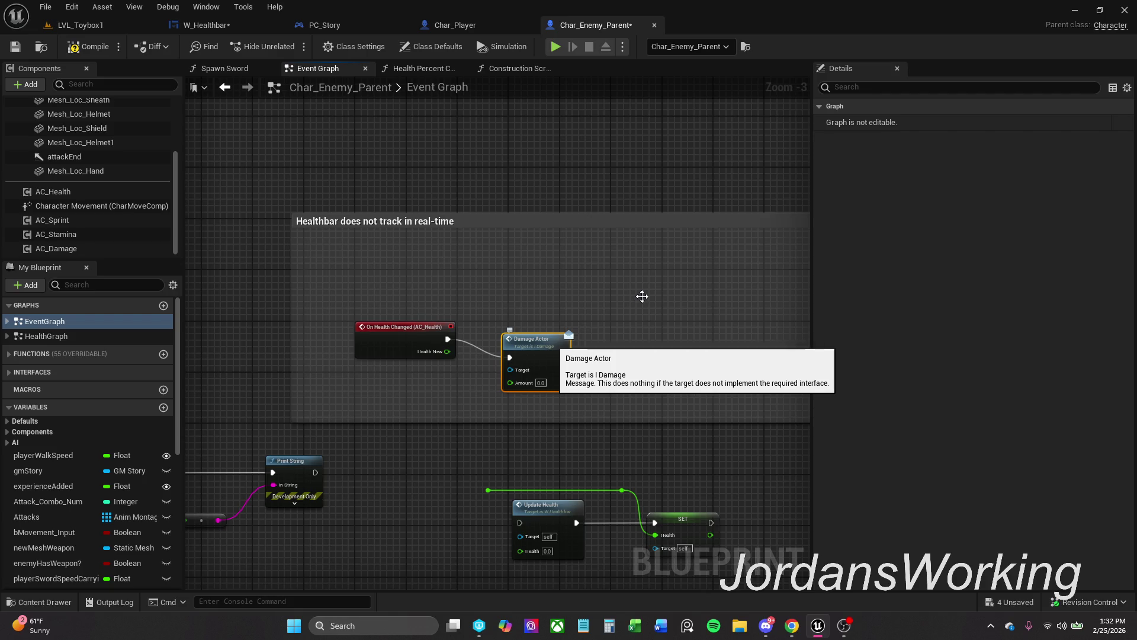
pyautogui.hotkey('alt', 'g')
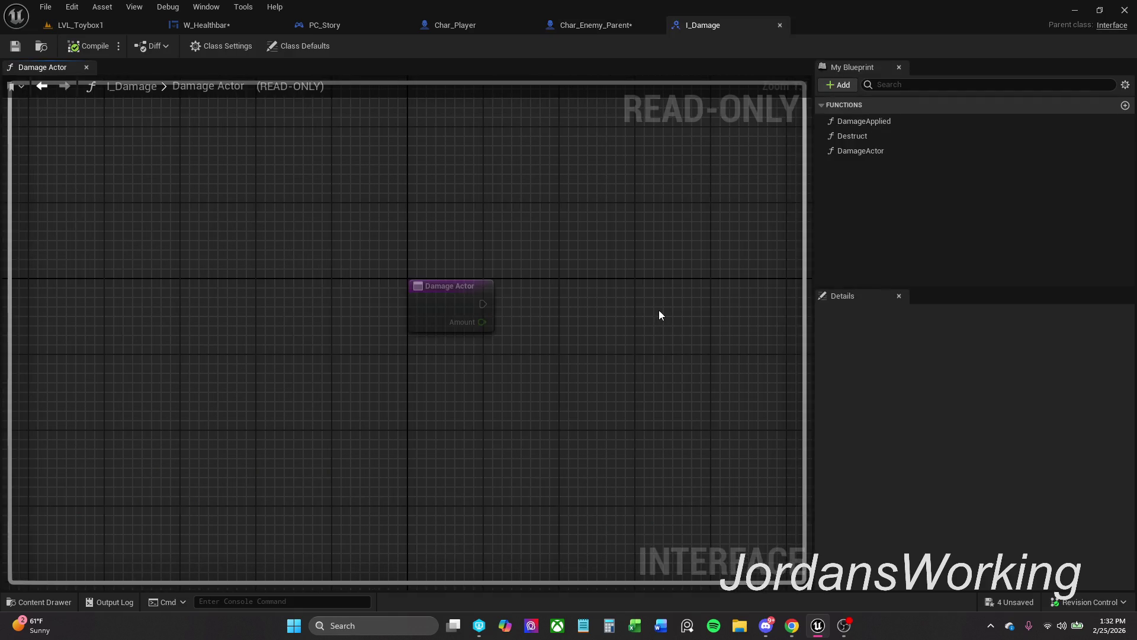
pyautogui.doubleClick(870, 152)
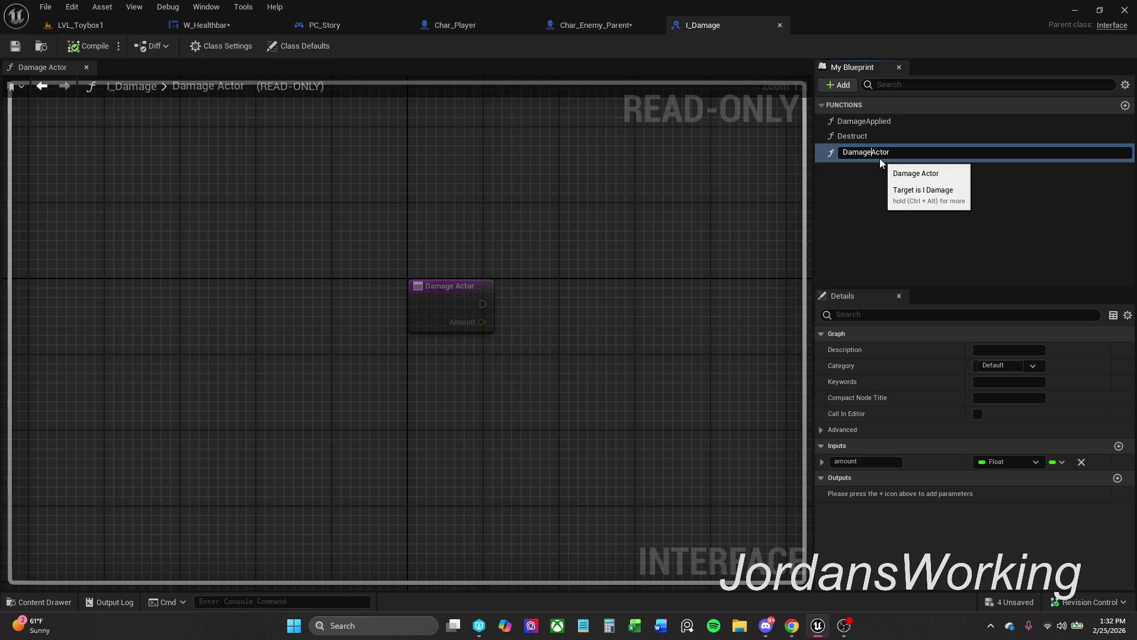
pyautogui.click(737, 189)
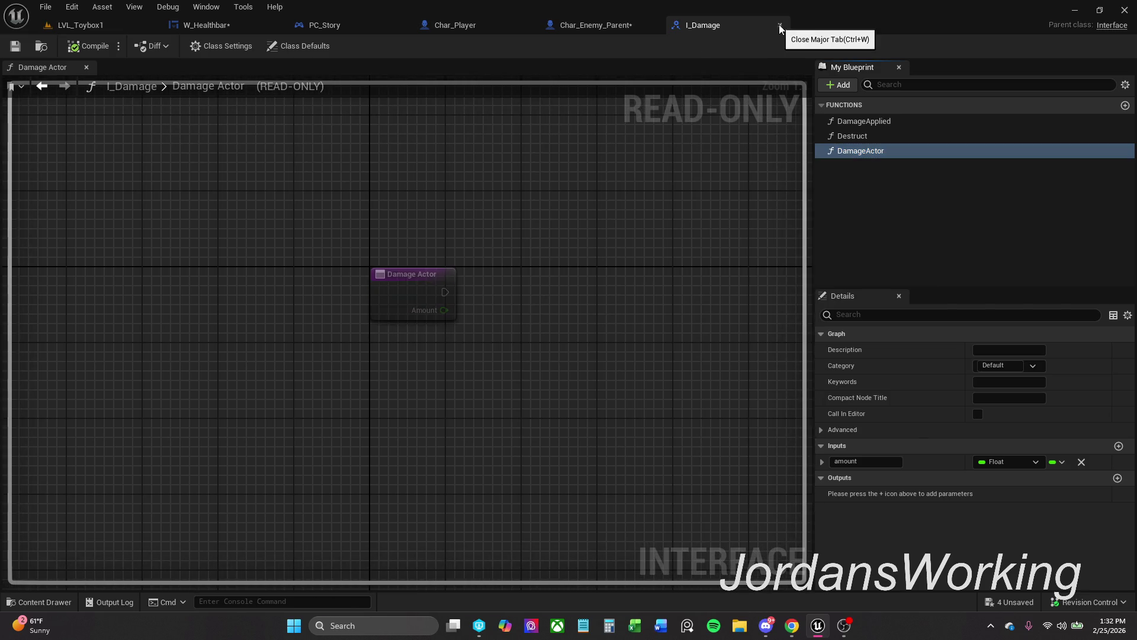
pyautogui.click(780, 25)
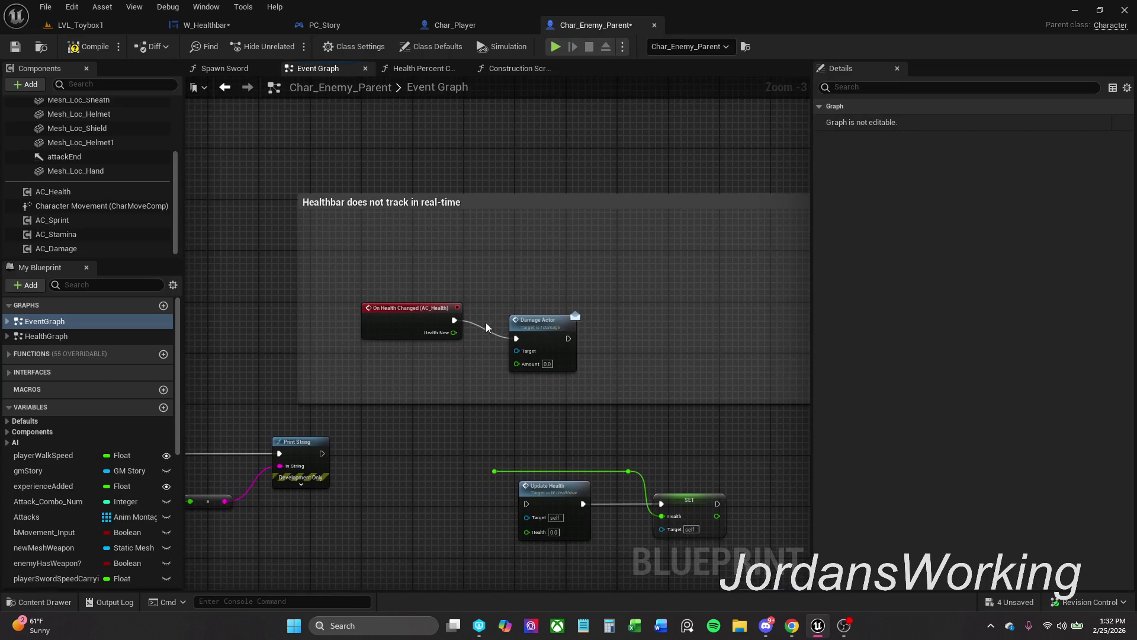
# Align Damage Actor with On Health Changed, wire Health New to Amount, and target the wHealthbar variable.
pyautogui.moveTo(586, 379); pyautogui.dragTo(436, 343)
pyautogui.press('q')
pyautogui.click(653, 301)
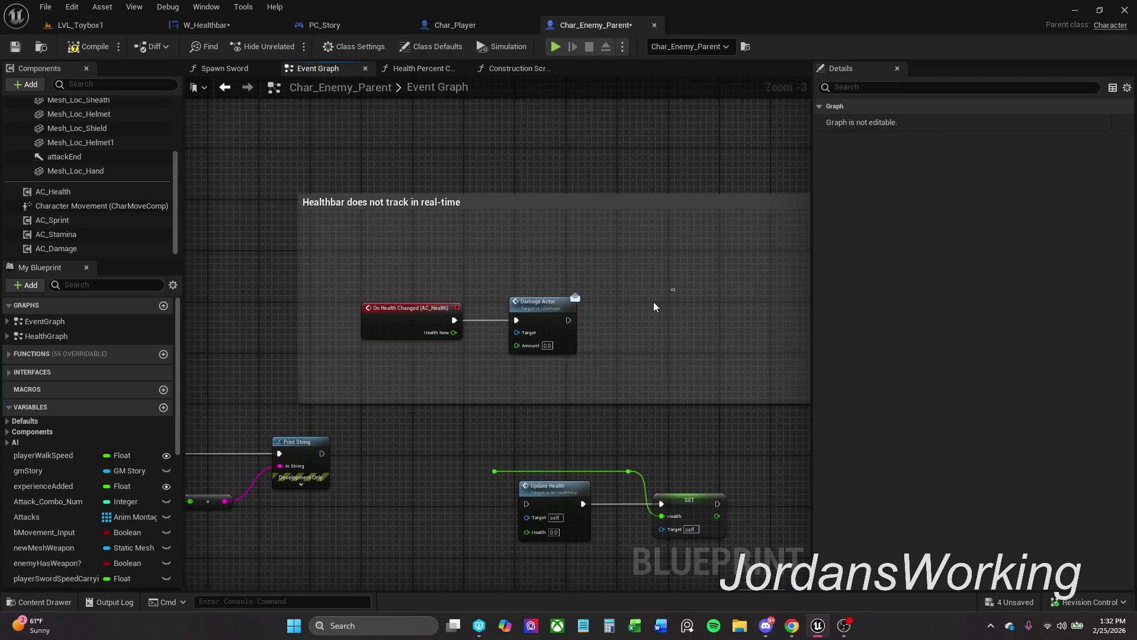
pyautogui.moveTo(517, 345); pyautogui.dragTo(454, 333)
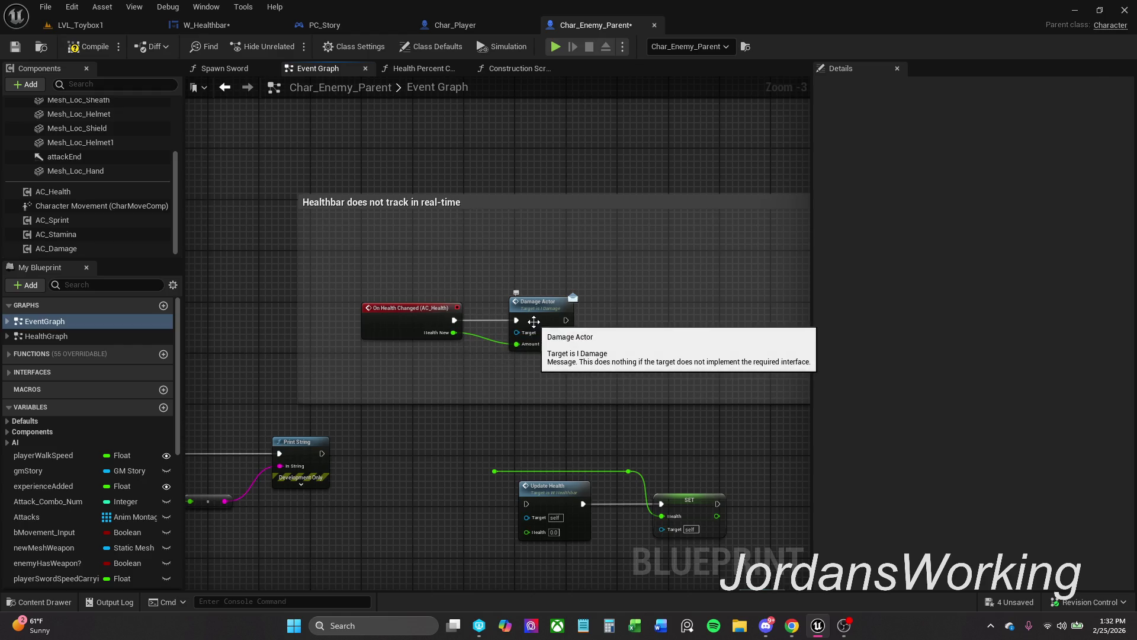
pyautogui.moveTo(534, 321); pyautogui.dragTo(540, 320)
pyautogui.click(542, 277)
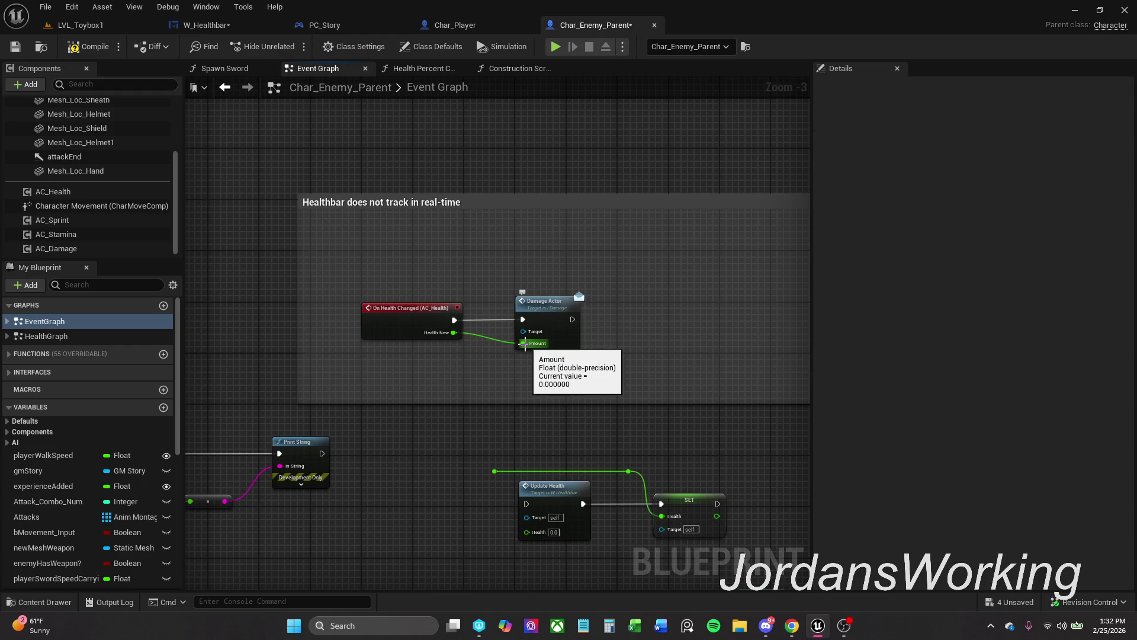
pyautogui.keyDown('alt'); pyautogui.click(525, 344); pyautogui.keyUp('alt')
pyautogui.moveTo(592, 289)
pyautogui.mouseDown()
pyautogui.moveTo(542, 358)
pyautogui.moveTo(403, 369)
pyautogui.mouseUp()
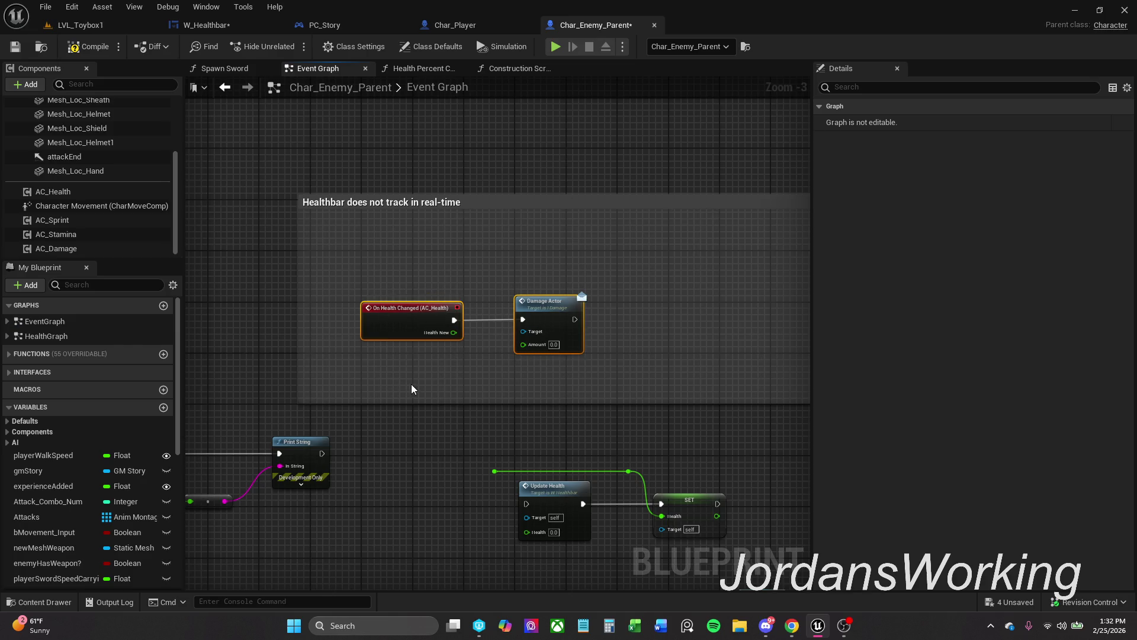
pyautogui.click(468, 367)
pyautogui.moveTo(454, 332)
pyautogui.mouseDown()
pyautogui.moveTo(541, 361)
pyautogui.moveTo(524, 345)
pyautogui.mouseUp()
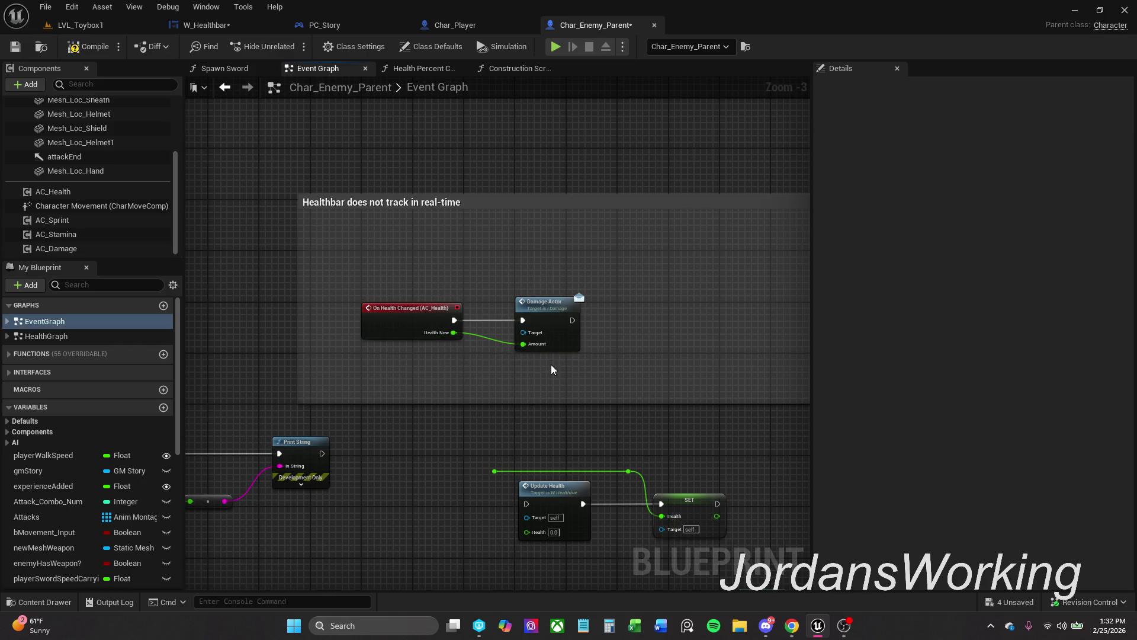
pyautogui.scroll(-8, 41, 492)
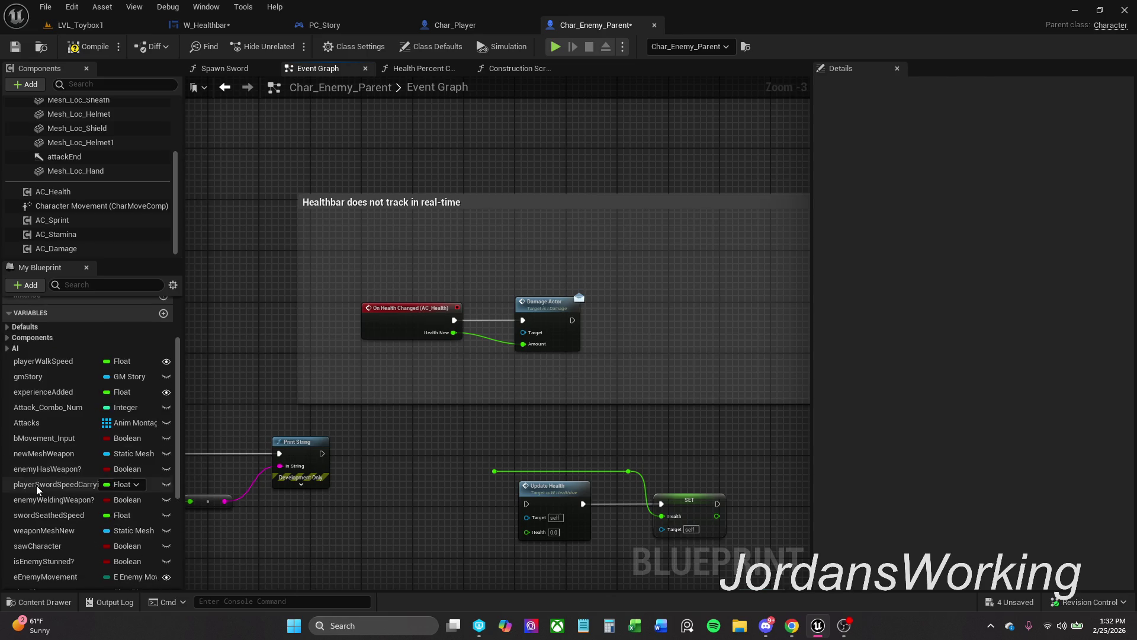
pyautogui.moveTo(58, 519)
pyautogui.mouseDown()
pyautogui.moveTo(540, 341)
pyautogui.moveTo(560, 283)
pyautogui.moveTo(543, 283)
pyautogui.mouseUp()
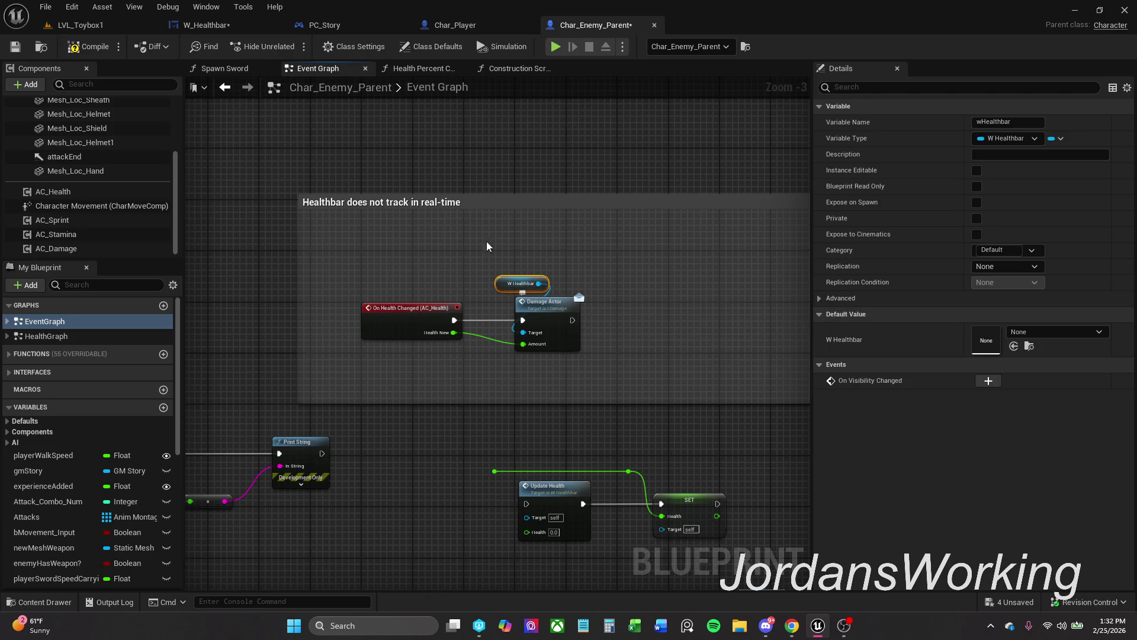
# Compile and save Char_Enemy_Parent, then save W_Healthbar.
pyautogui.click(101, 51)
pyautogui.click(350, 169)
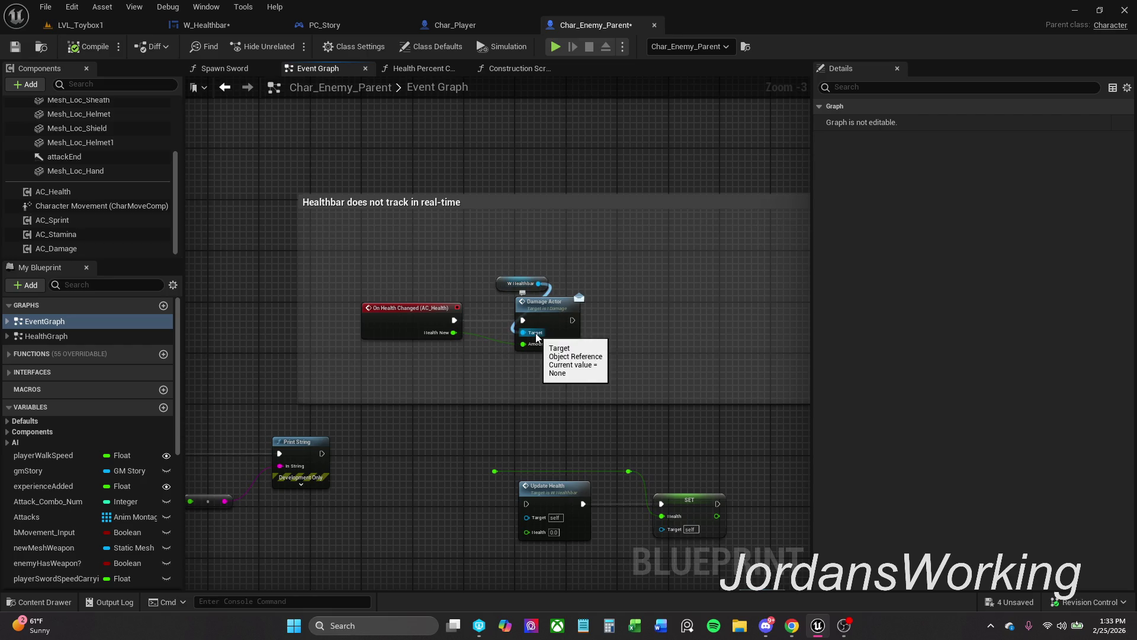
pyautogui.click(15, 46)
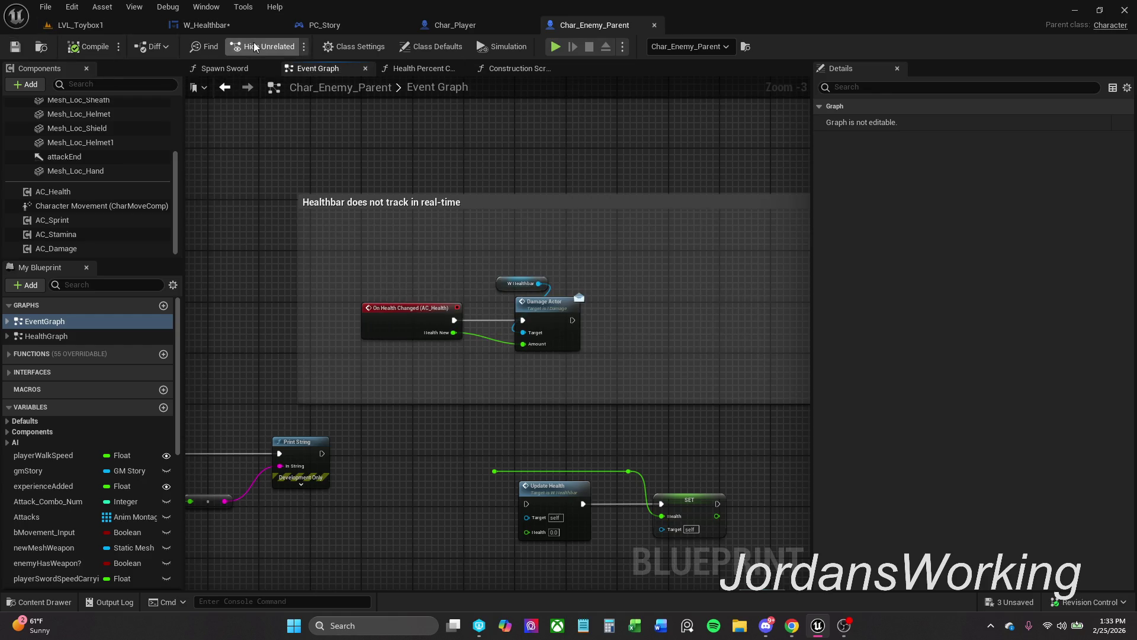
pyautogui.click(213, 25)
pyautogui.click(15, 47)
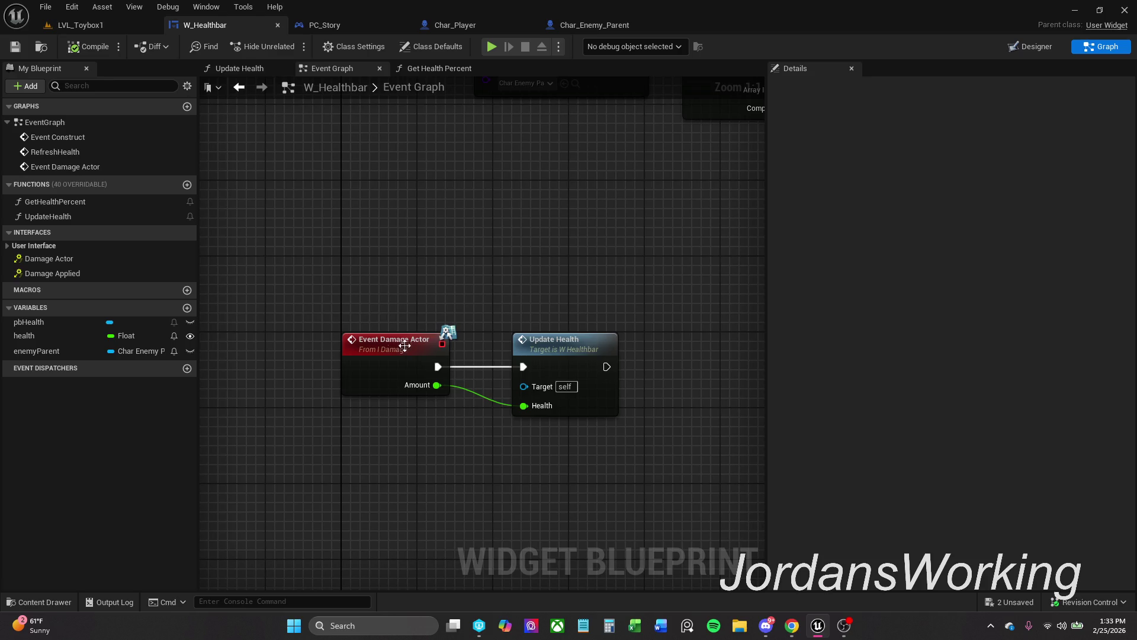
# Open the Update Health function and look over the LVL_Toybox1, Char_Player and Char_Enemy_Parent tabs.
pyautogui.moveTo(405, 318)
pyautogui.mouseDown()
pyautogui.moveTo(410, 394)
pyautogui.moveTo(454, 436)
pyautogui.moveTo(524, 483)
pyautogui.moveTo(624, 511)
pyautogui.mouseUp()
pyautogui.doubleClick(577, 355)
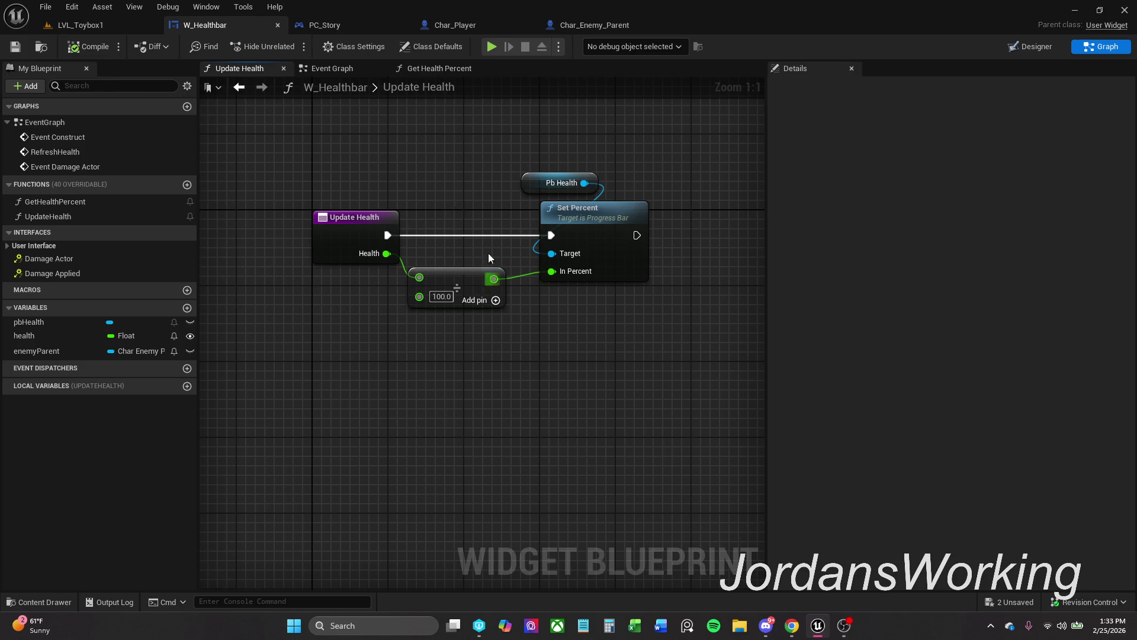
pyautogui.click(102, 26)
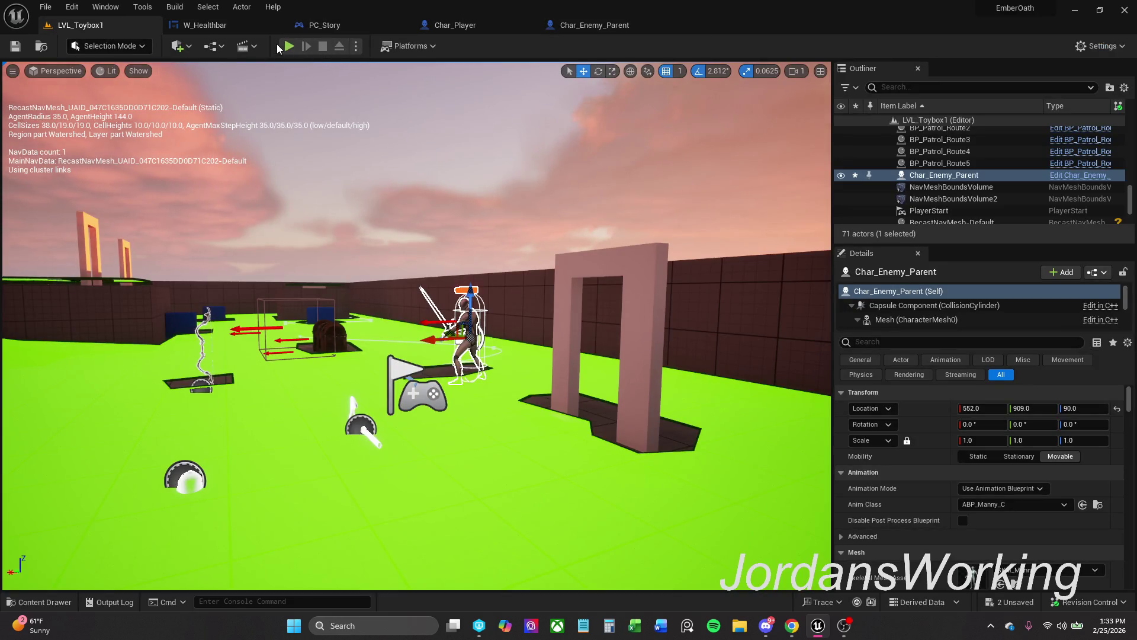
pyautogui.click(217, 26)
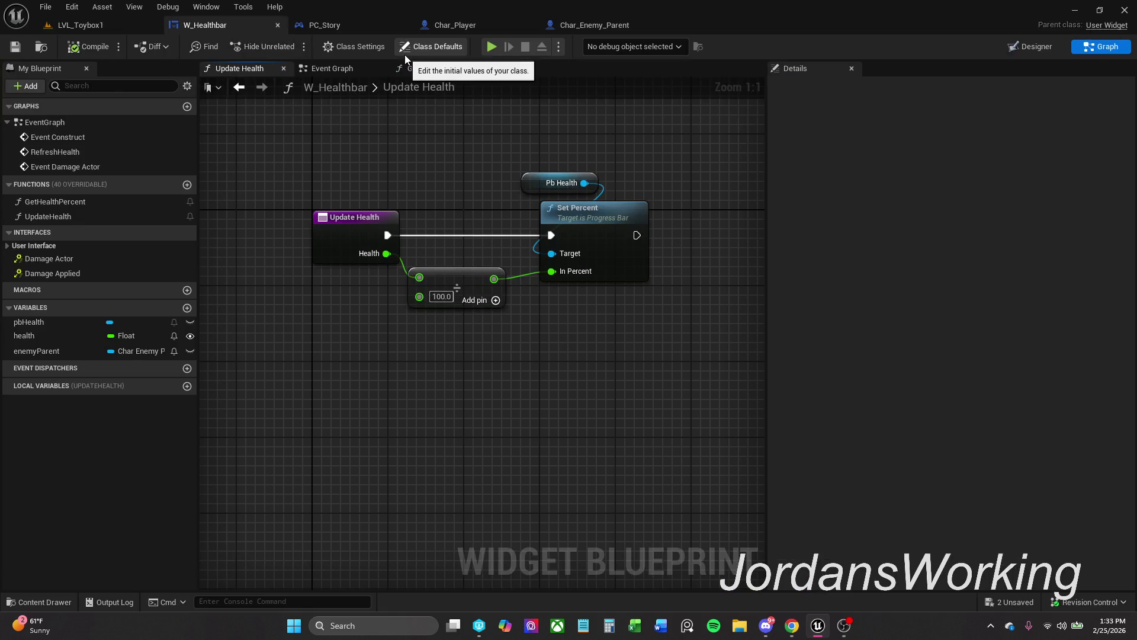
pyautogui.click(483, 27)
pyautogui.click(596, 23)
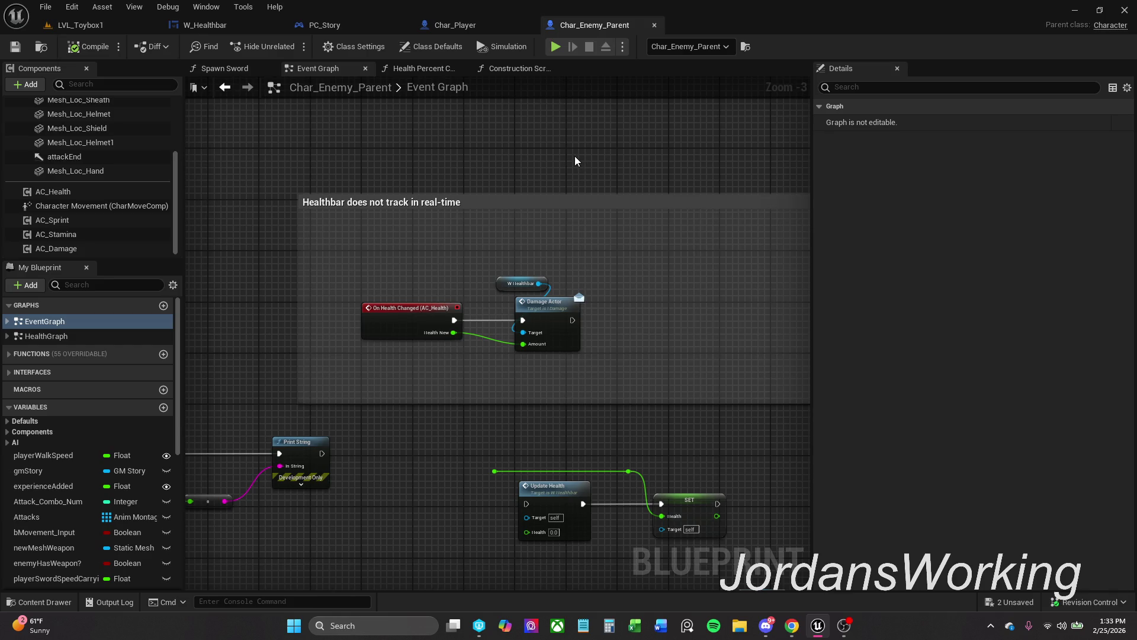
pyautogui.moveTo(574, 156); pyautogui.dragTo(562, 212)
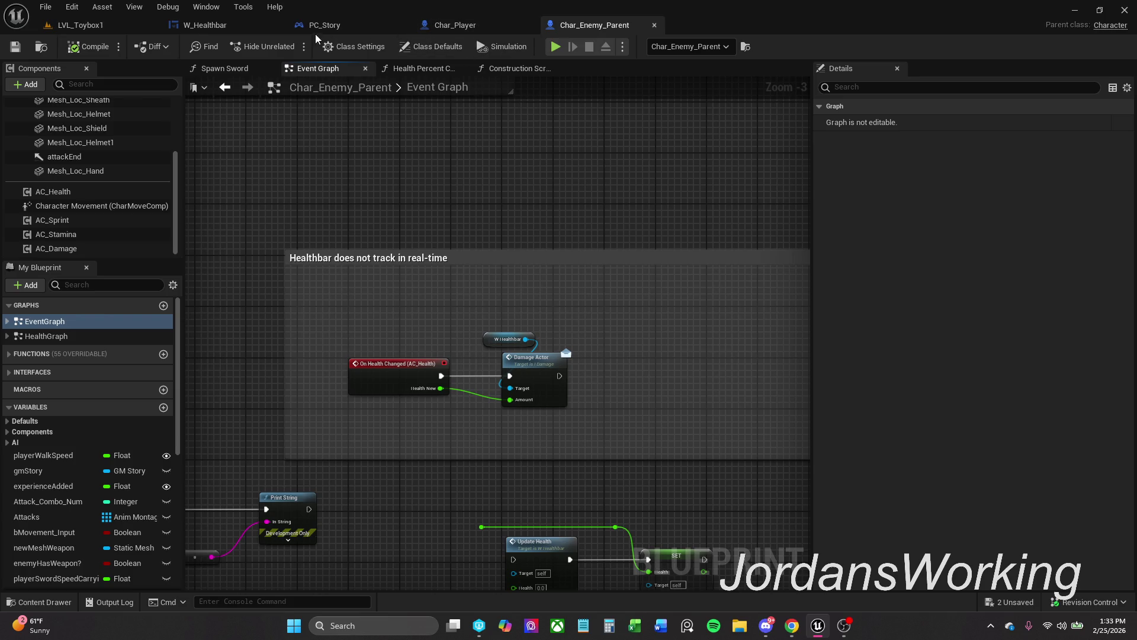
# In W_Healthbar's Event Graph, move the Update Health node to the right.
pyautogui.click(213, 28)
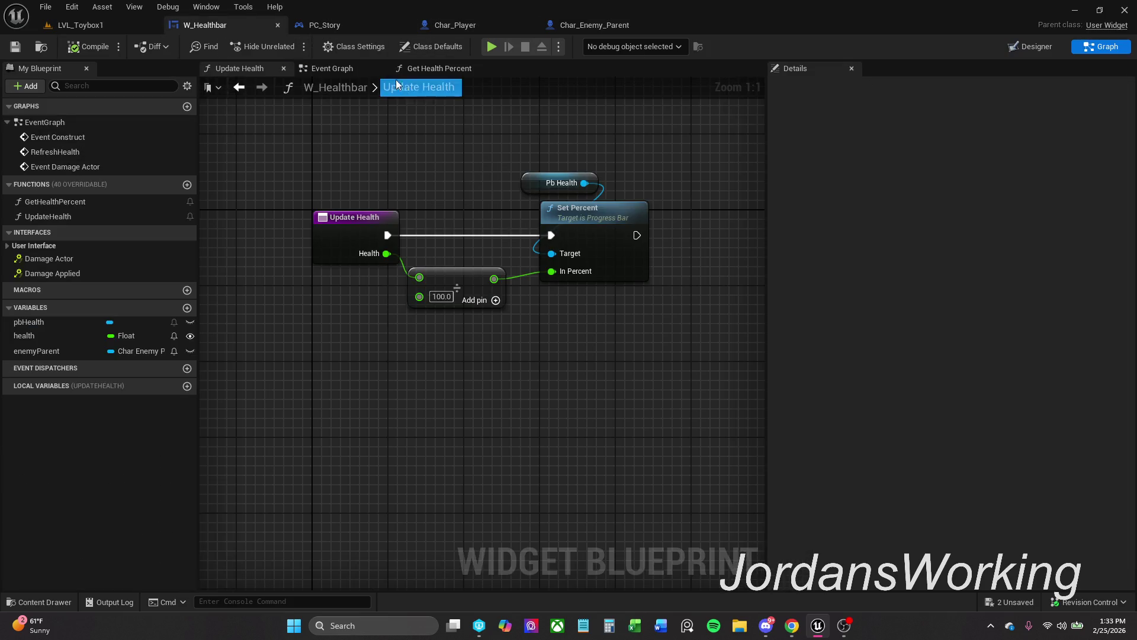
pyautogui.click(348, 70)
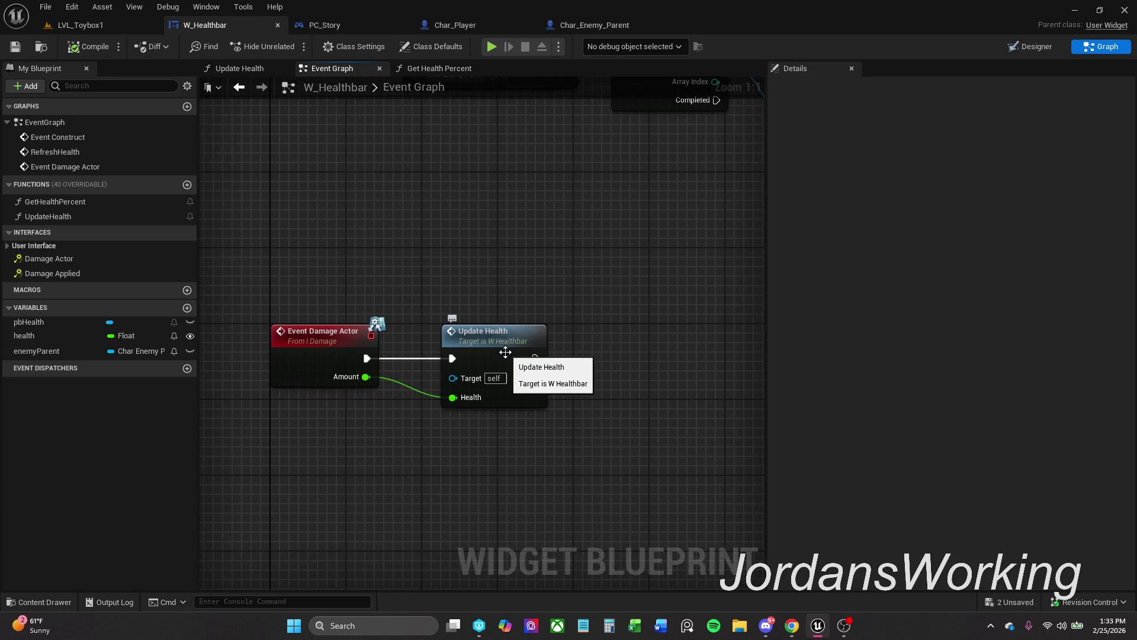
pyautogui.moveTo(504, 352); pyautogui.dragTo(674, 354)
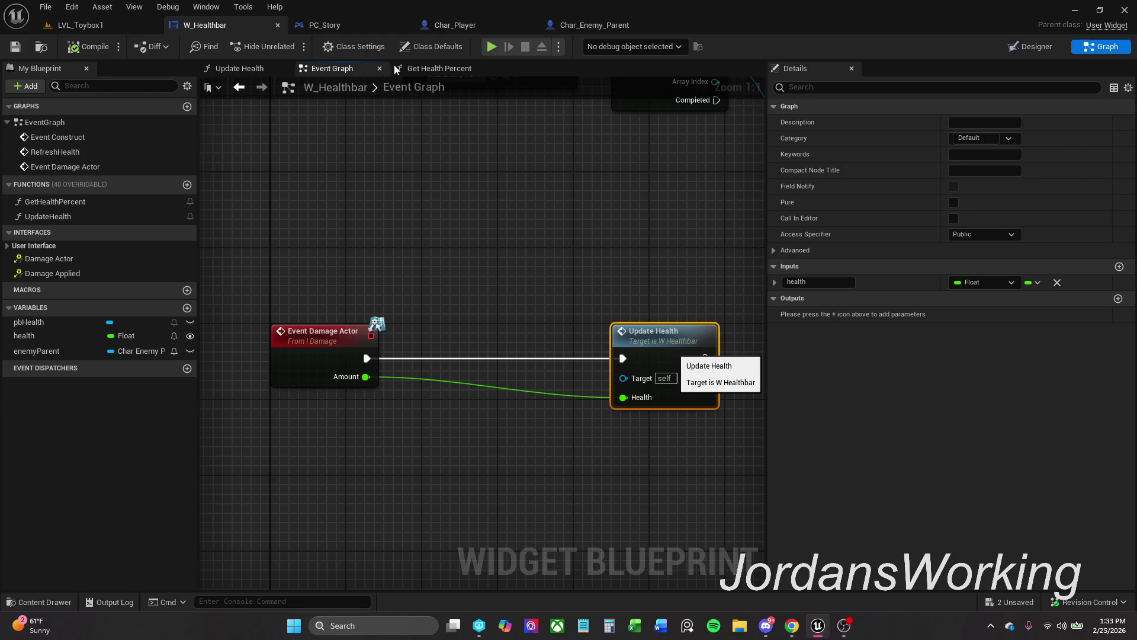
# Reorder the blueprint tabs and close the PC_Story blueprint, returning to W_Healthbar.
pyautogui.click(592, 26)
pyautogui.moveTo(610, 26); pyautogui.dragTo(354, 31)
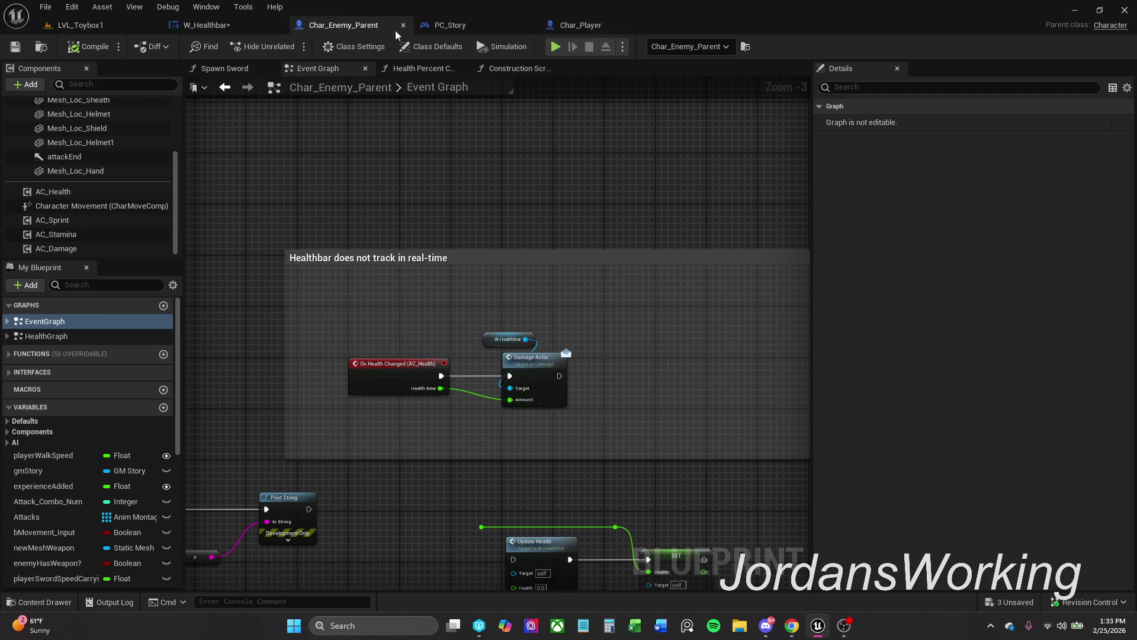
pyautogui.click(463, 24)
pyautogui.click(529, 25)
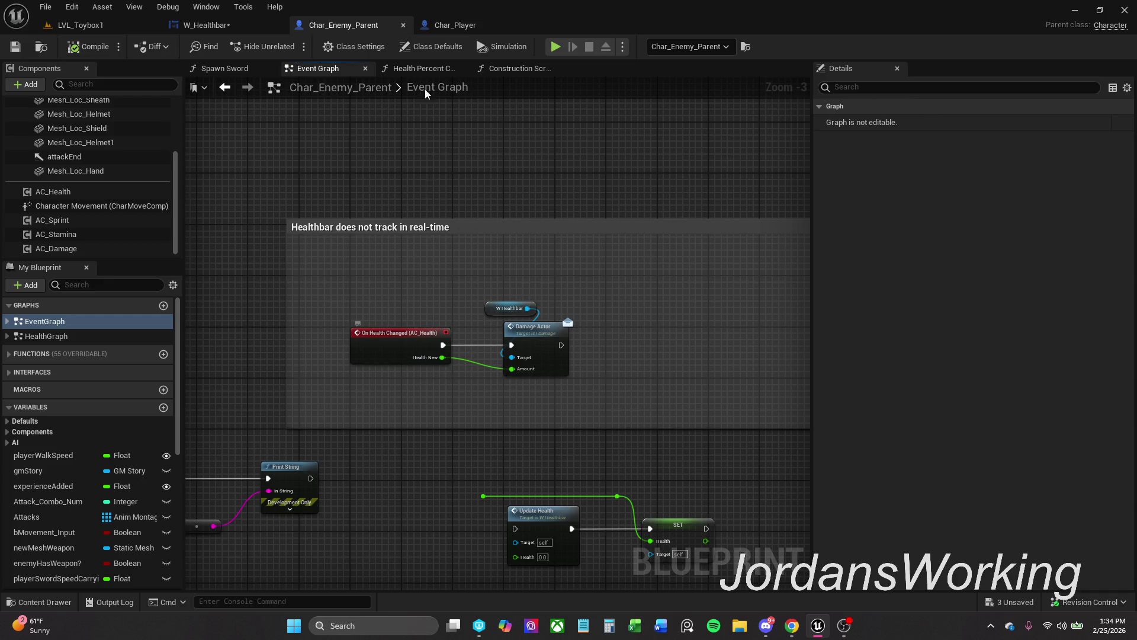
pyautogui.click(207, 25)
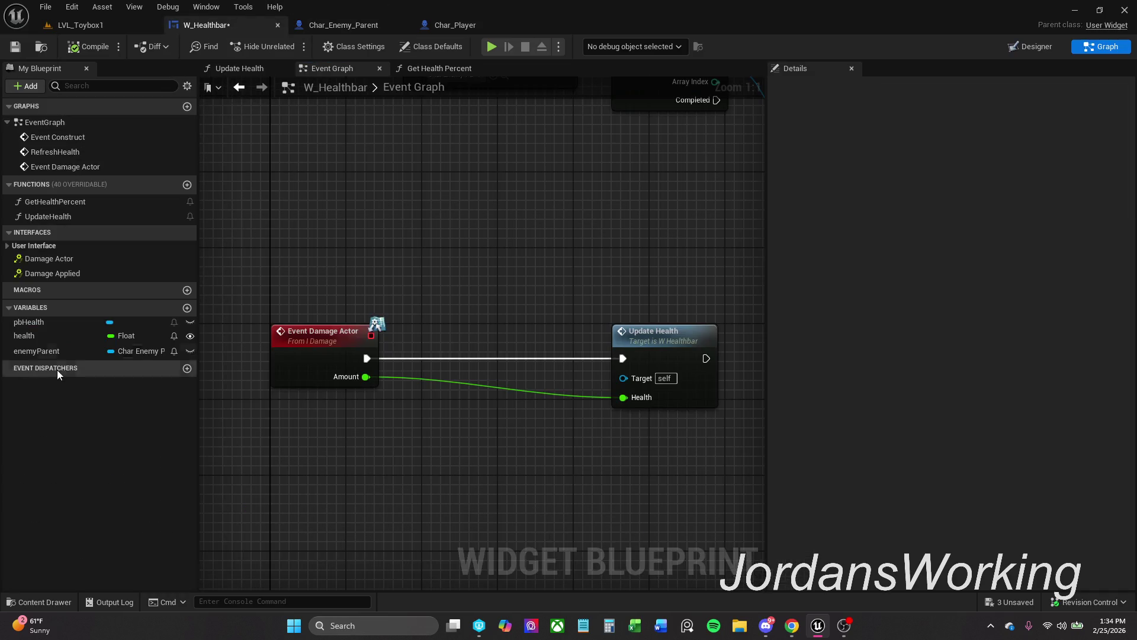
# Set health from Amount before Update Health, feed Update Health the stored health, and compile.
pyautogui.moveTo(42, 333)
pyautogui.mouseDown()
pyautogui.moveTo(445, 389)
pyautogui.moveTo(365, 378)
pyautogui.moveTo(471, 374)
pyautogui.moveTo(425, 357)
pyautogui.moveTo(368, 357)
pyautogui.mouseUp()
pyautogui.moveTo(503, 357); pyautogui.dragTo(623, 358)
pyautogui.moveTo(623, 398); pyautogui.dragTo(502, 377)
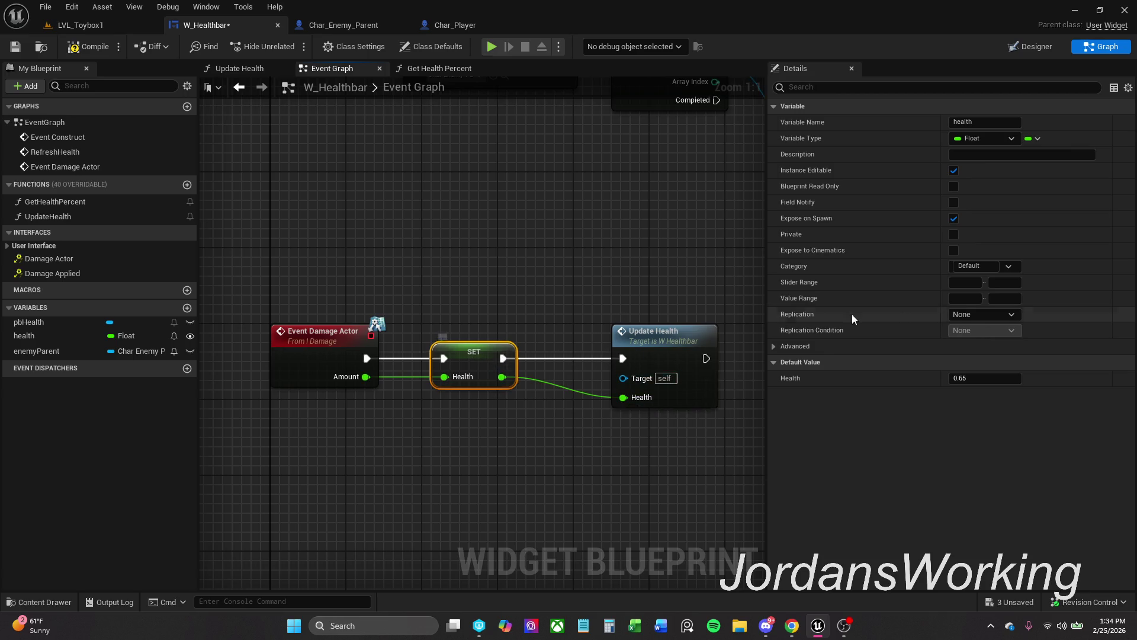
pyautogui.click(110, 55)
pyautogui.click(1031, 46)
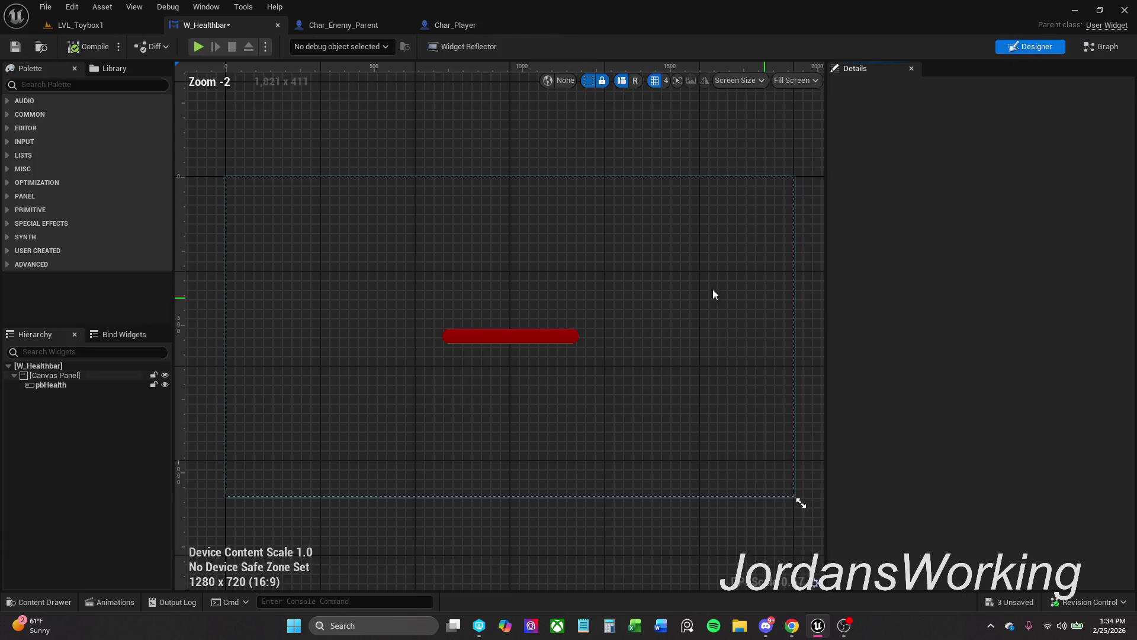
# Rebind pbHealth's Percent from enemyParent.healthNew to the health variable and compile.
pyautogui.click(538, 345)
pyautogui.click(932, 109)
pyautogui.write('perce')
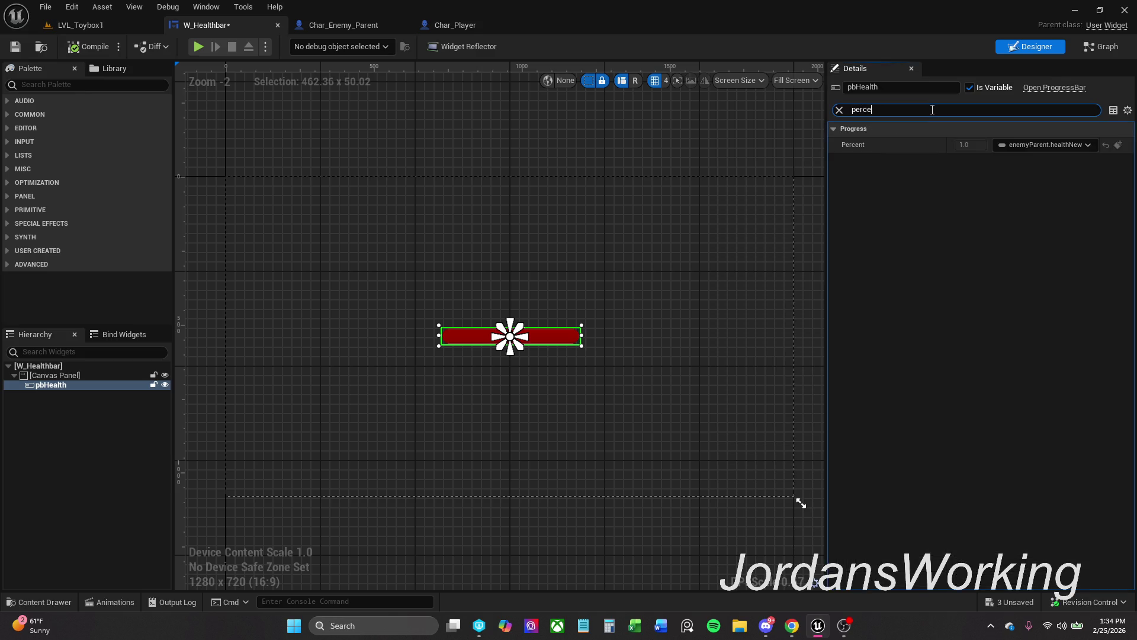
pyautogui.click(1076, 148)
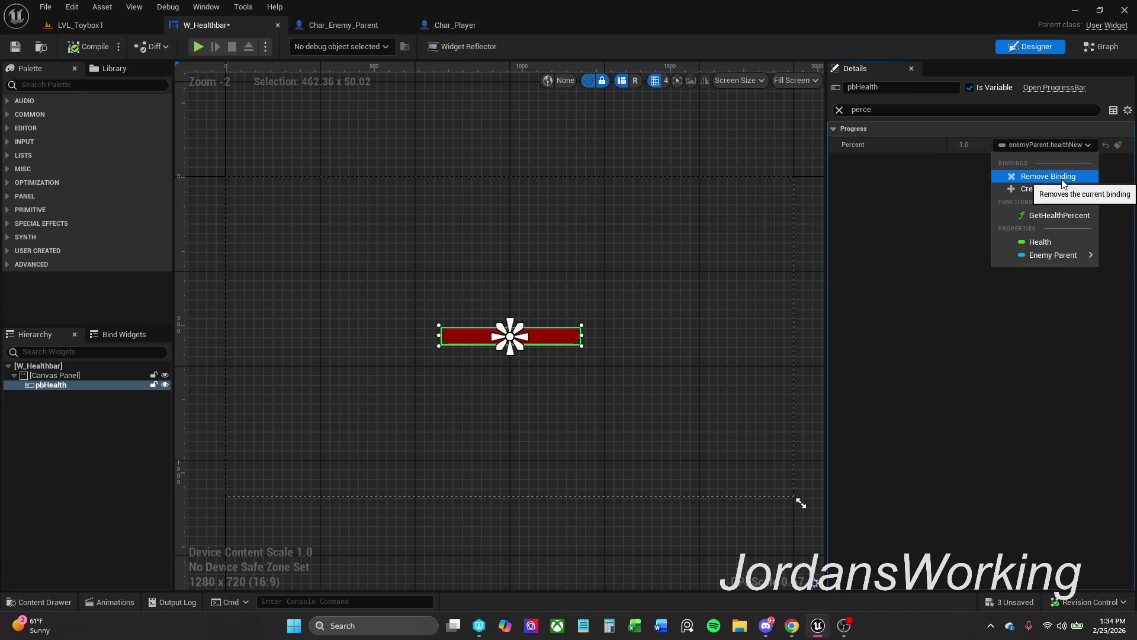
pyautogui.click(1063, 182)
pyautogui.click(1076, 145)
pyautogui.click(1099, 236)
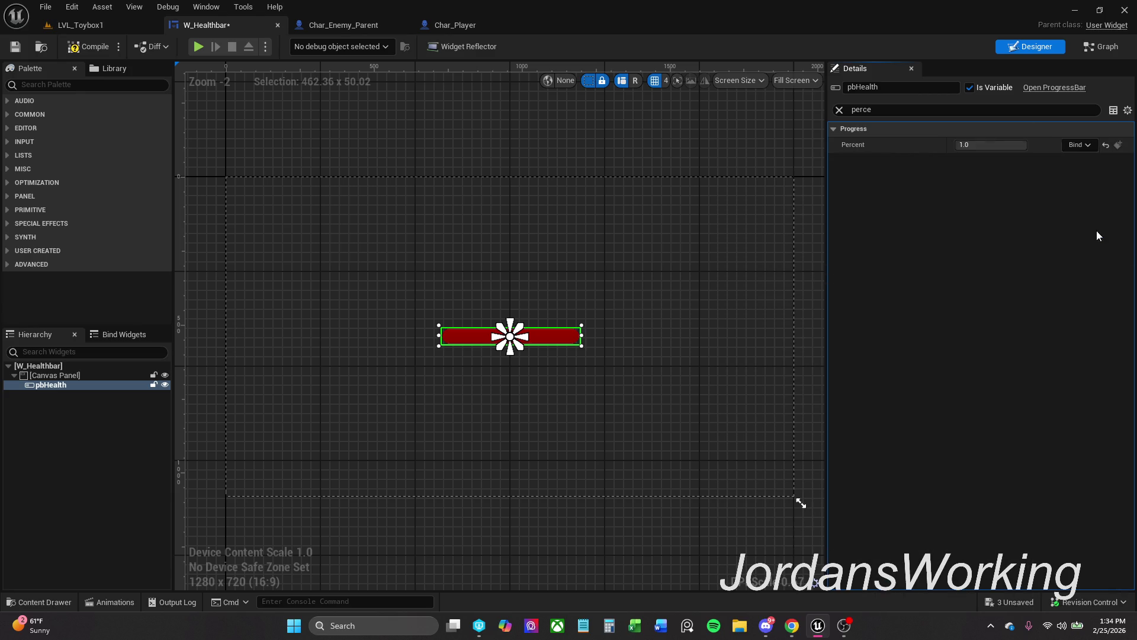
pyautogui.click(83, 47)
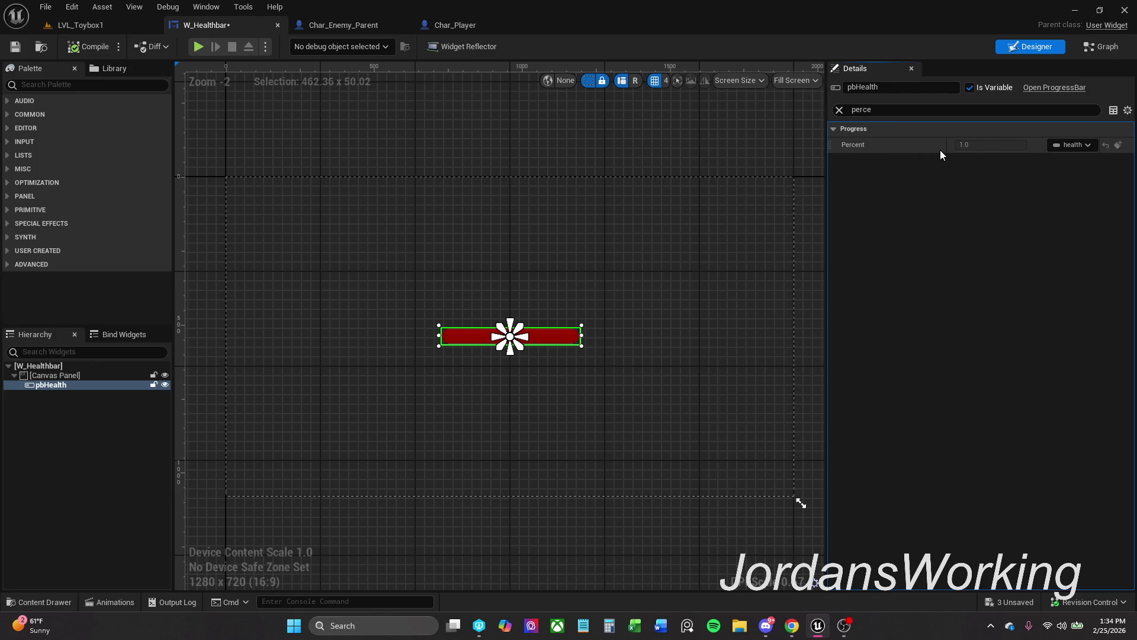
# Inspect the SET health node and the enemyParent and health variables, then return to LVL_Toybox1.
pyautogui.click(1101, 47)
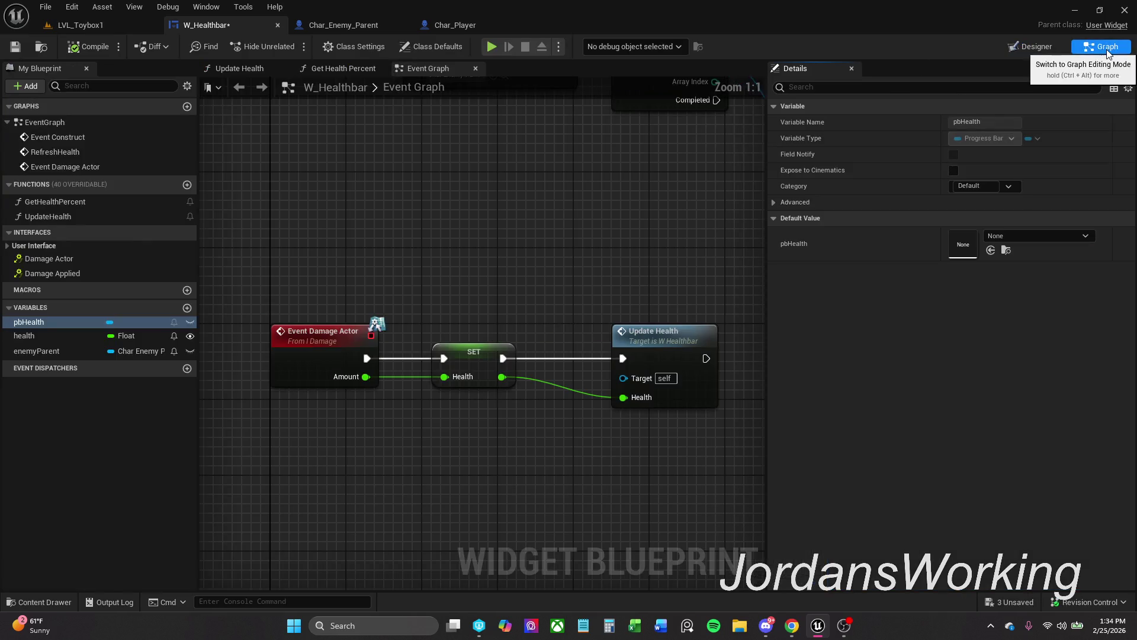
pyautogui.click(474, 382)
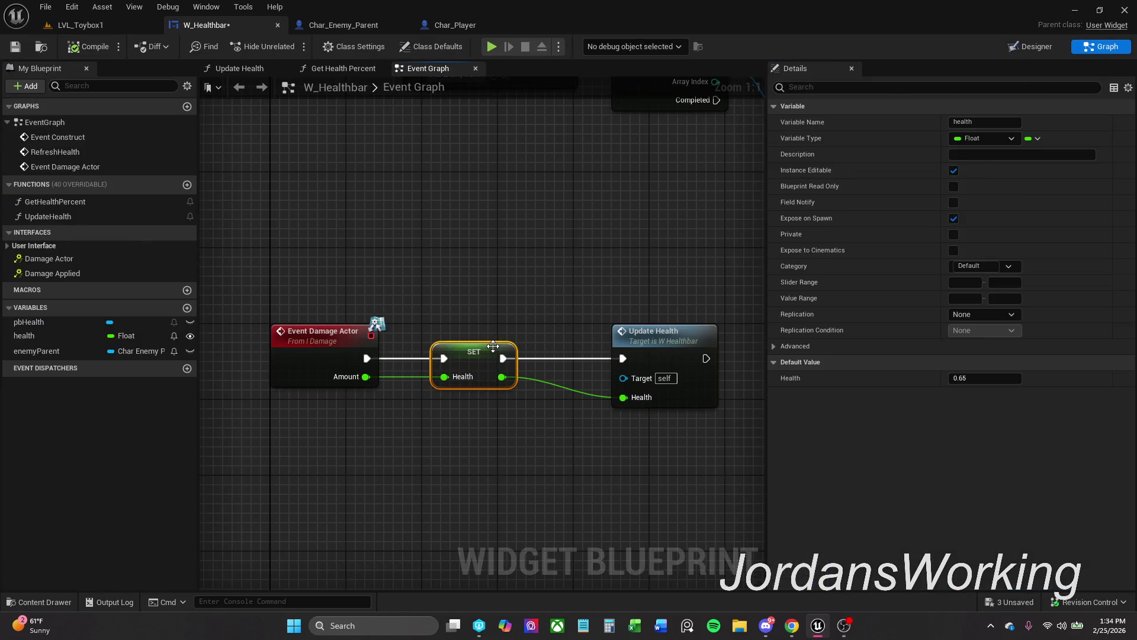
pyautogui.click(35, 351)
pyautogui.click(23, 335)
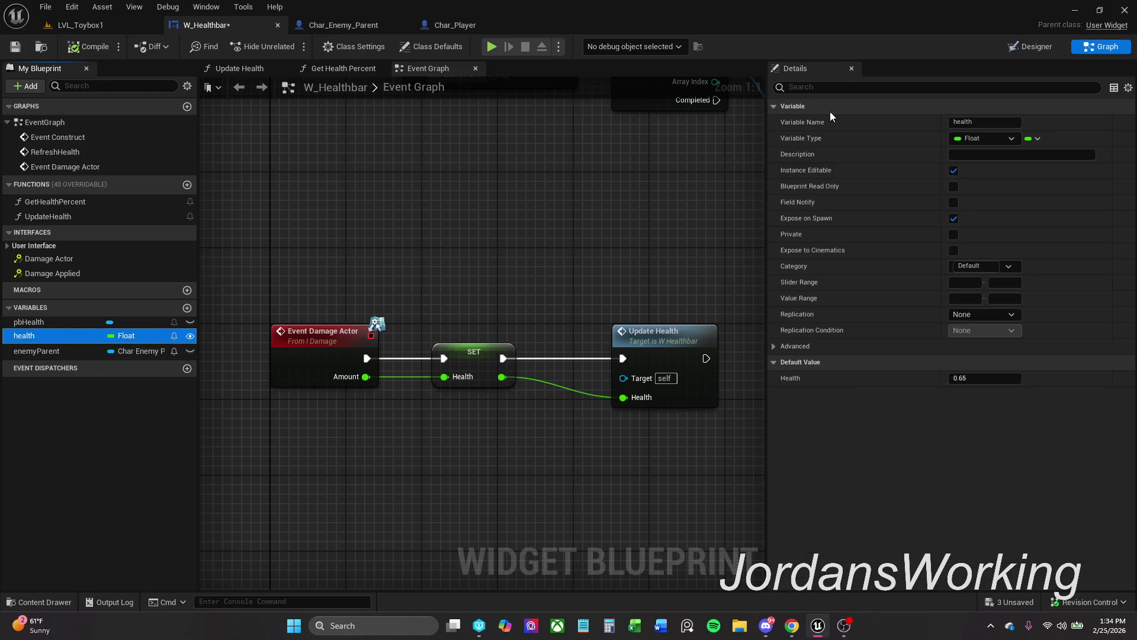
pyautogui.click(1040, 47)
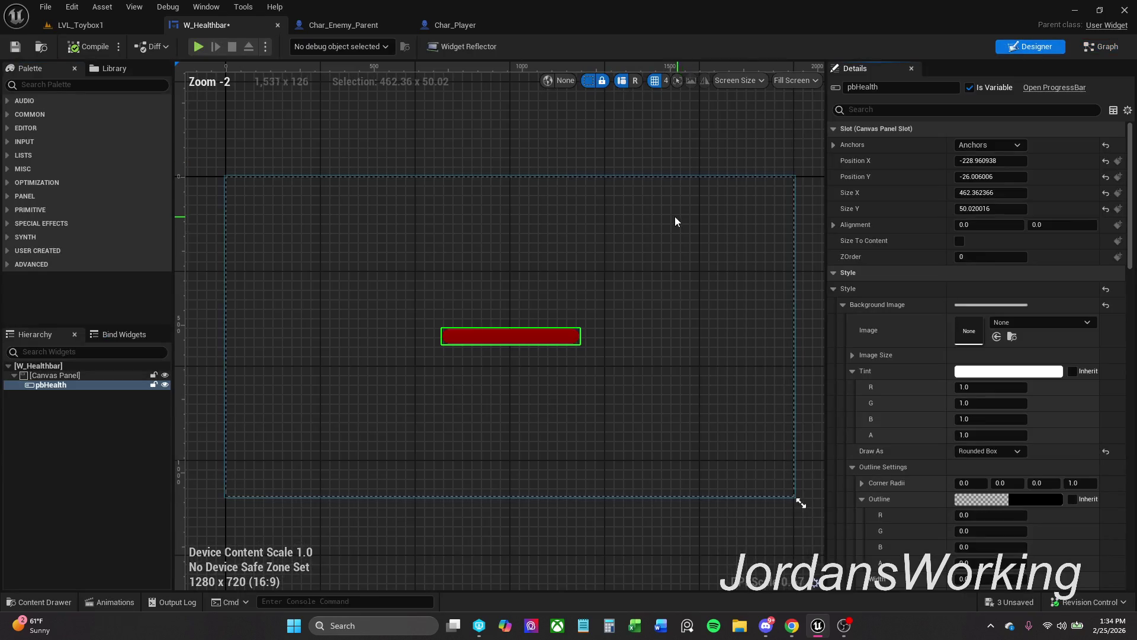
pyautogui.click(112, 30)
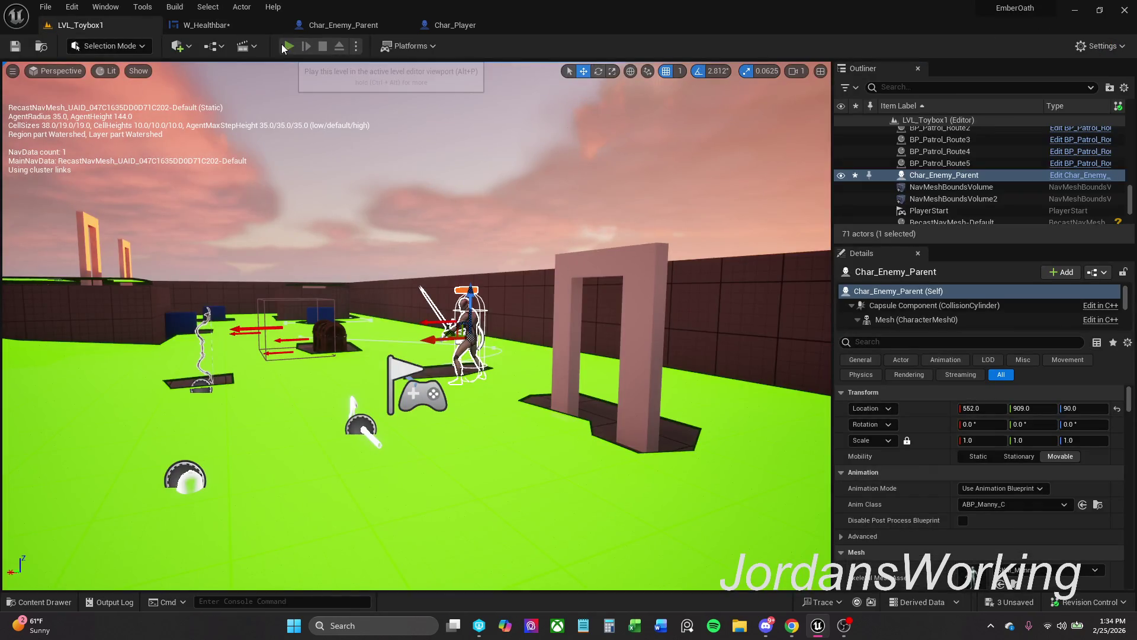
# Play-test briefly, stop the session, and delete the existing enemy from the level.
pyautogui.press('w')
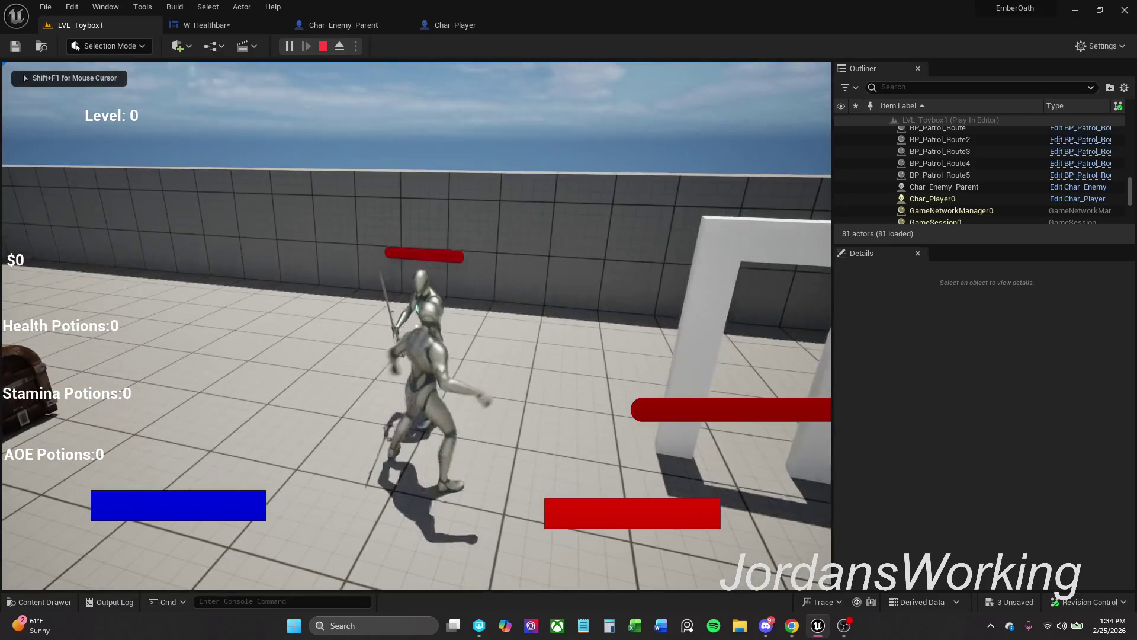
pyautogui.press('w')
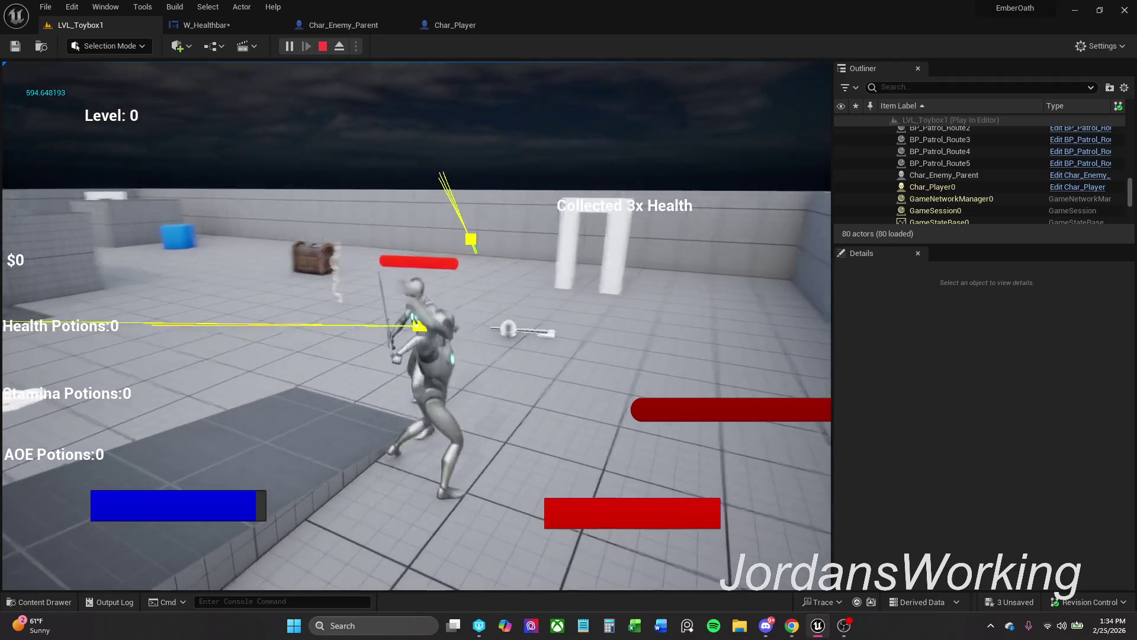
pyautogui.press('Escape')
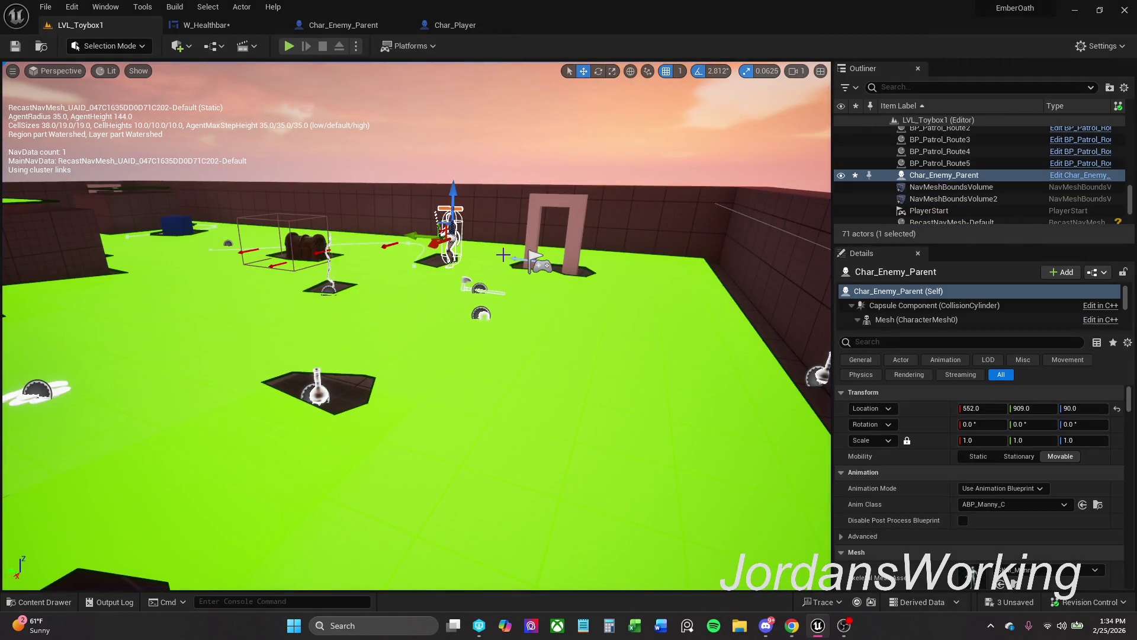
pyautogui.press('Delete')
# Browse to Characters/Enemy in the Content Drawer and Save All, checking out the assets.
pyautogui.click(39, 602)
pyautogui.click(385, 439)
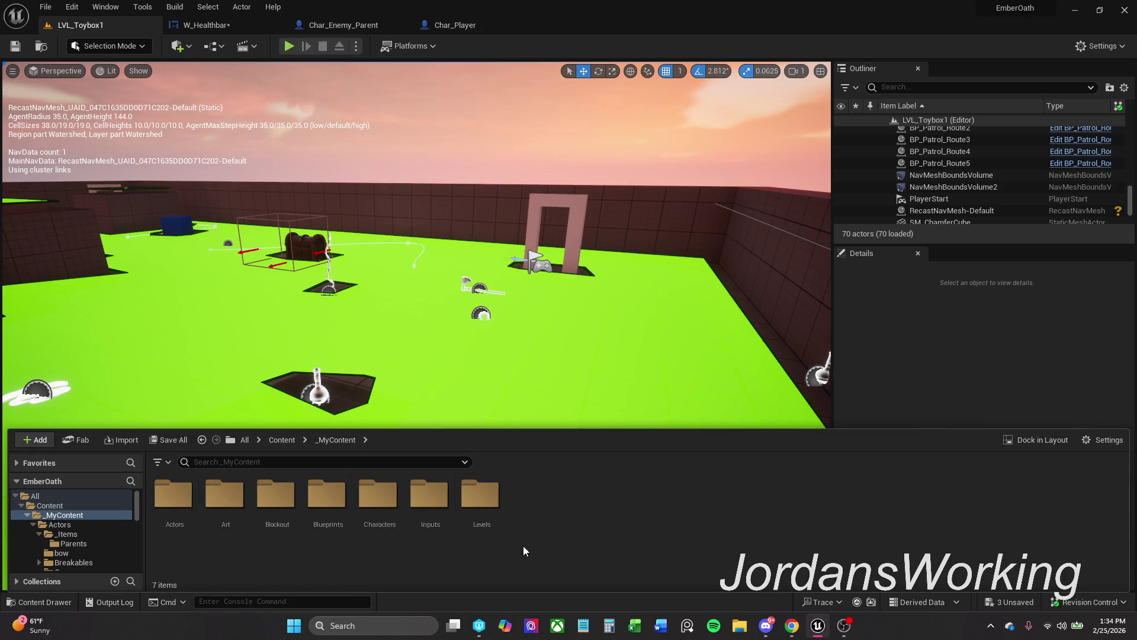
pyautogui.doubleClick(378, 530)
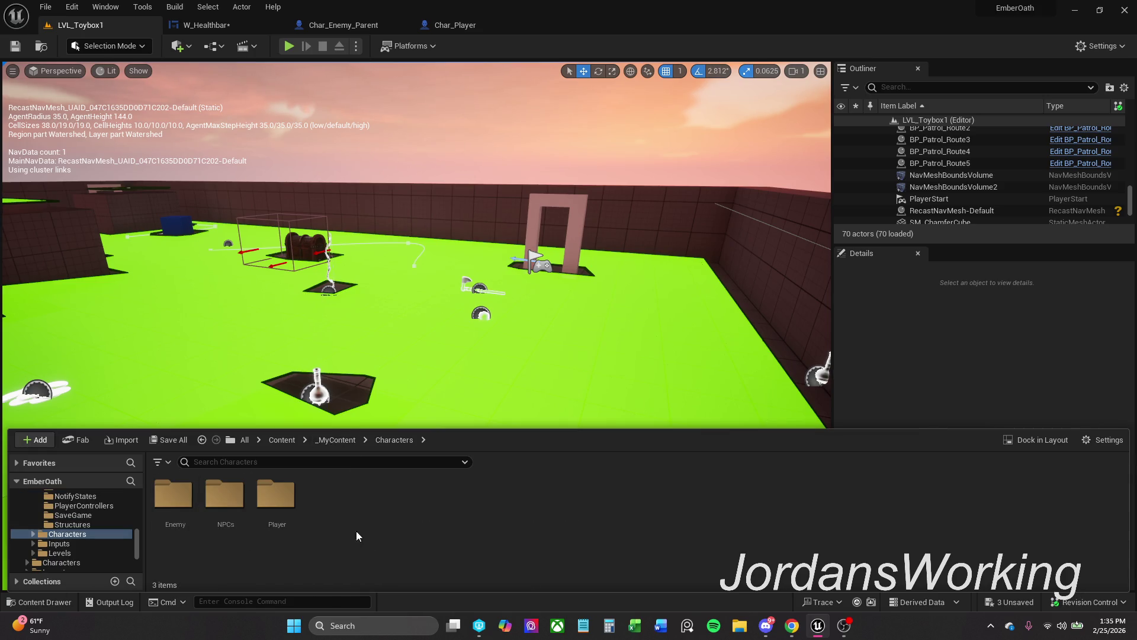
pyautogui.doubleClick(173, 509)
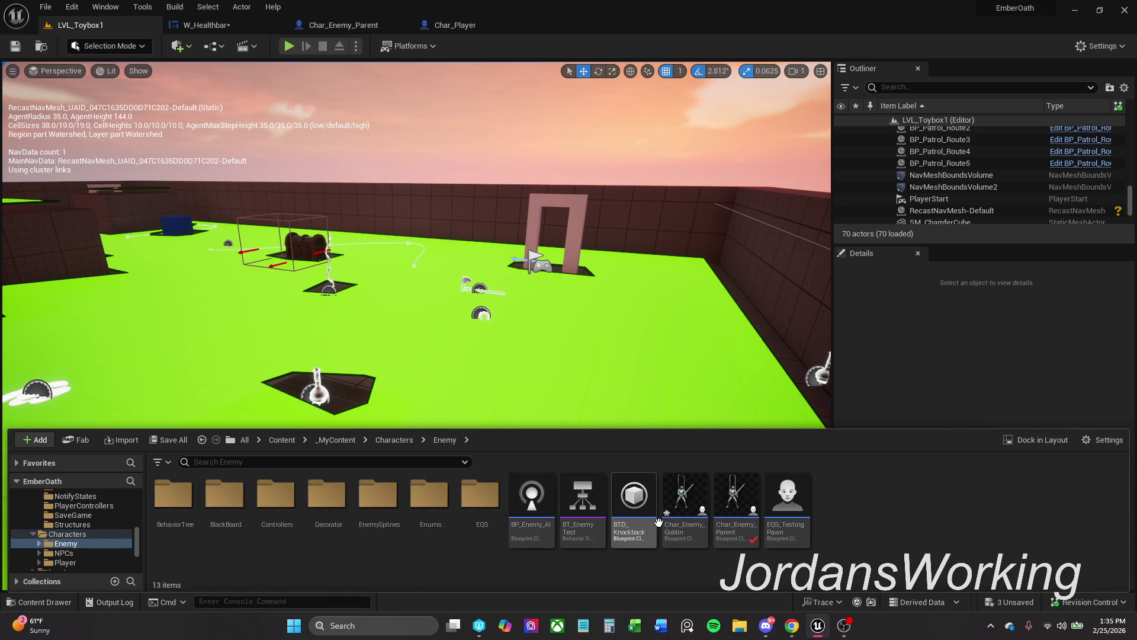
pyautogui.click(174, 440)
pyautogui.click(674, 449)
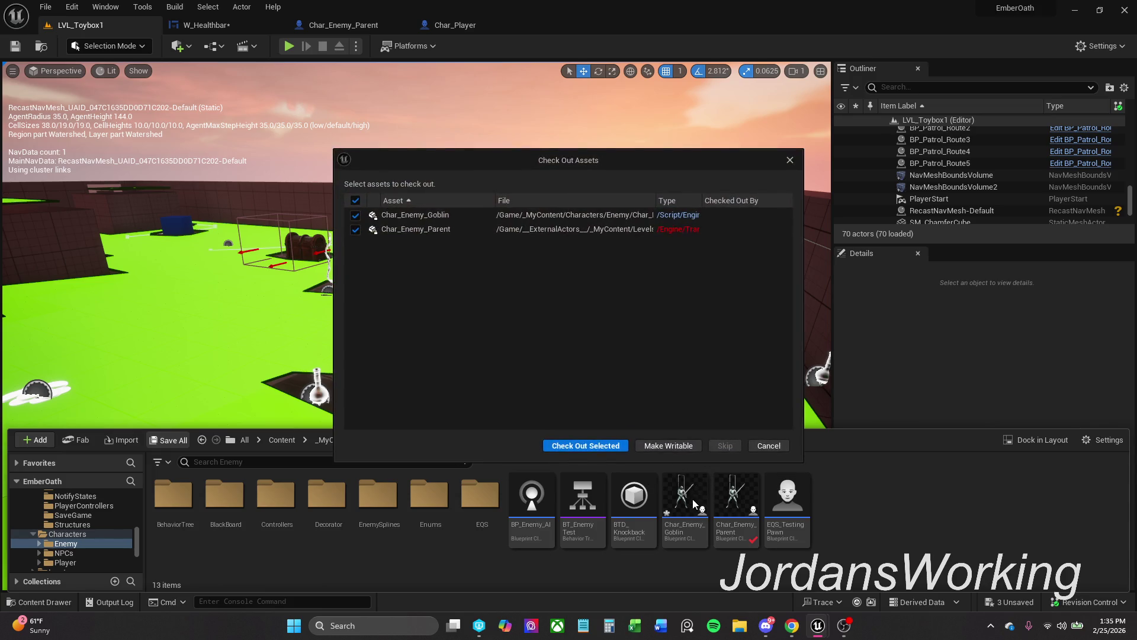
pyautogui.click(614, 446)
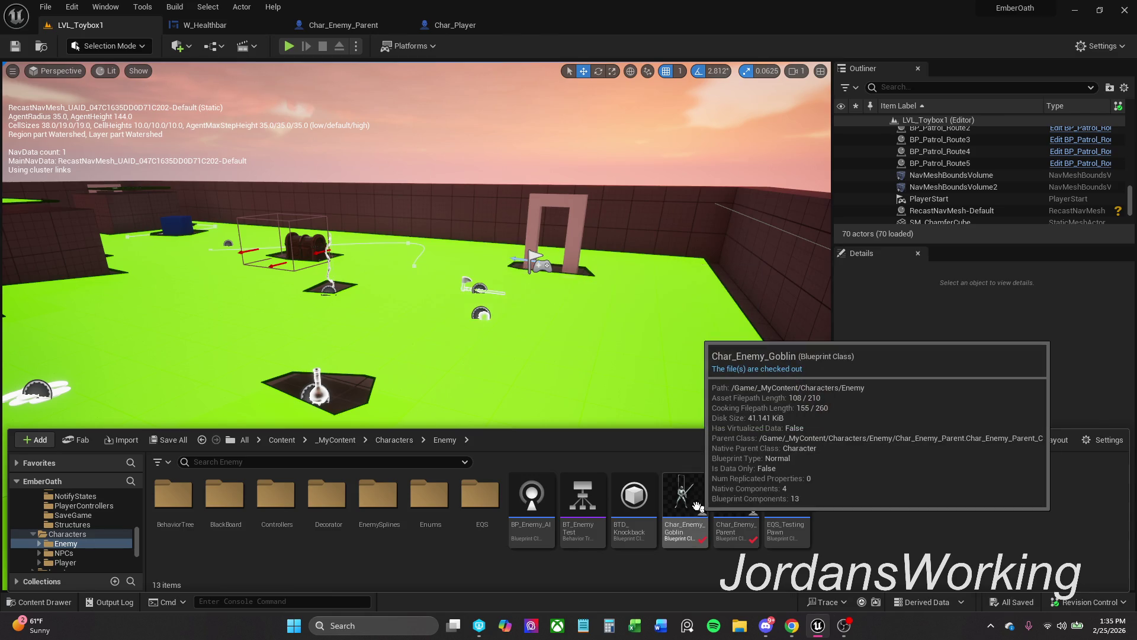
# Place a Char_Enemy_Goblin and a Char_Enemy_Parent in the level and start Play.
pyautogui.moveTo(697, 505)
pyautogui.mouseDown()
pyautogui.moveTo(663, 450)
pyautogui.moveTo(447, 237)
pyautogui.moveTo(439, 249)
pyautogui.mouseUp()
pyautogui.click(41, 602)
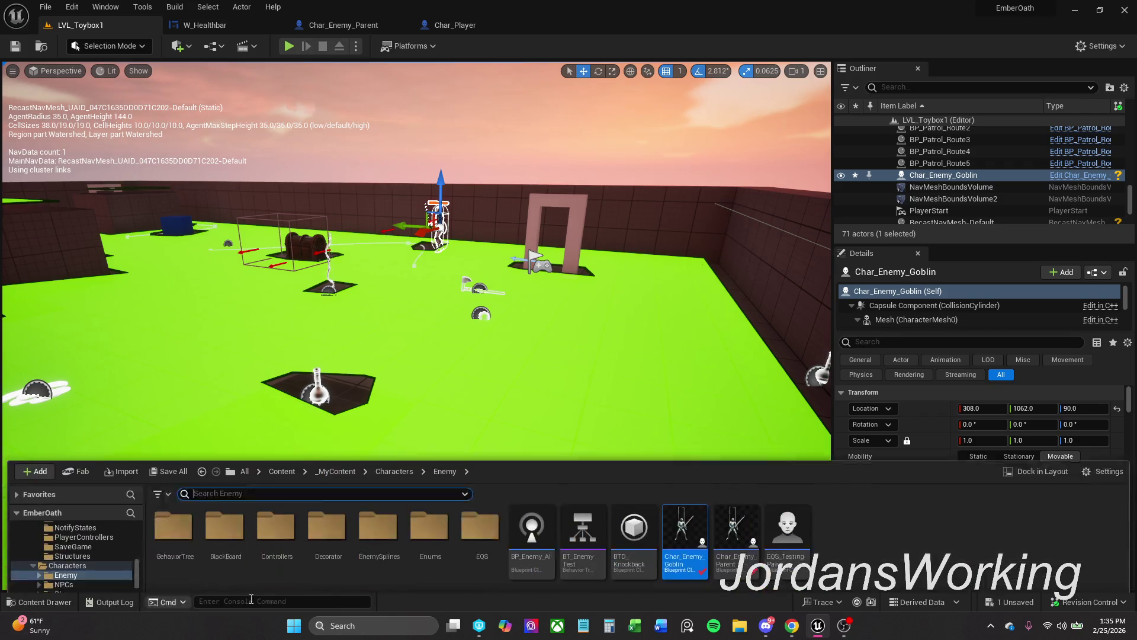
pyautogui.moveTo(737, 503)
pyautogui.mouseDown()
pyautogui.moveTo(734, 480)
pyautogui.moveTo(622, 373)
pyautogui.moveTo(622, 344)
pyautogui.moveTo(636, 332)
pyautogui.mouseUp()
pyautogui.click(289, 45)
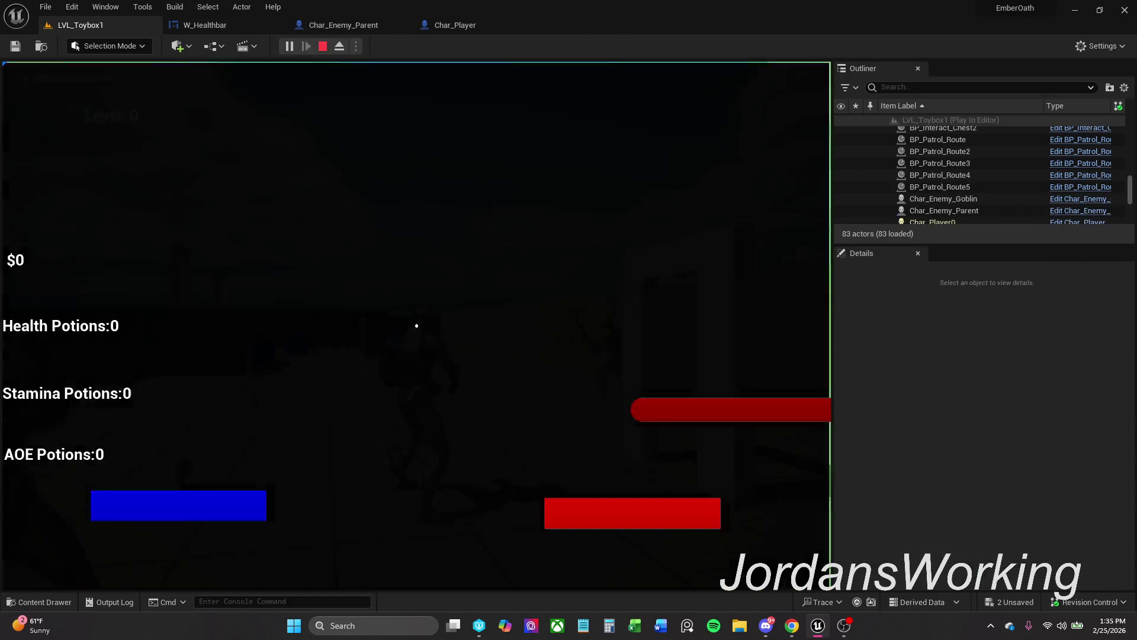
# Fight the sword enemy across the arena, stop with Esc, and return to W_Healthbar and Char_Enemy_Parent.
pyautogui.press('w')
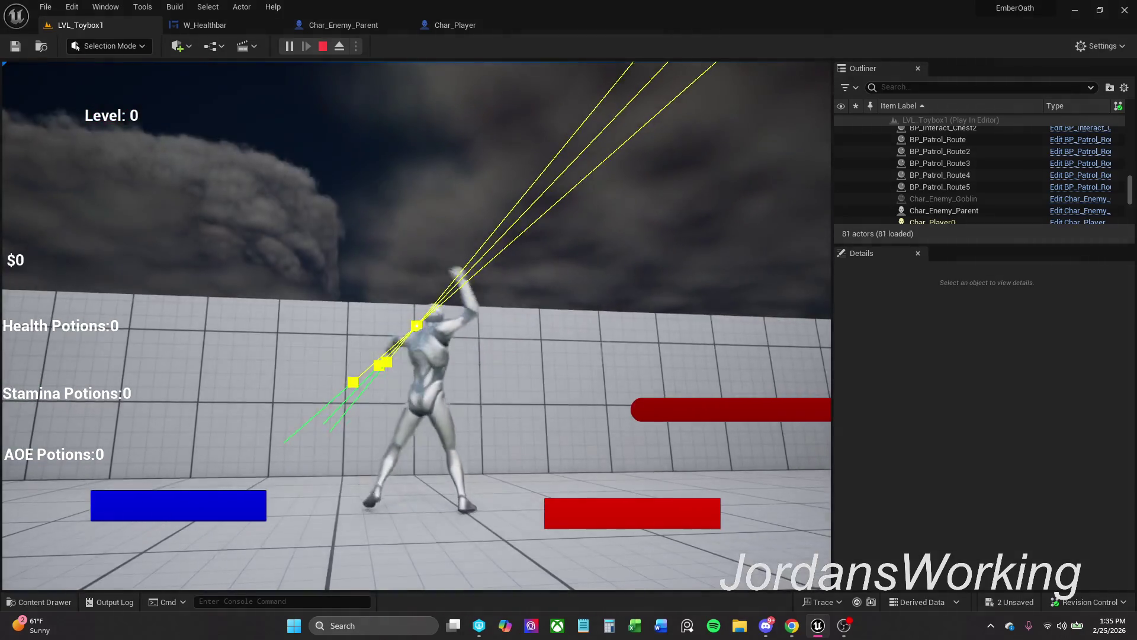
pyautogui.press('w')
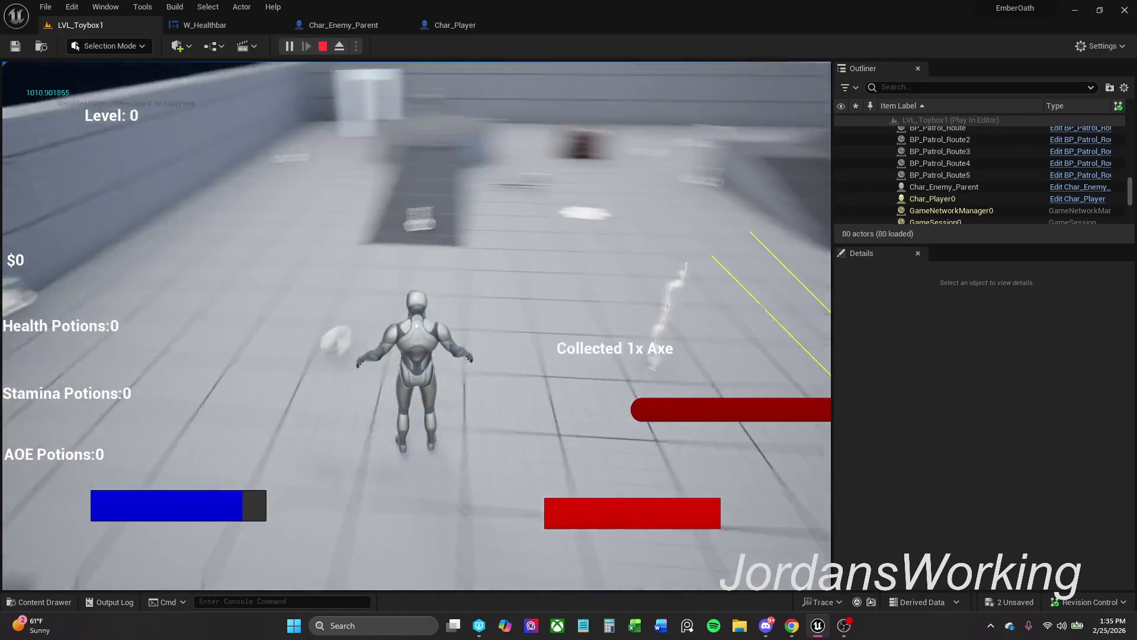
pyautogui.press('w')
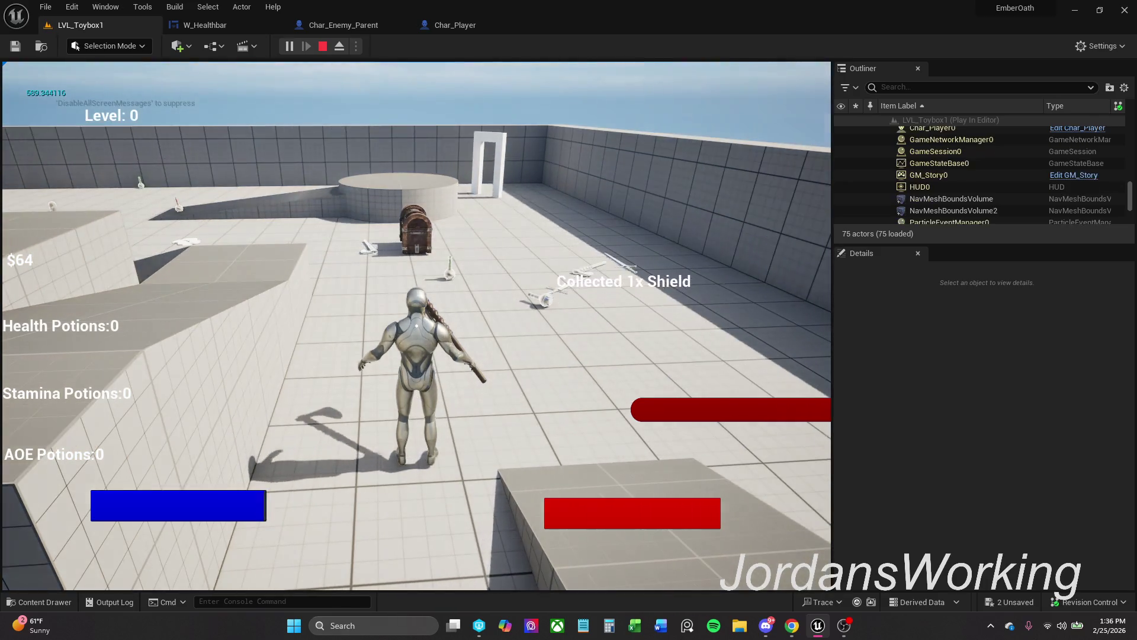
pyautogui.press('Escape')
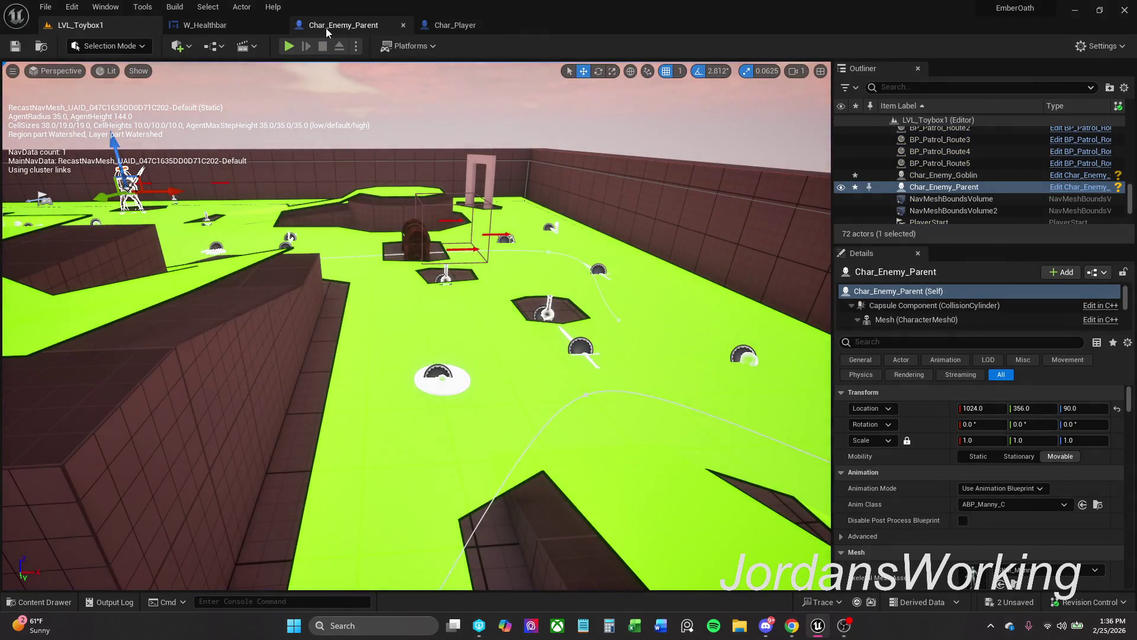
pyautogui.click(245, 32)
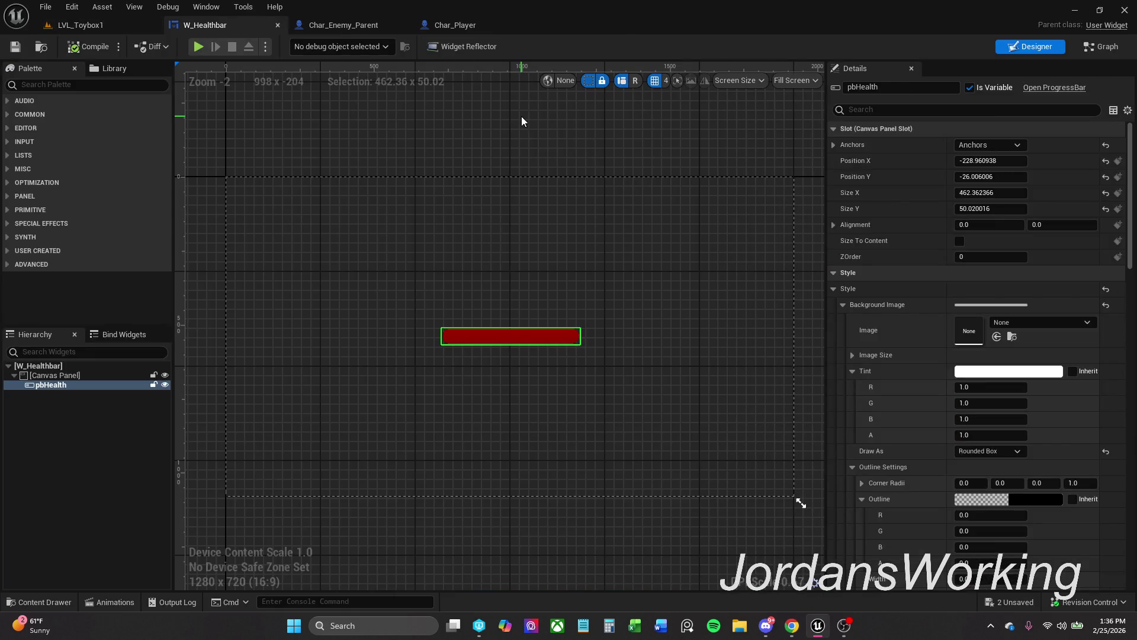
pyautogui.click(309, 26)
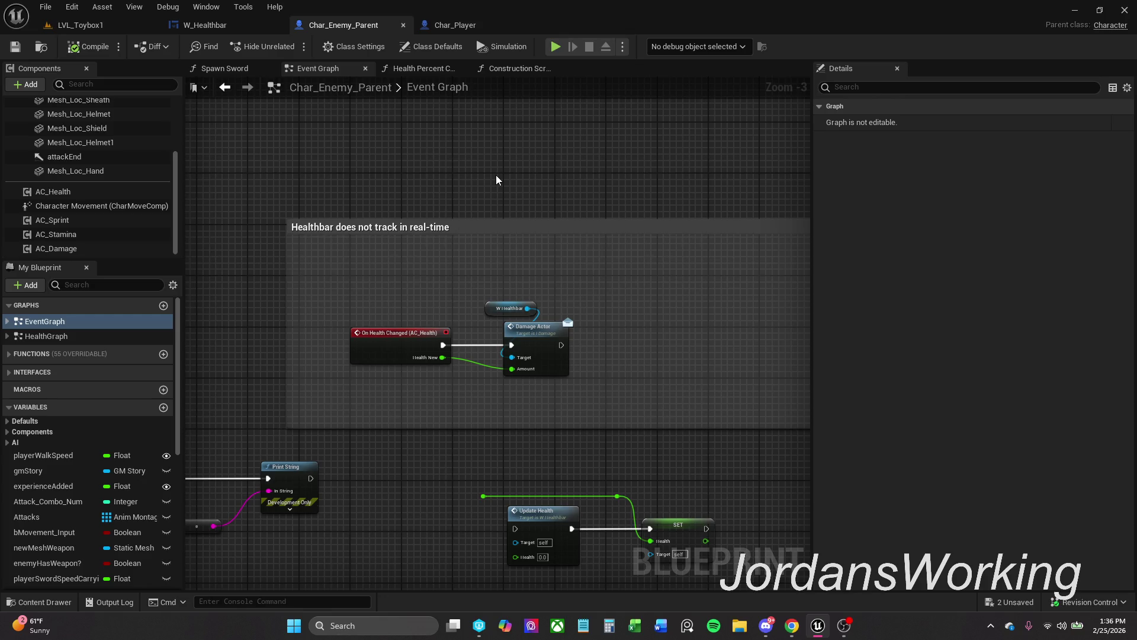
# In W_Healthbar's graph, inspect the SET health node, Event Damage Actor and the health variable.
pyautogui.click(204, 25)
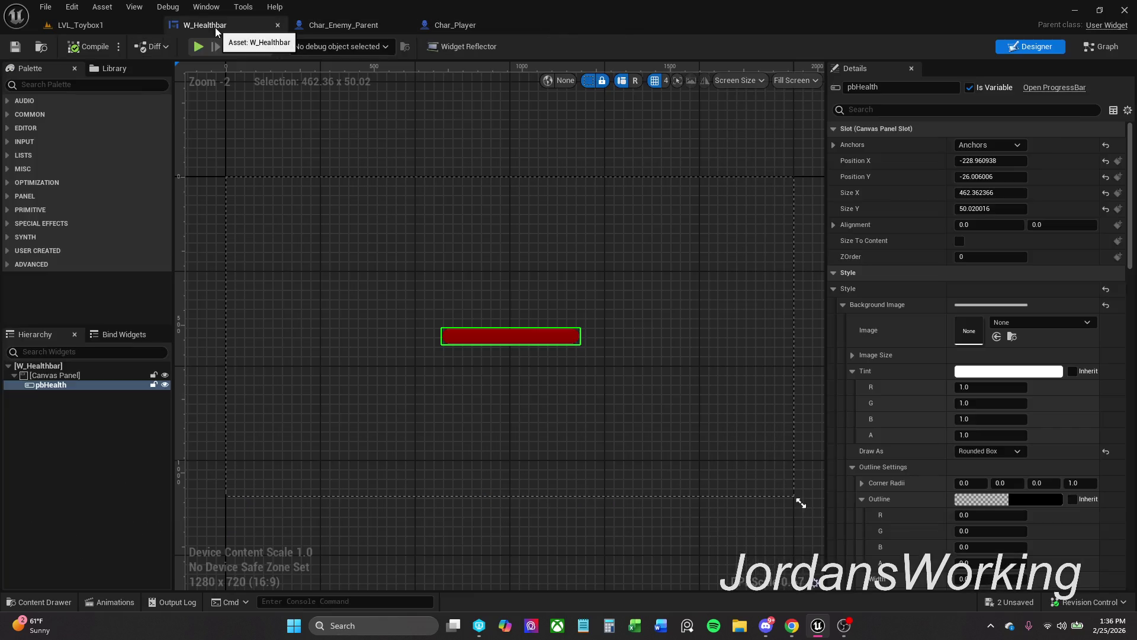
pyautogui.click(1103, 46)
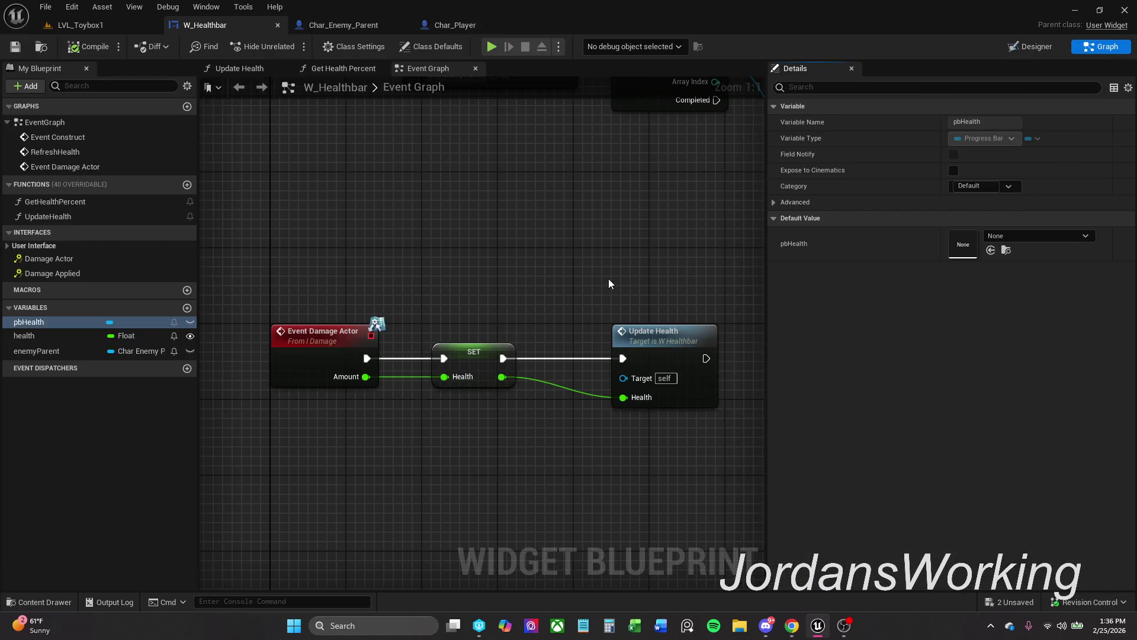
pyautogui.click(475, 384)
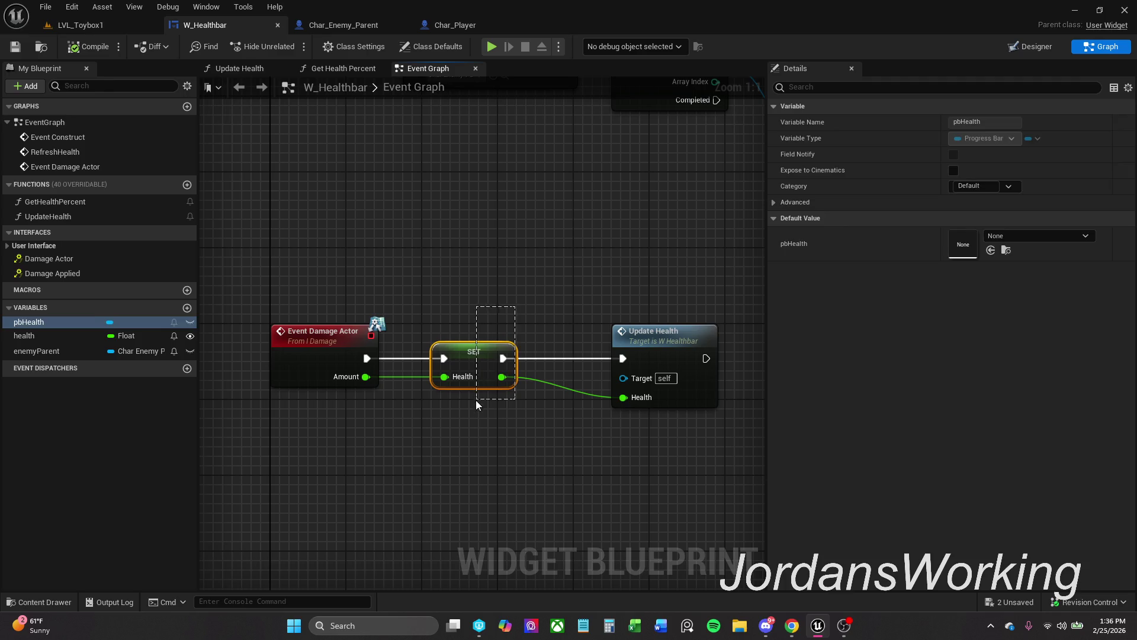
pyautogui.click(301, 332)
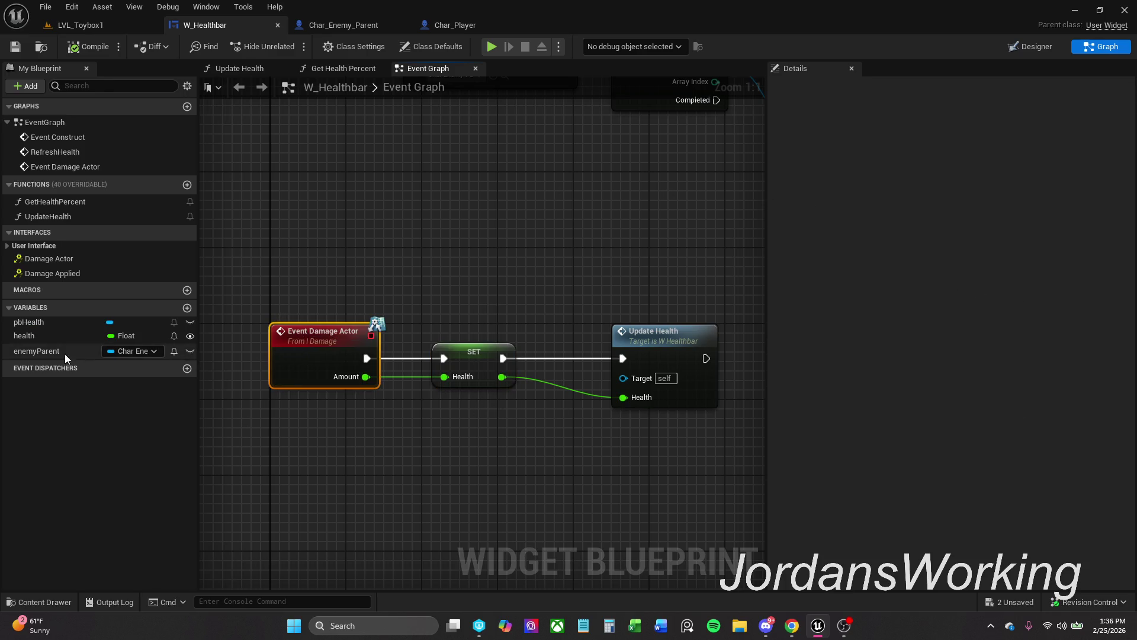
pyautogui.click(24, 335)
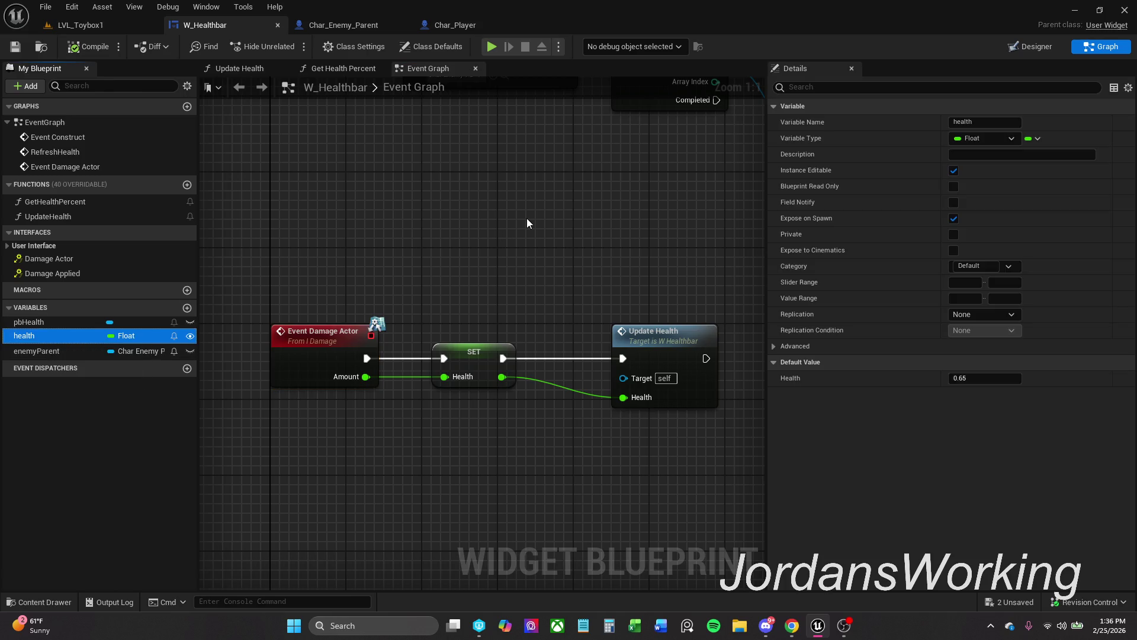
# Review the Update Health function's health input and Get Health Percent's Return Node.
pyautogui.click(342, 70)
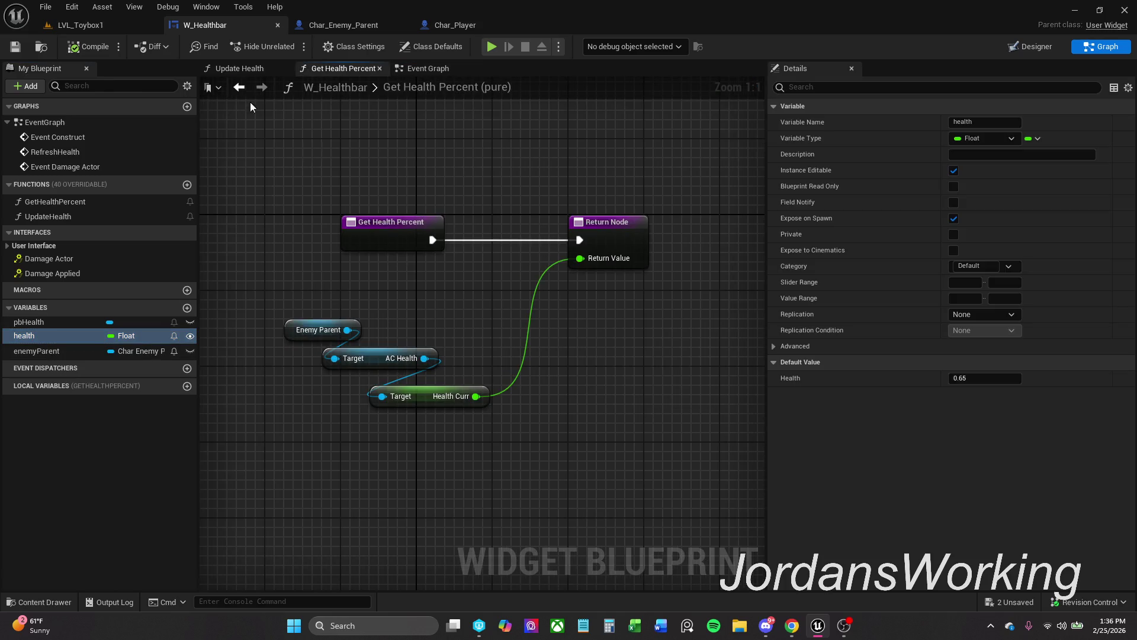
pyautogui.click(239, 69)
pyautogui.doubleClick(398, 89)
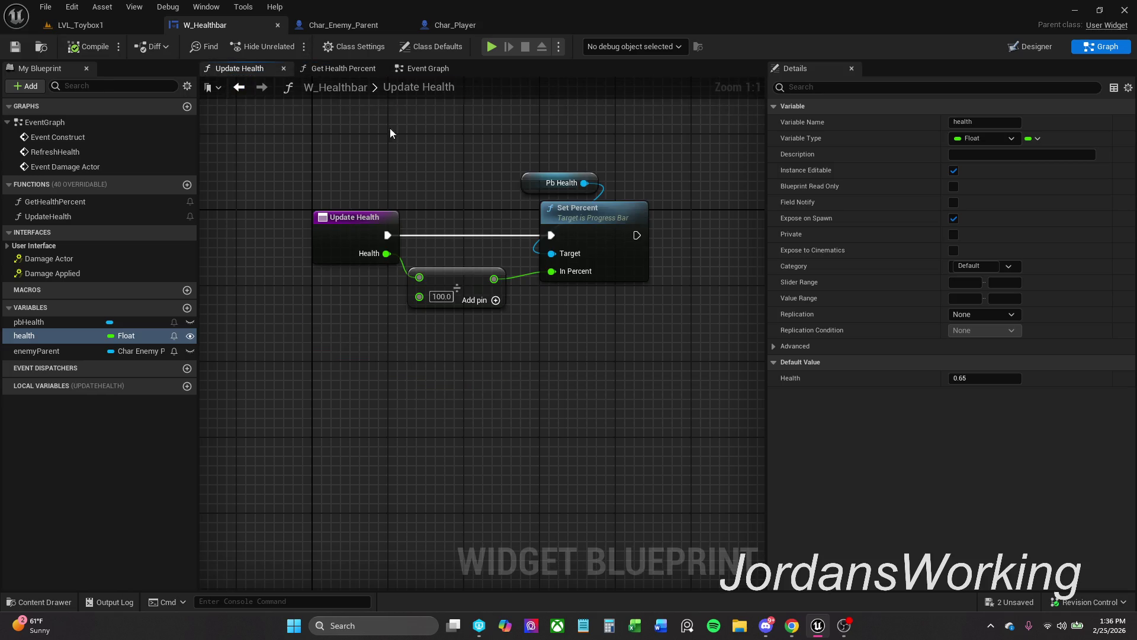
pyautogui.click(356, 225)
pyautogui.click(775, 315)
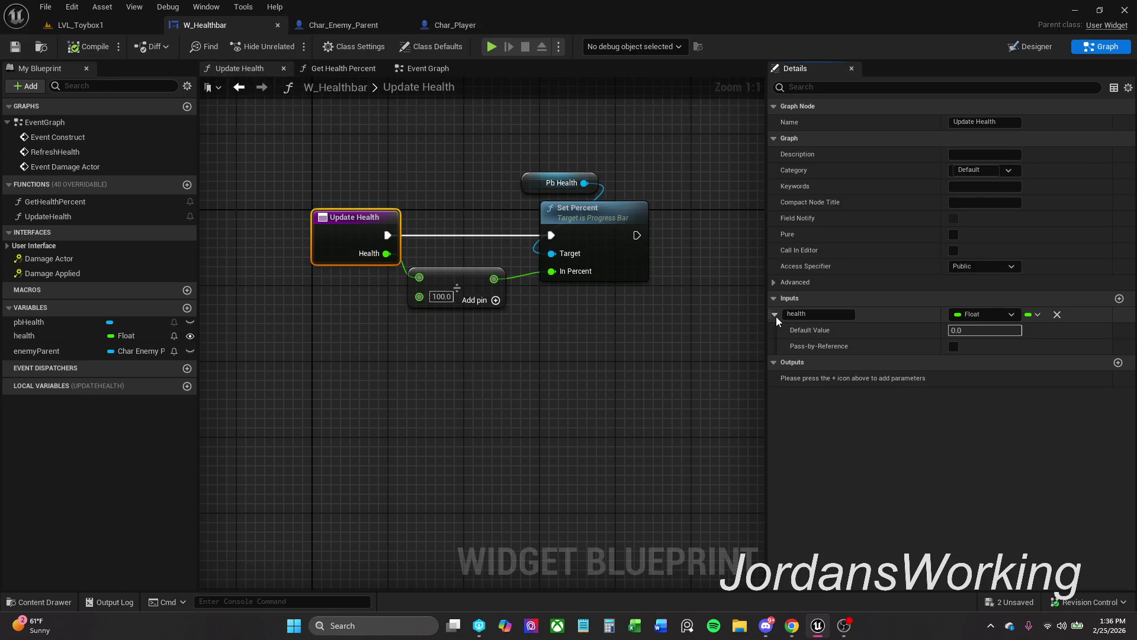
pyautogui.click(776, 317)
pyautogui.click(361, 69)
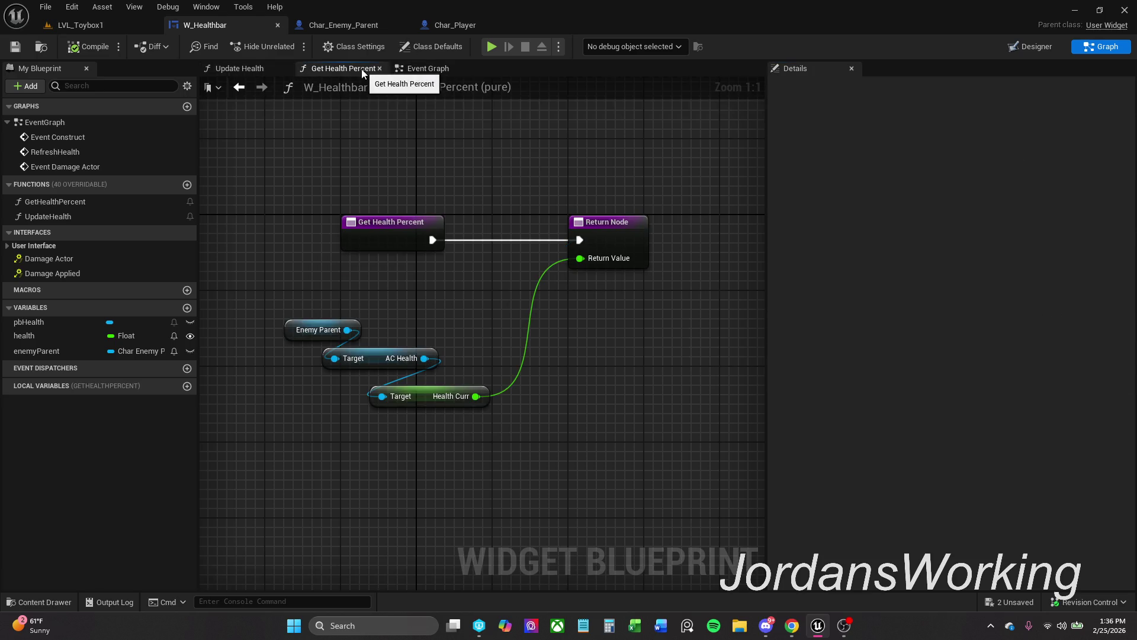
pyautogui.click(593, 232)
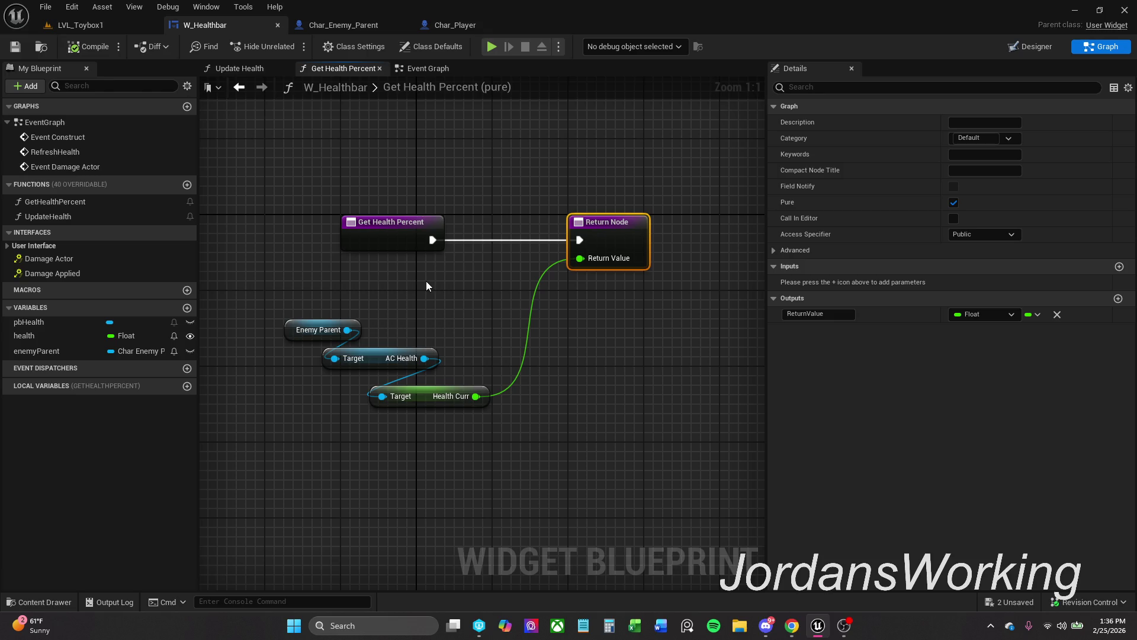
# Back in the Event Graph, pan and zoom to the For Each Loop section.
pyautogui.click(447, 68)
pyautogui.moveTo(442, 265)
pyautogui.mouseDown()
pyautogui.moveTo(437, 363)
pyautogui.moveTo(445, 329)
pyautogui.moveTo(452, 401)
pyautogui.moveTo(268, 409)
pyautogui.mouseUp()
pyautogui.scroll(-2, 446, 329)
pyautogui.moveTo(460, 398)
pyautogui.mouseDown()
pyautogui.moveTo(385, 394)
pyautogui.moveTo(411, 386)
pyautogui.moveTo(465, 399)
pyautogui.moveTo(521, 381)
pyautogui.moveTo(350, 370)
pyautogui.mouseUp()
pyautogui.scroll(-1, 465, 399)
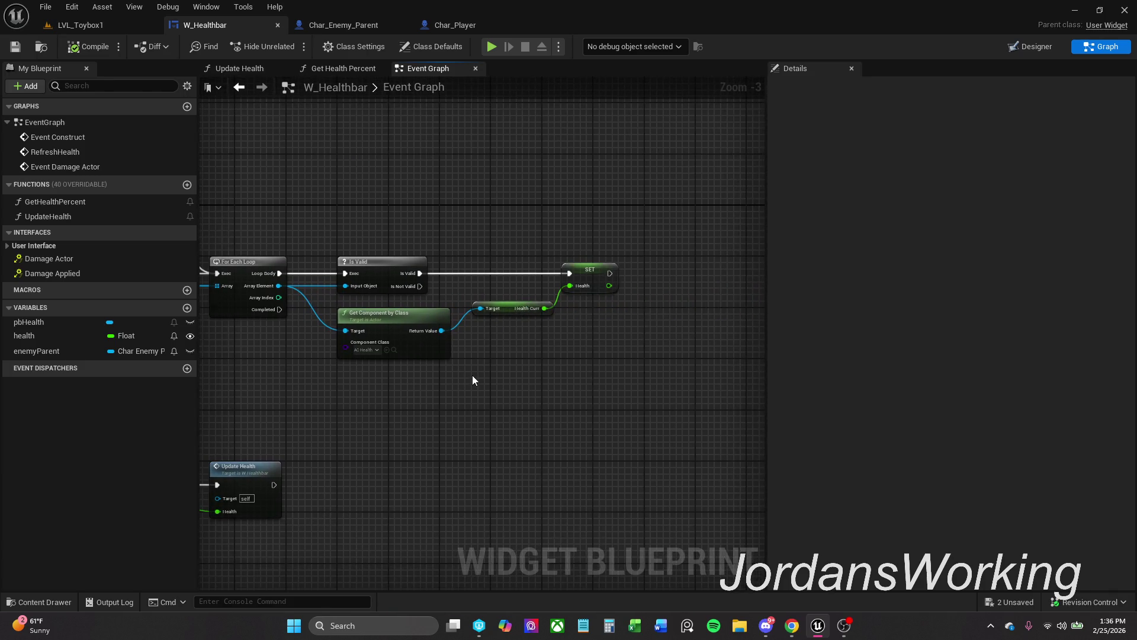
# Delete the SET health node that follows Is Valid in the enemy loop.
pyautogui.scroll(1, 499, 358)
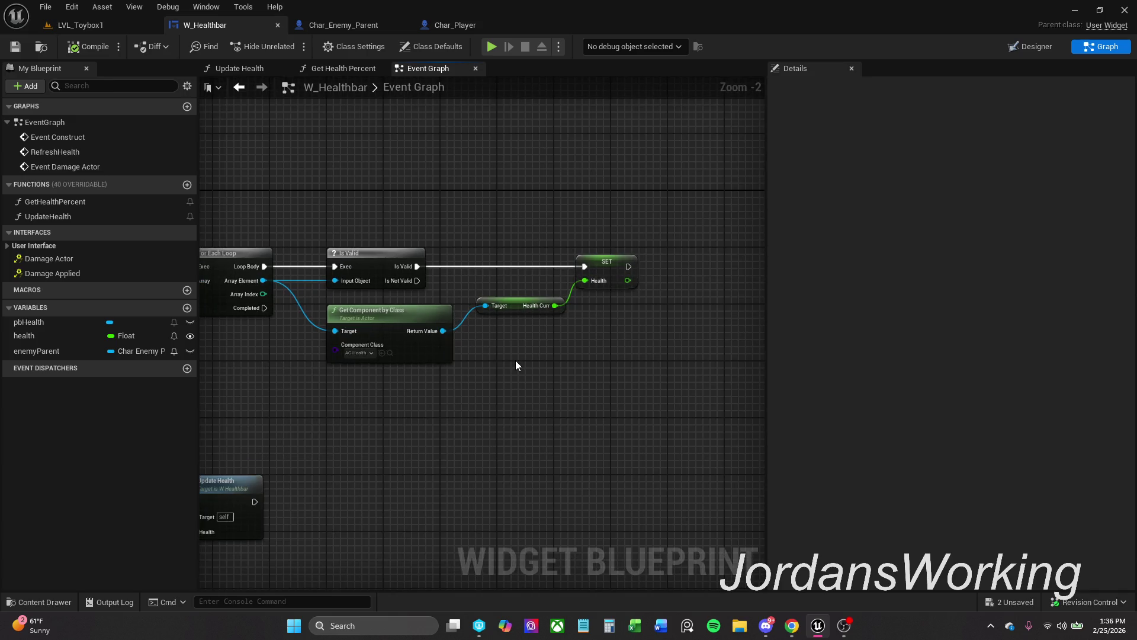
pyautogui.moveTo(515, 360)
pyautogui.mouseDown()
pyautogui.moveTo(534, 330)
pyautogui.moveTo(669, 227)
pyautogui.mouseUp()
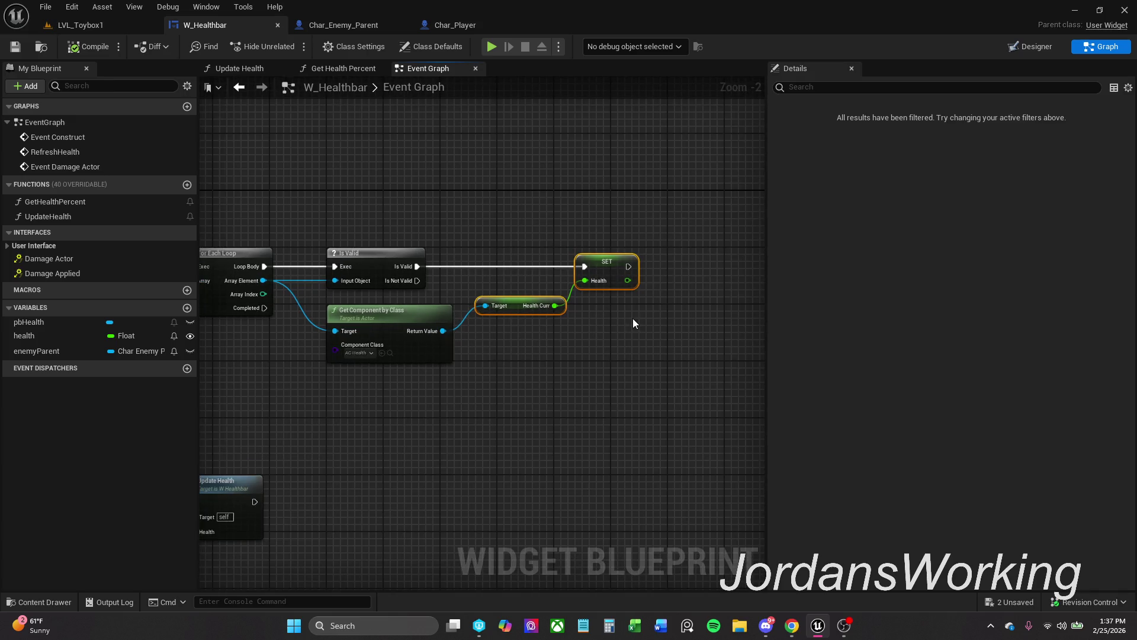
pyautogui.click(566, 344)
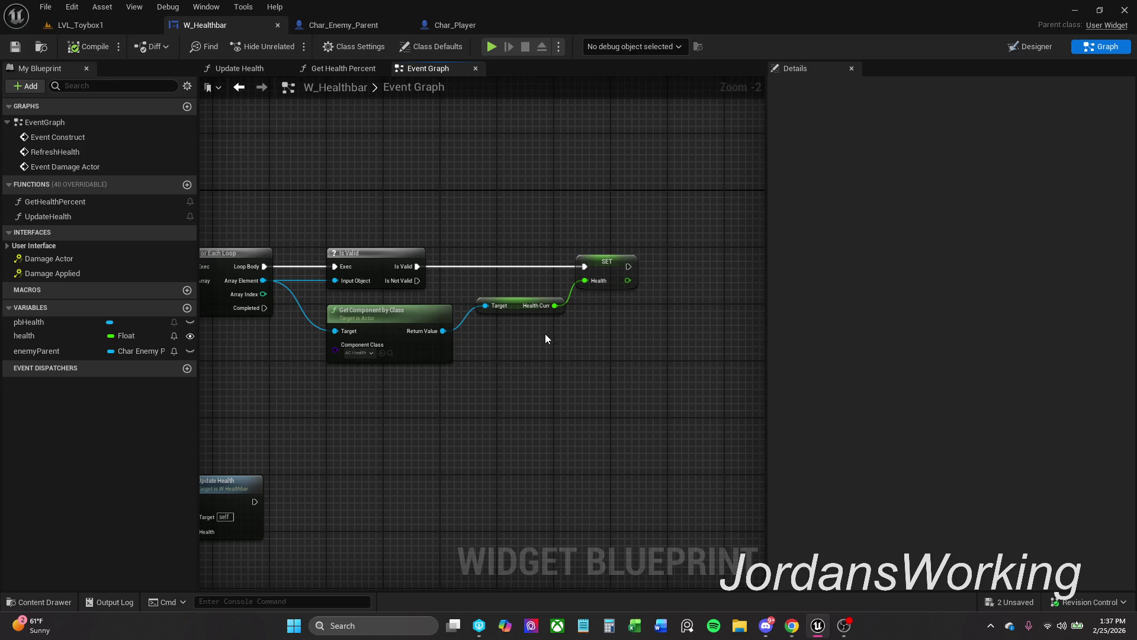
pyautogui.click(526, 300)
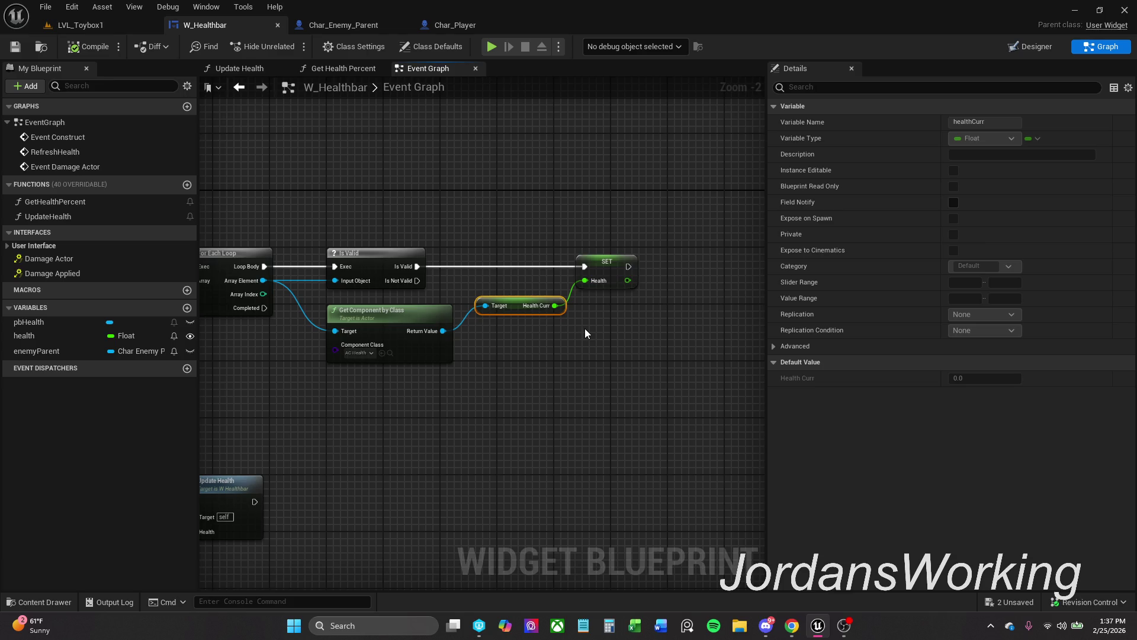
pyautogui.keyDown('ctrl'); pyautogui.click(603, 273); pyautogui.keyUp('ctrl')
pyautogui.moveTo(505, 381)
pyautogui.mouseDown()
pyautogui.moveTo(571, 322)
pyautogui.moveTo(756, 295)
pyautogui.moveTo(609, 307)
pyautogui.moveTo(684, 302)
pyautogui.mouseUp()
pyautogui.scroll(-1, 574, 324)
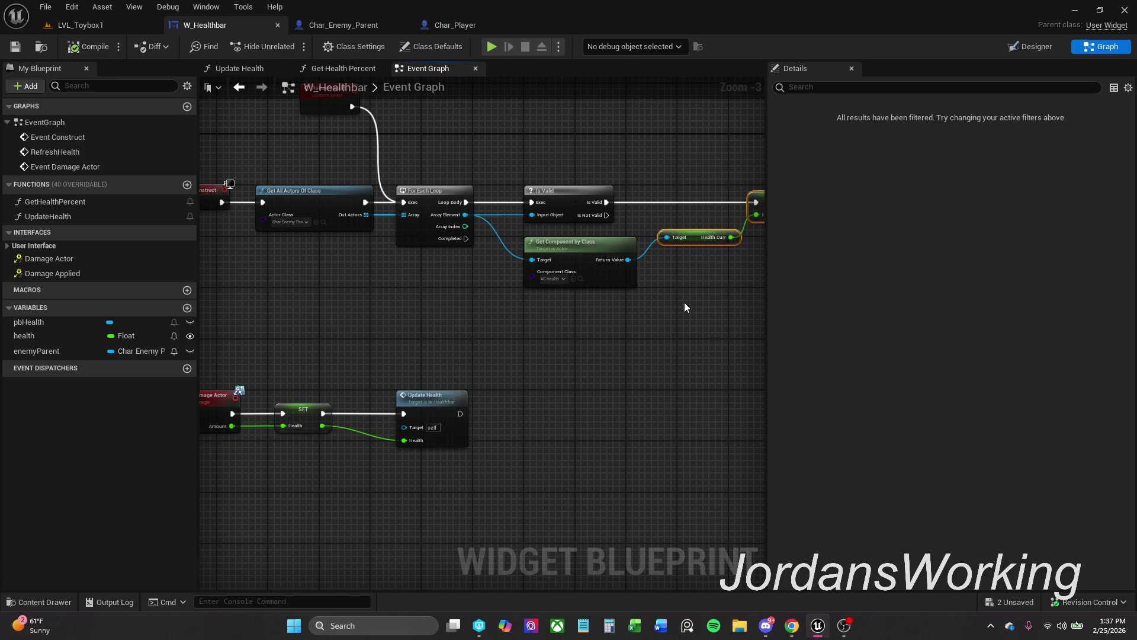
pyautogui.moveTo(684, 308); pyautogui.dragTo(538, 306)
pyautogui.click(542, 303)
pyautogui.click(608, 205)
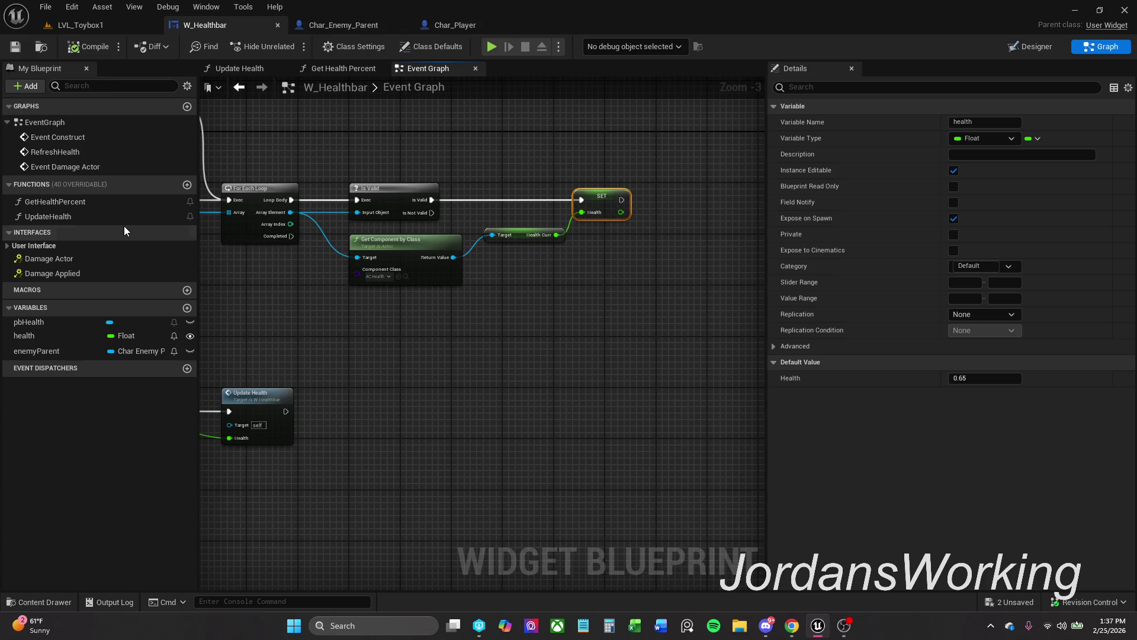
pyautogui.press('Delete')
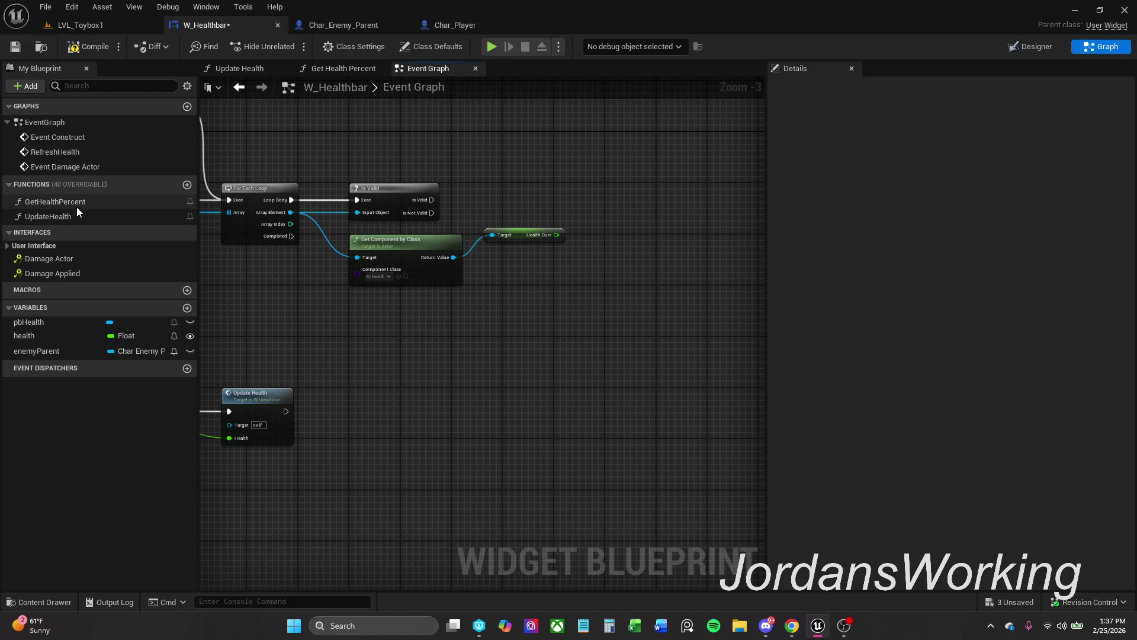
# Place an Update Health call fed by Health Curr after Is Valid, then save W_Healthbar.
pyautogui.moveTo(76, 215)
pyautogui.mouseDown()
pyautogui.moveTo(551, 245)
pyautogui.moveTo(555, 235)
pyautogui.mouseUp()
pyautogui.moveTo(629, 245)
pyautogui.mouseDown()
pyautogui.moveTo(620, 186)
pyautogui.moveTo(436, 201)
pyautogui.moveTo(449, 198)
pyautogui.mouseUp()
pyautogui.press('Escape')
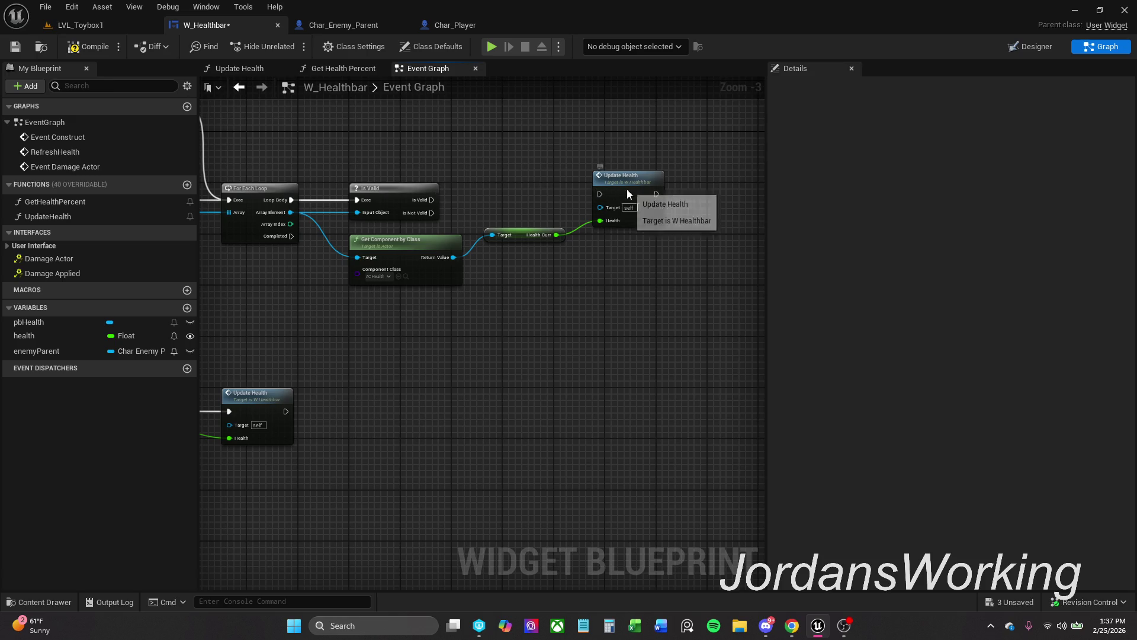
pyautogui.moveTo(600, 194); pyautogui.dragTo(431, 199)
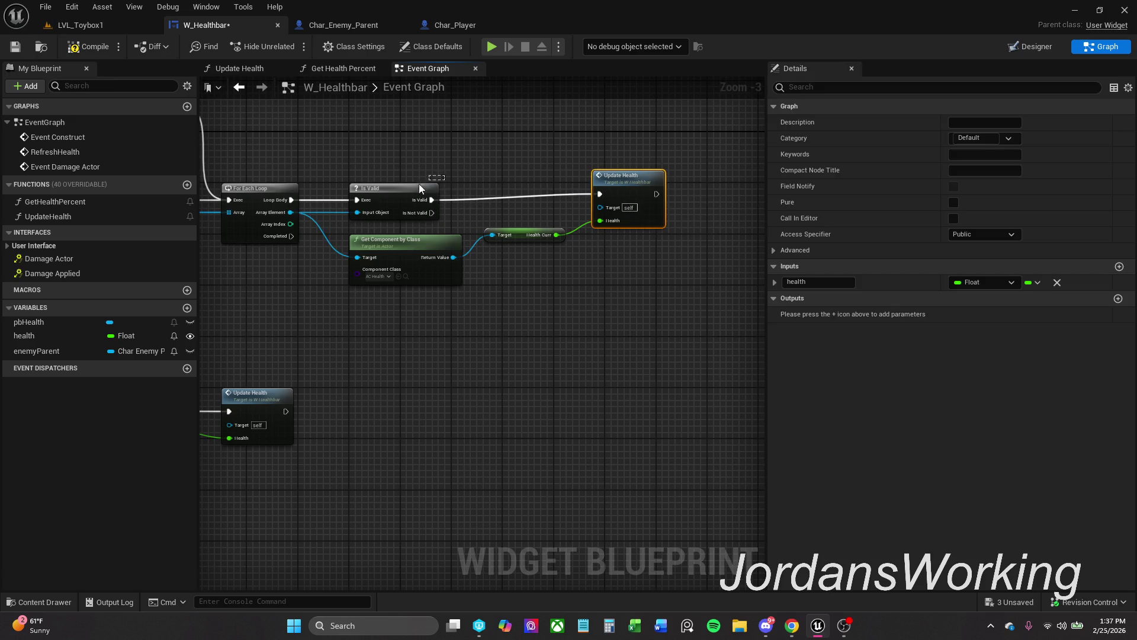
pyautogui.click(413, 191)
pyautogui.press('q')
pyautogui.click(570, 200)
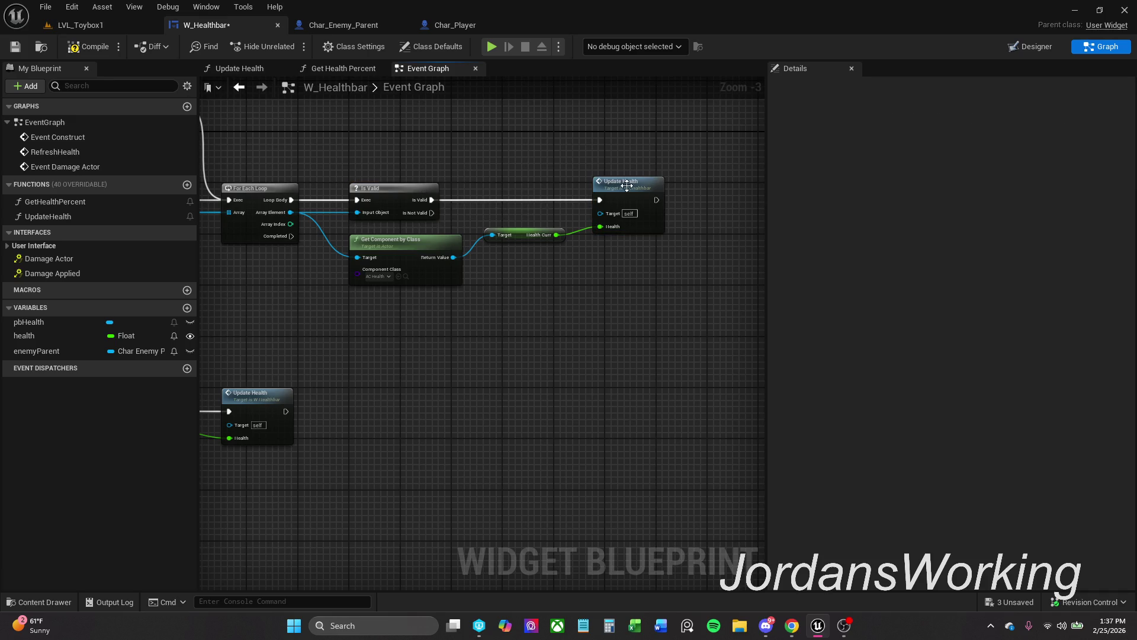
pyautogui.moveTo(639, 194); pyautogui.dragTo(627, 194)
pyautogui.click(567, 157)
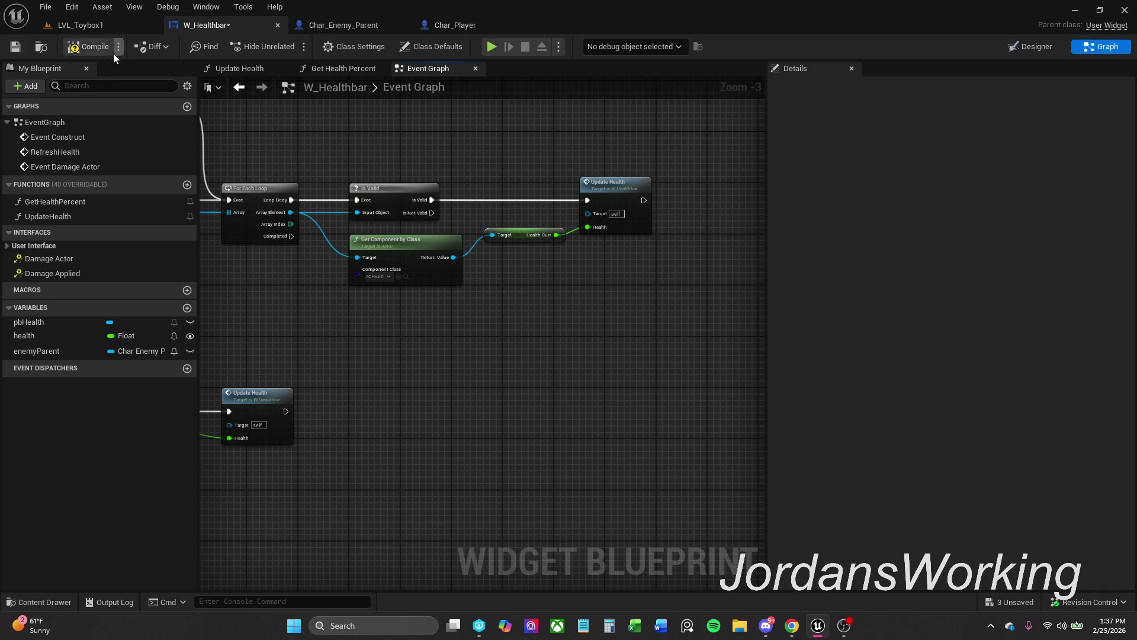
pyautogui.click(15, 46)
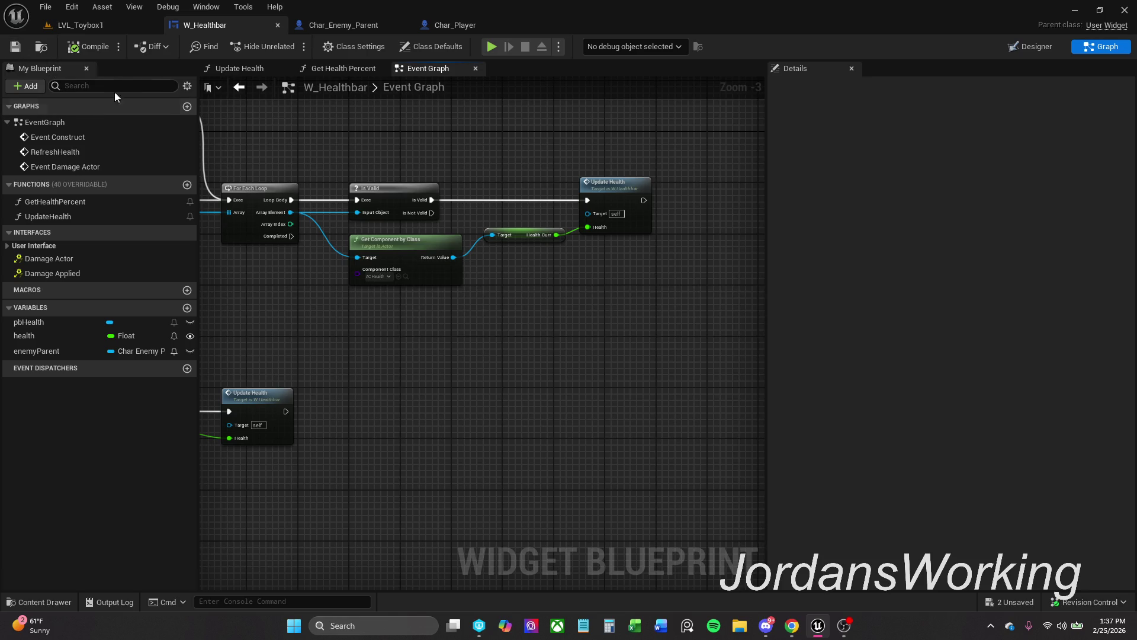
pyautogui.click(116, 26)
# Play LVL_Toybox1, kill the goblin and break the chest with the sword, then stop with Esc.
pyautogui.click(290, 46)
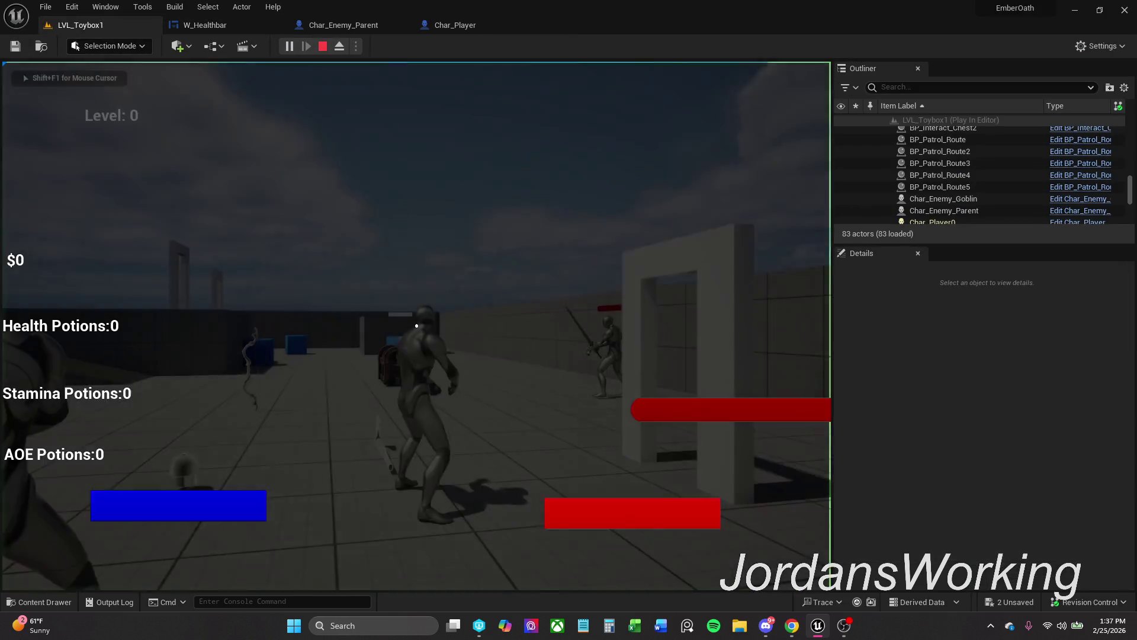
pyautogui.press('w')
pyautogui.click(416, 325)
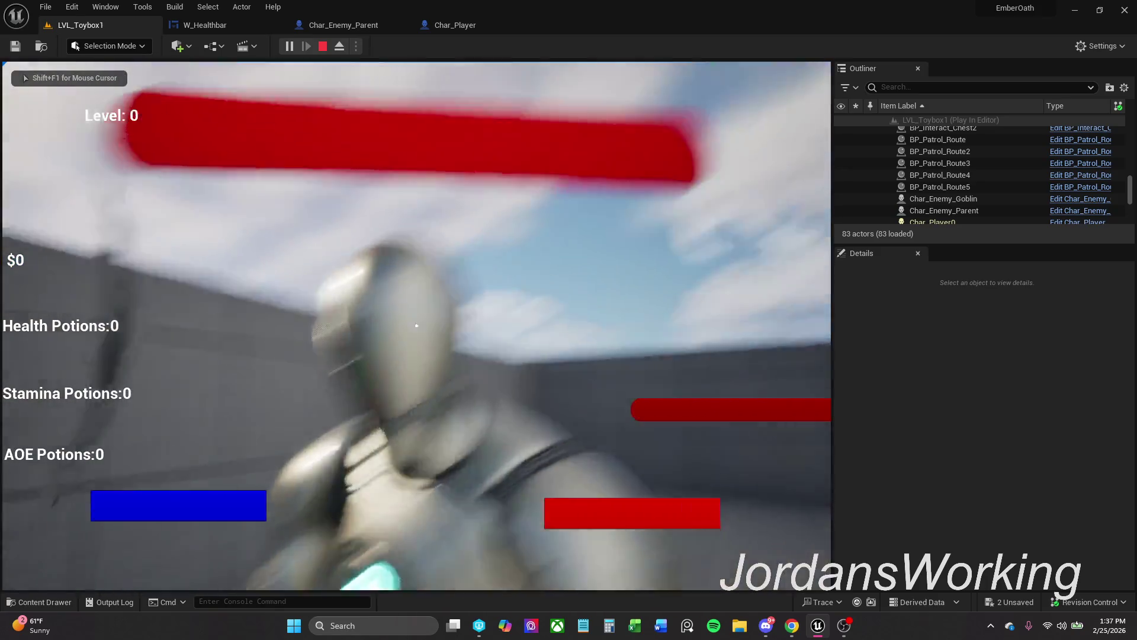
pyautogui.click(416, 325)
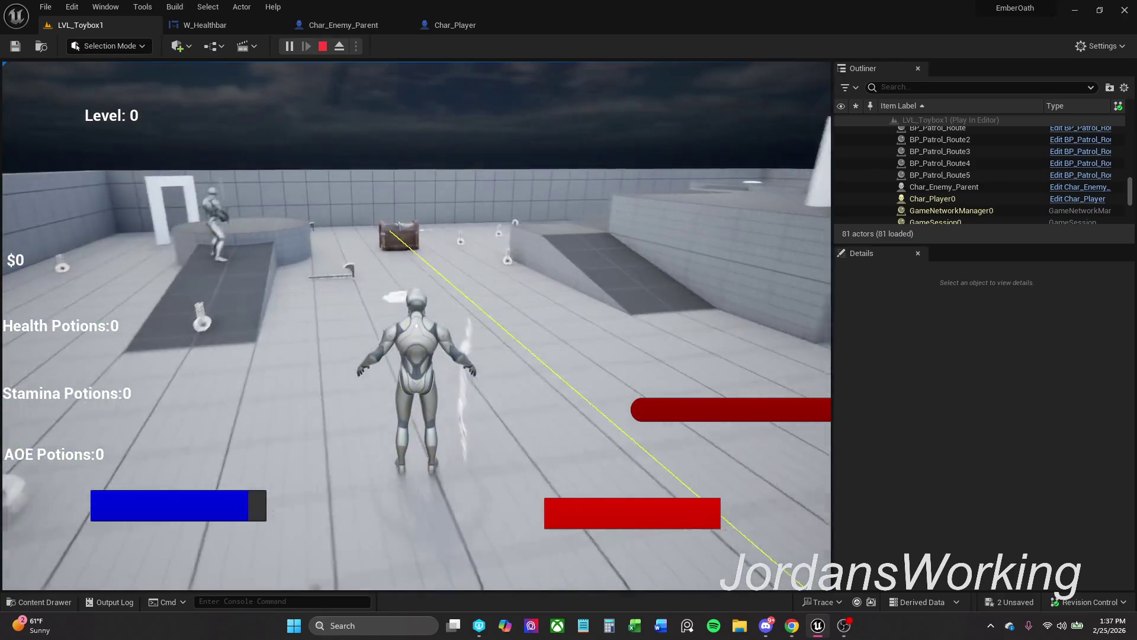
pyautogui.press('w')
pyautogui.click(417, 326)
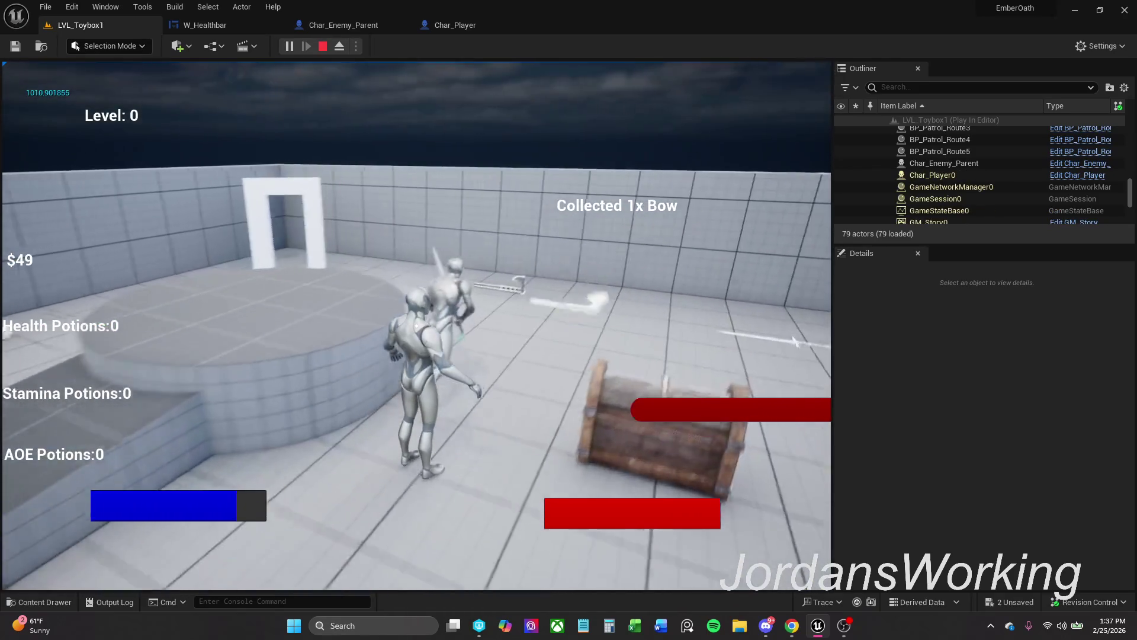
pyautogui.press('w')
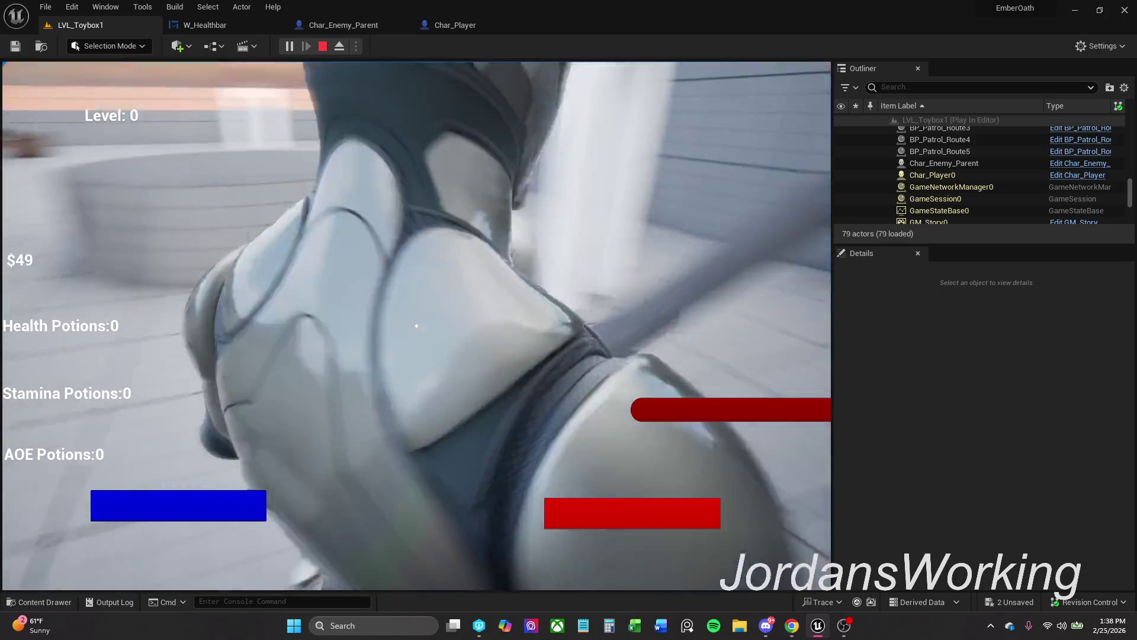
pyautogui.click(417, 325)
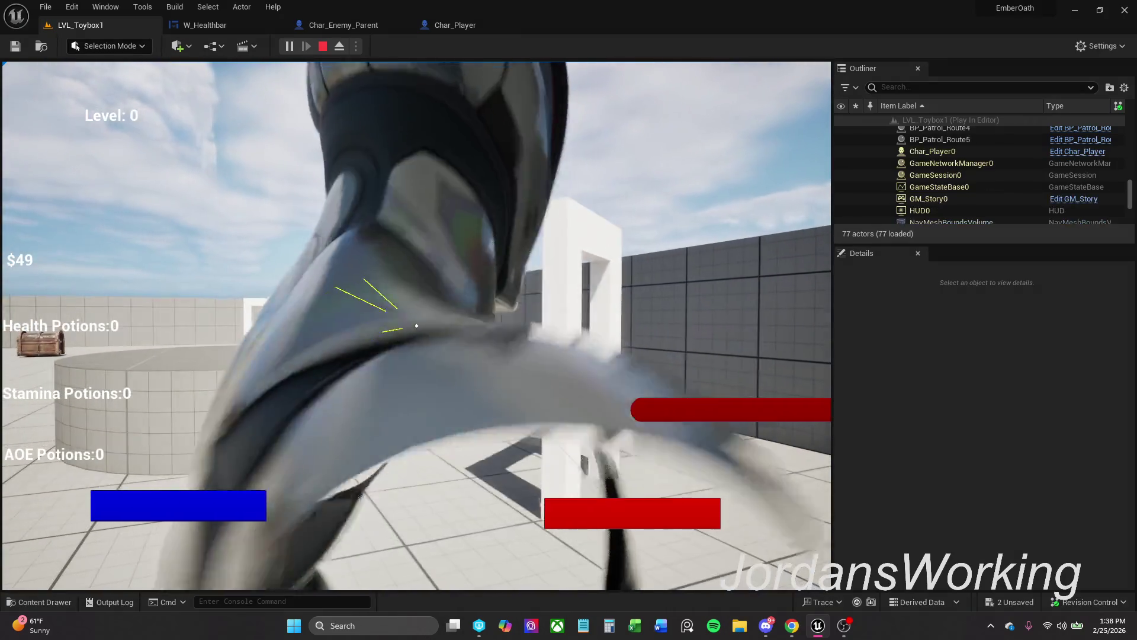
pyautogui.press('Escape')
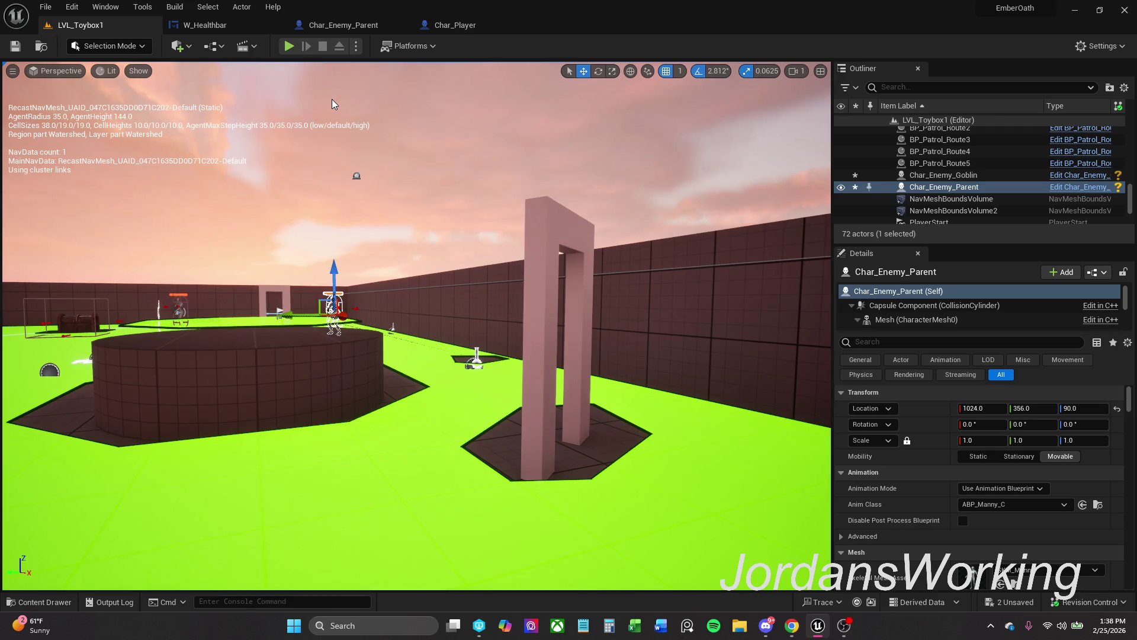
pyautogui.click(42, 602)
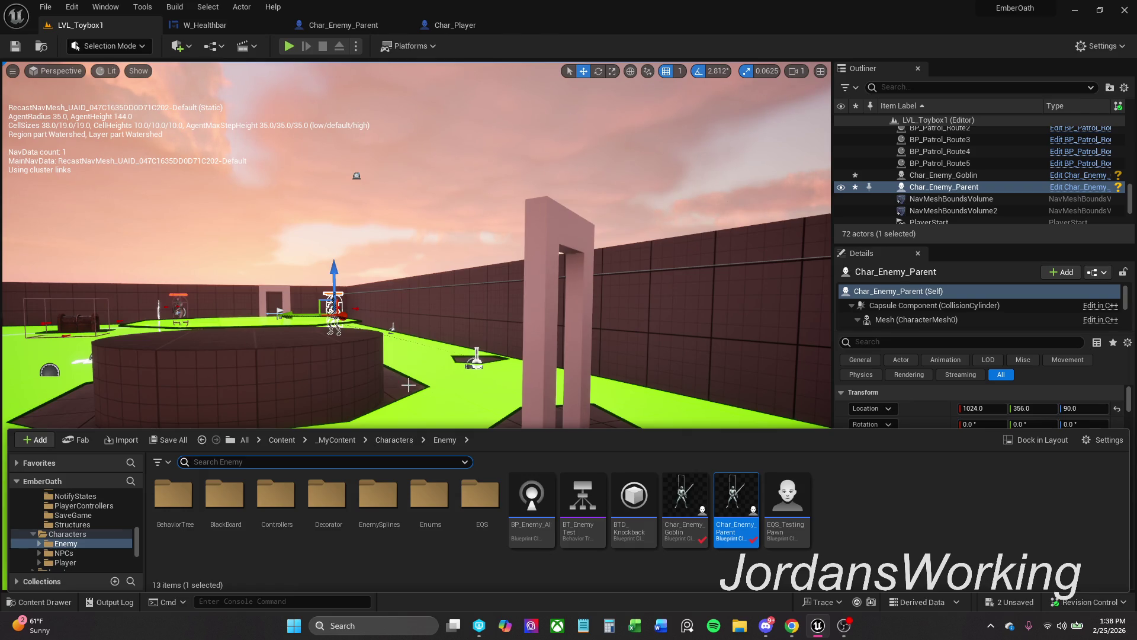
pyautogui.click(402, 442)
pyautogui.click(339, 442)
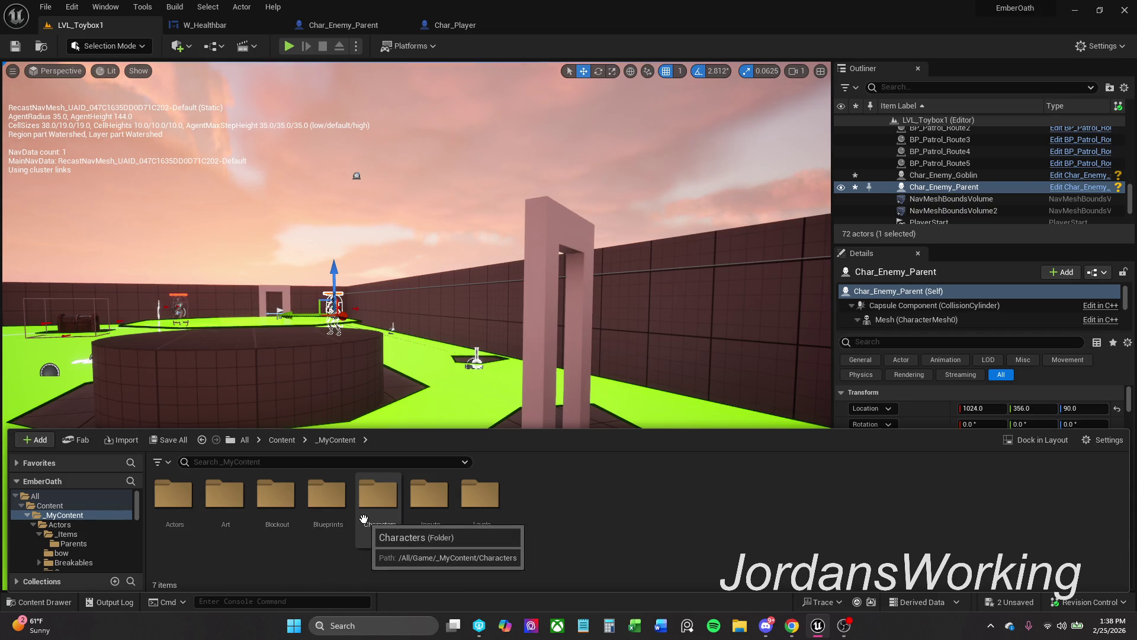
pyautogui.doubleClick(231, 510)
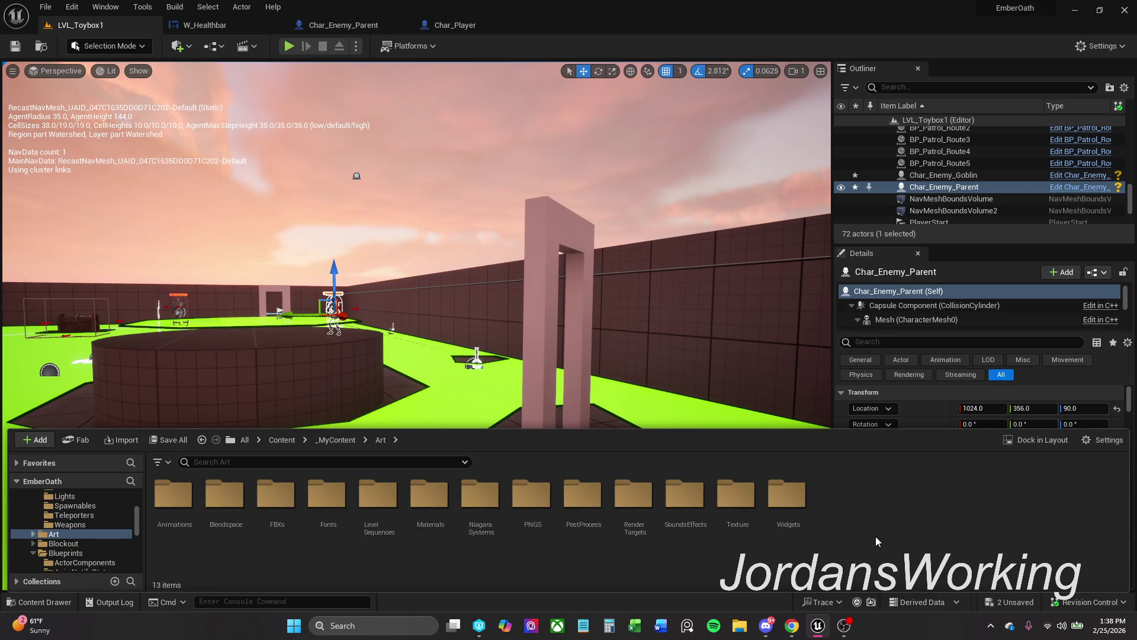
pyautogui.doubleClick(186, 519)
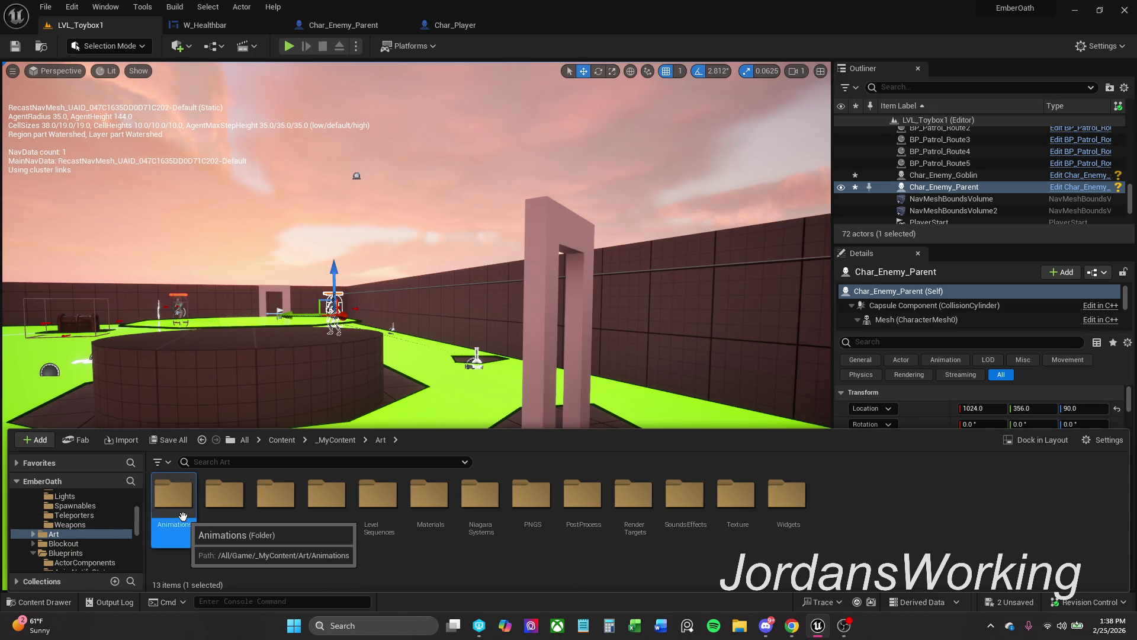
pyautogui.click(380, 440)
pyautogui.click(225, 500)
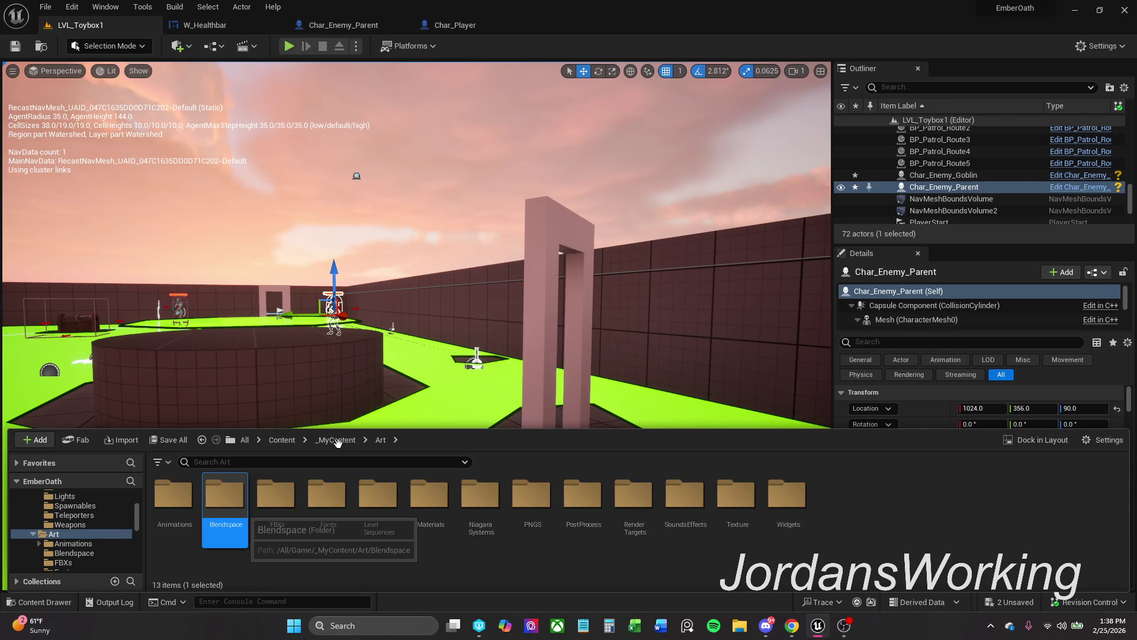
pyautogui.press('Return')
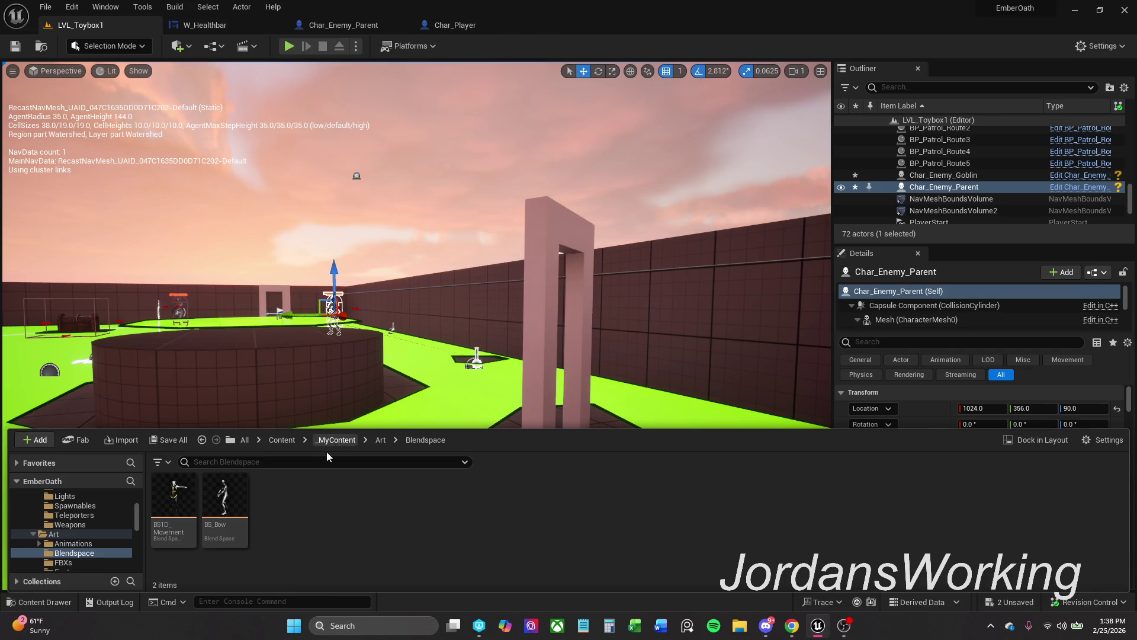
pyautogui.moveTo(171, 507)
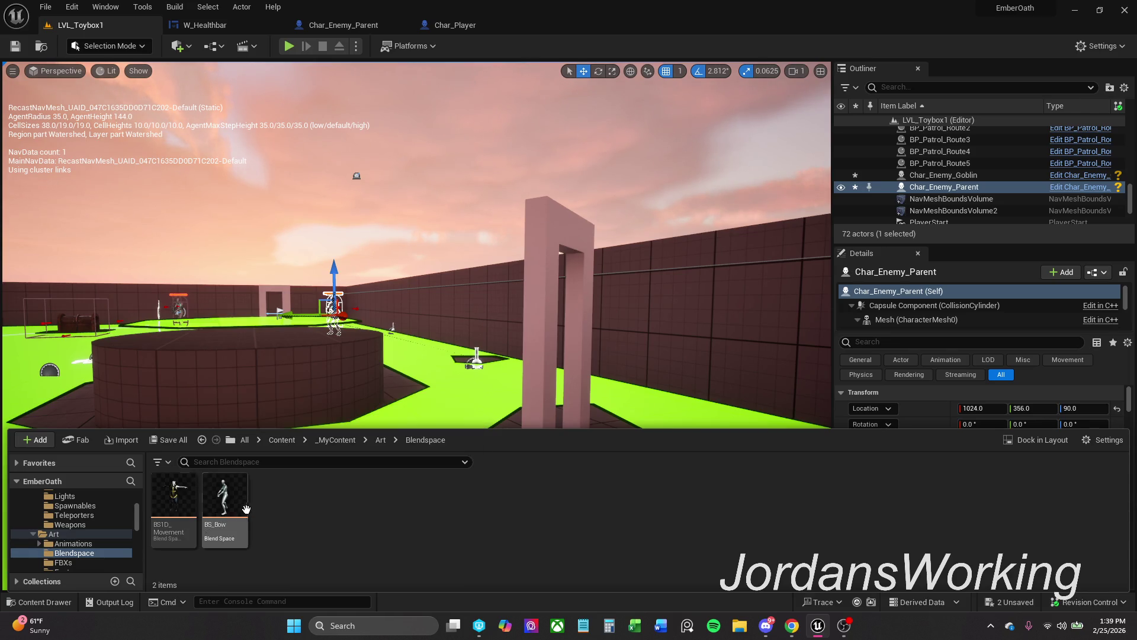
pyautogui.click(225, 504)
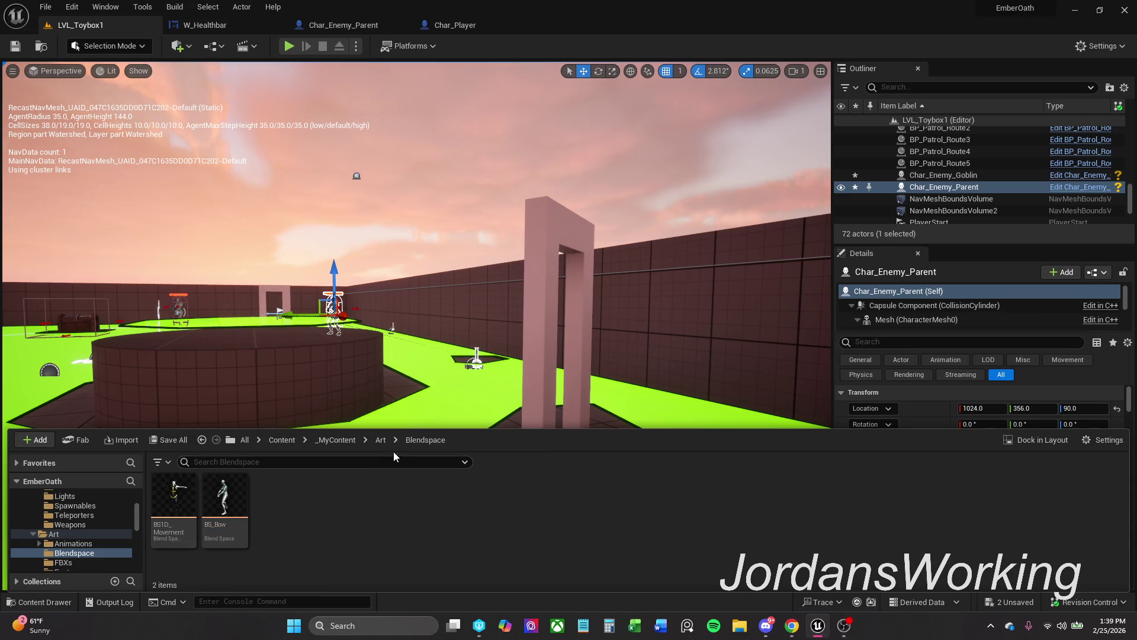
pyautogui.click(380, 440)
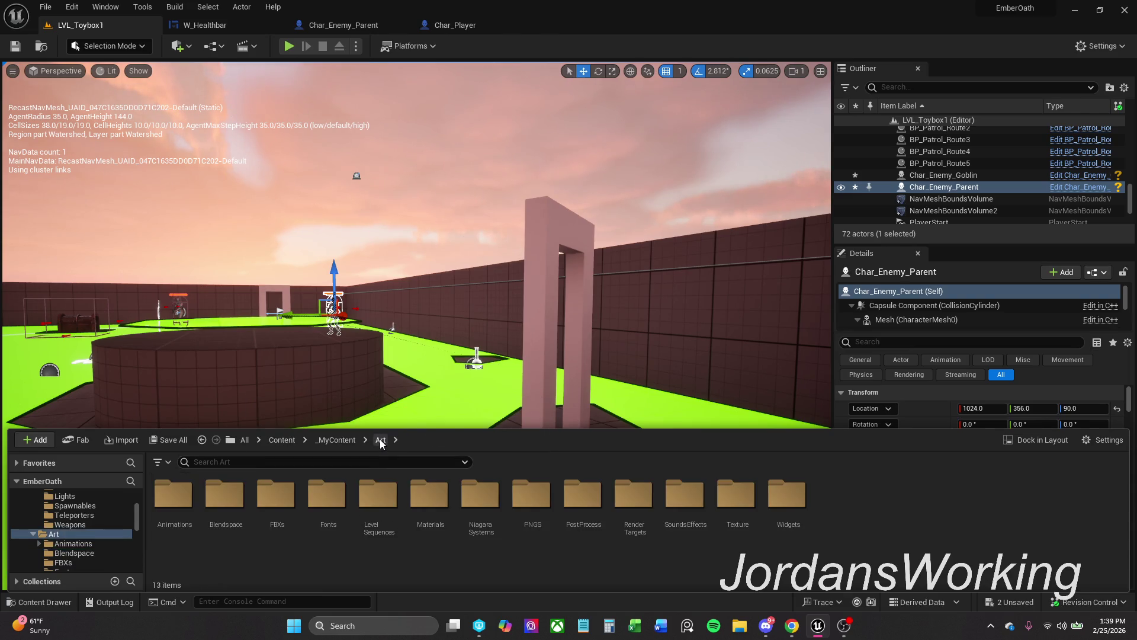
pyautogui.click(336, 439)
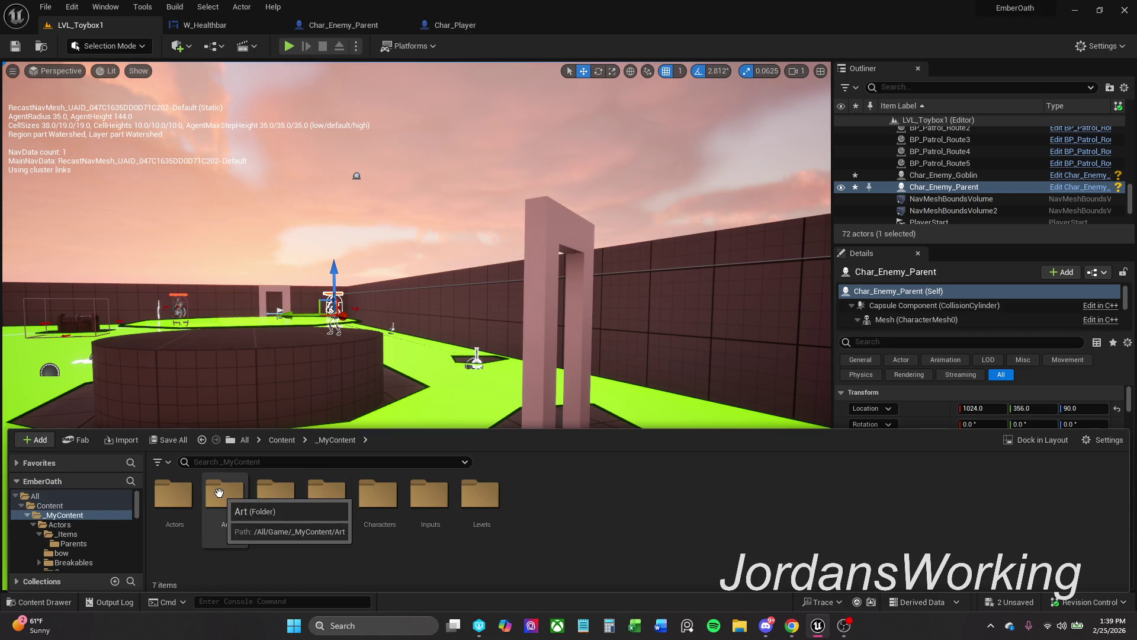
pyautogui.hotkey('alt', 'Tab')
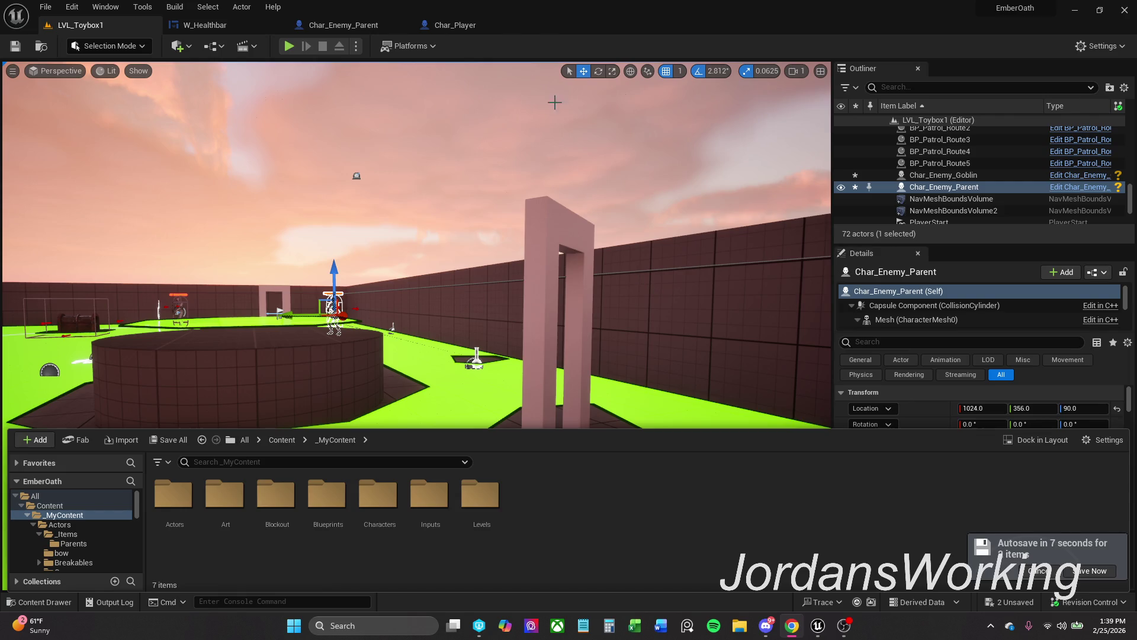
# Place an Event AnyDamage node in Char_Enemy_Parent's graph via a context-sensitive 'Any Dama' search.
pyautogui.click(341, 25)
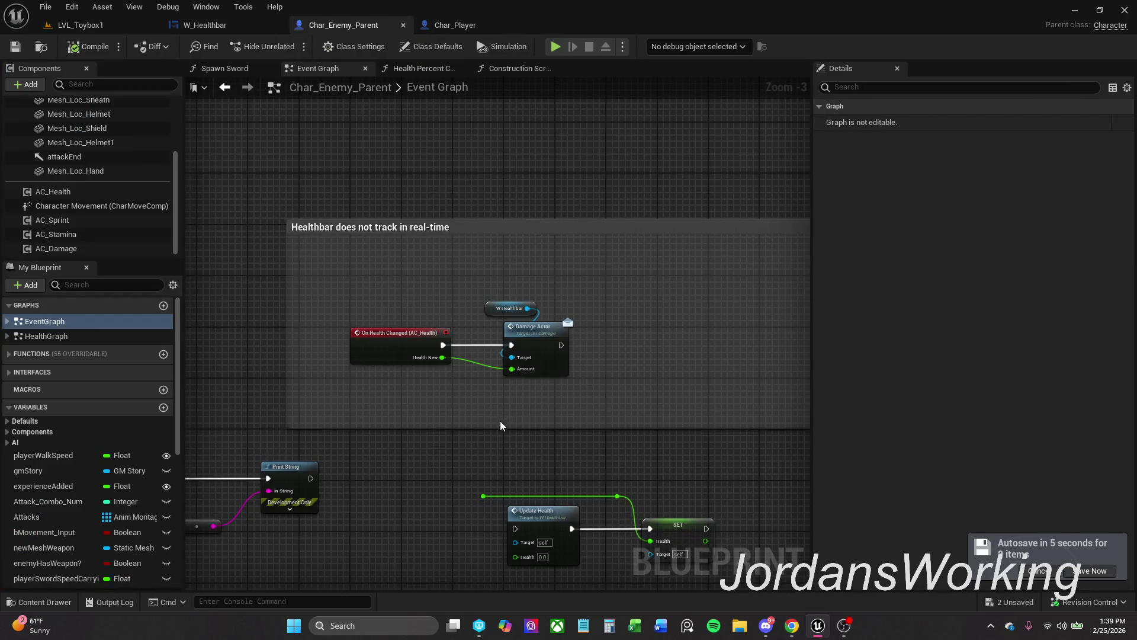
pyautogui.moveTo(453, 273)
pyautogui.mouseDown()
pyautogui.moveTo(393, 418)
pyautogui.moveTo(519, 285)
pyautogui.mouseUp()
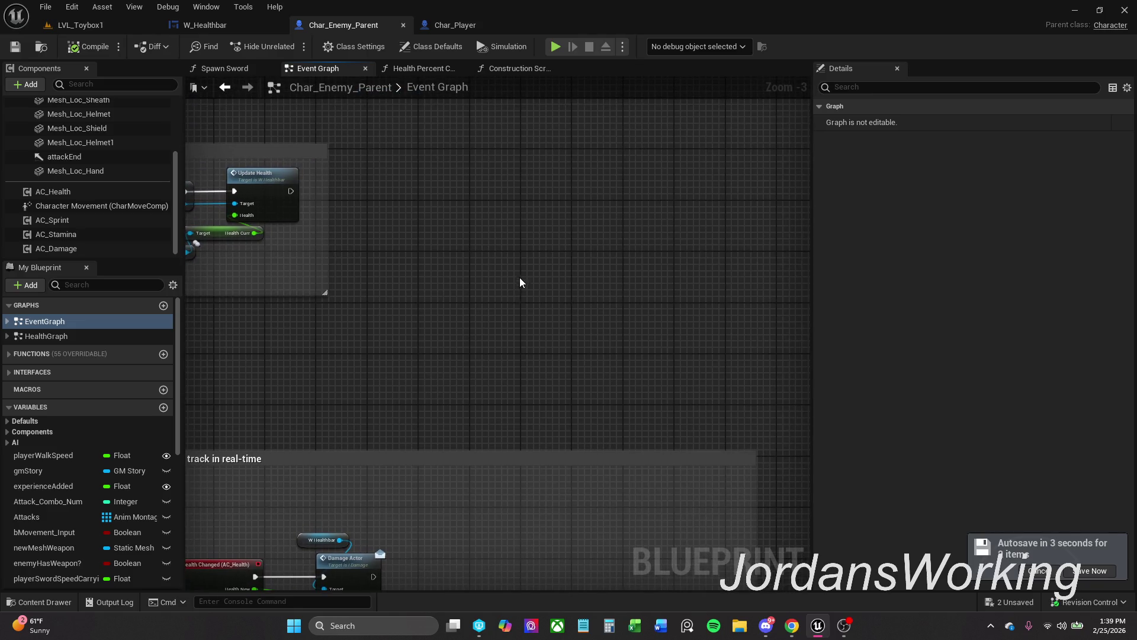
pyautogui.rightClick(551, 242)
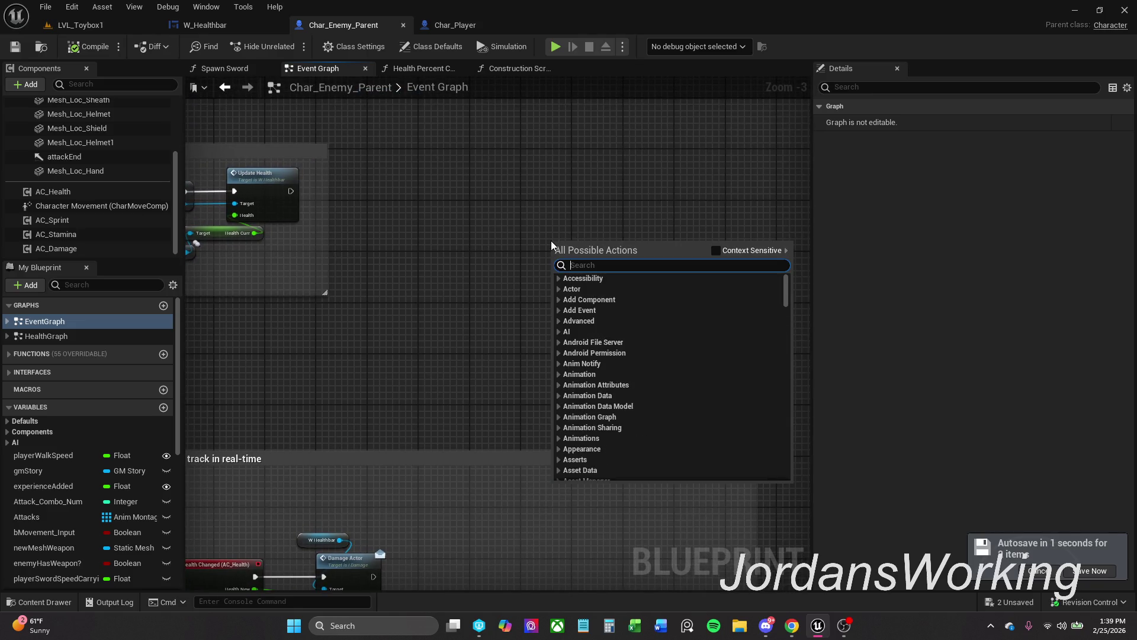
pyautogui.write('Any')
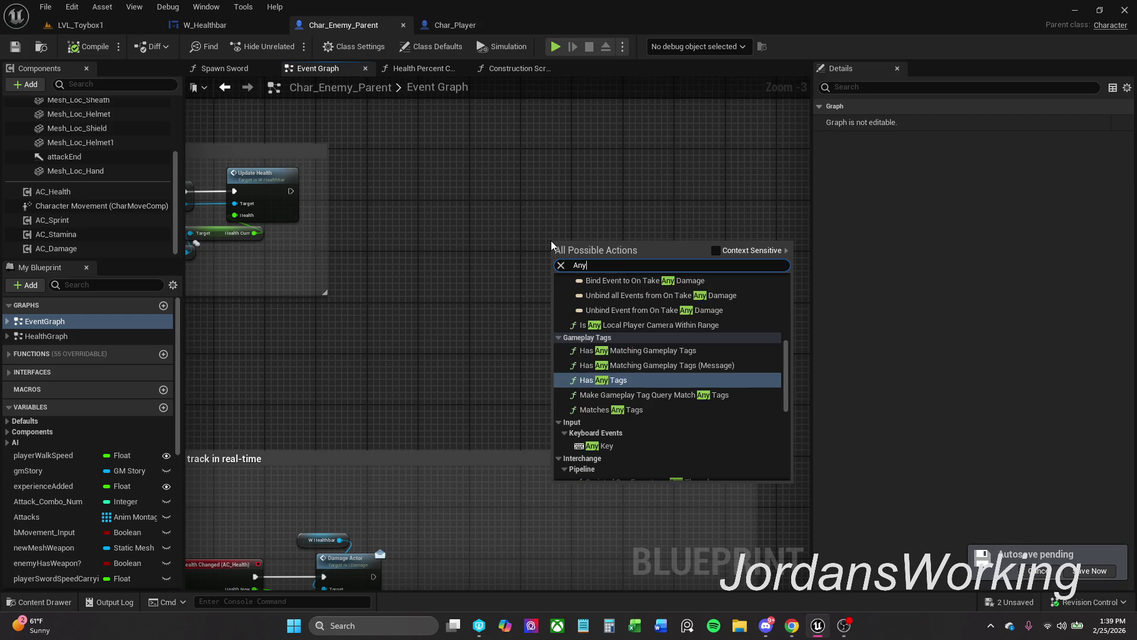
pyautogui.write(' Dama')
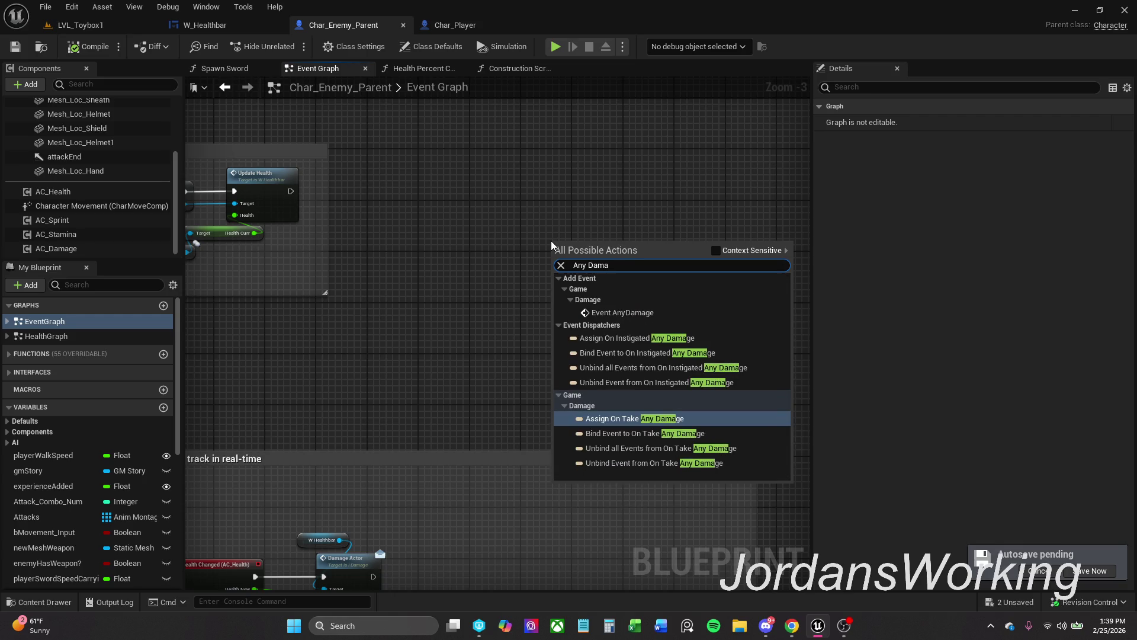
pyautogui.click(717, 250)
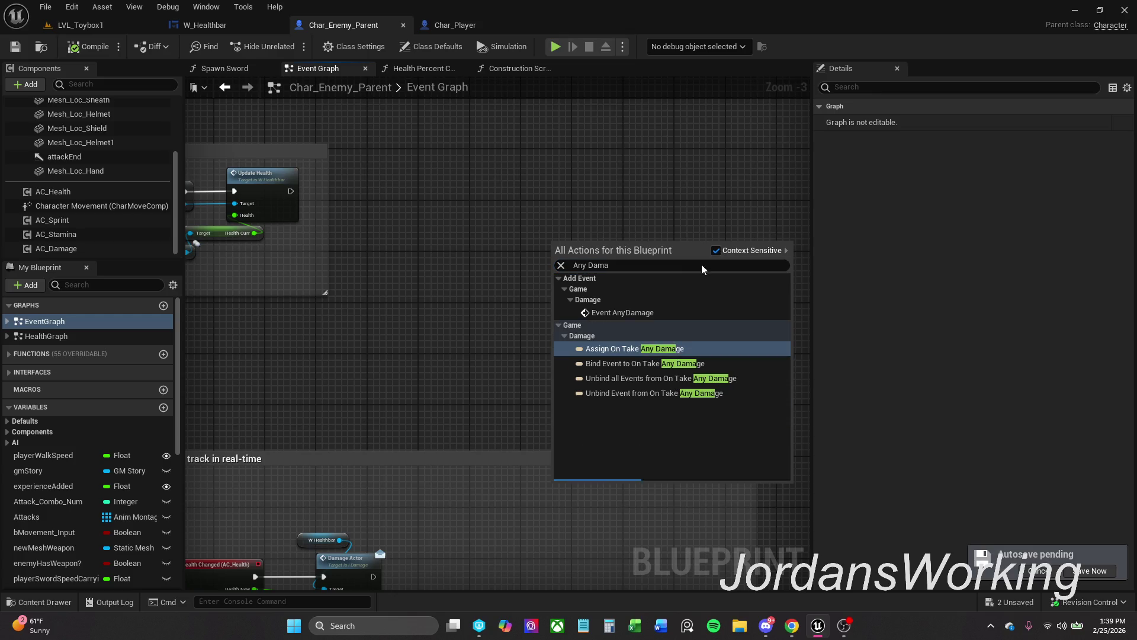
pyautogui.click(661, 313)
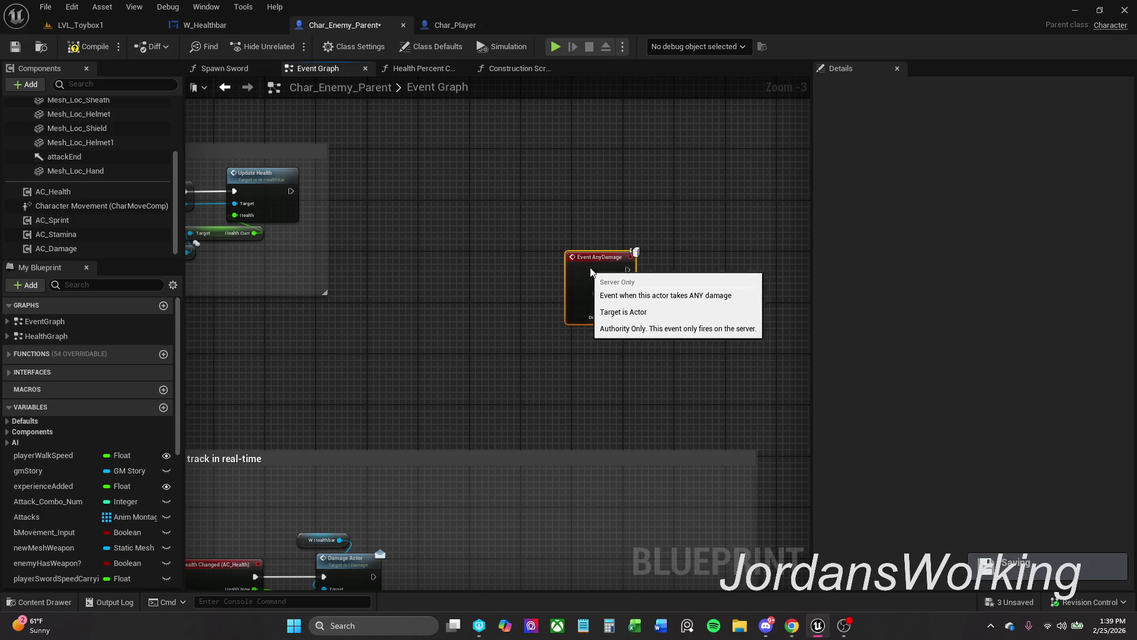
pyautogui.moveTo(677, 270); pyautogui.dragTo(579, 238)
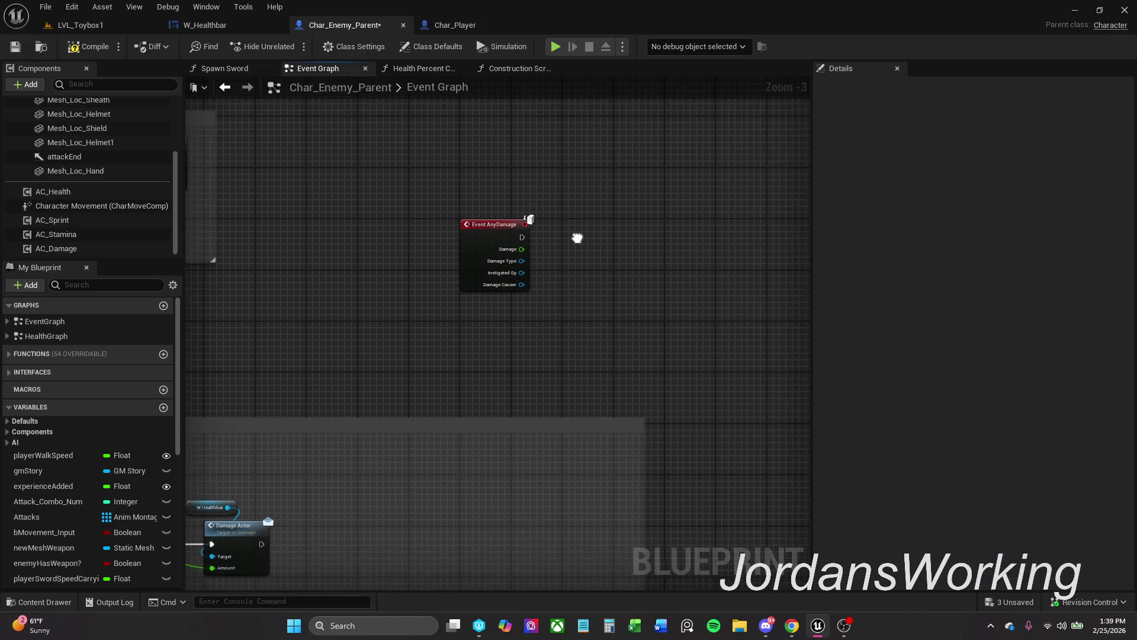
pyautogui.scroll(2, 536, 249)
pyautogui.scroll(-5, 37, 471)
pyautogui.scroll(-5, 43, 471)
# Add a SET Health New node and a subtract node branching from Damage.
pyautogui.moveTo(47, 551); pyautogui.dragTo(624, 343)
pyautogui.click(675, 379)
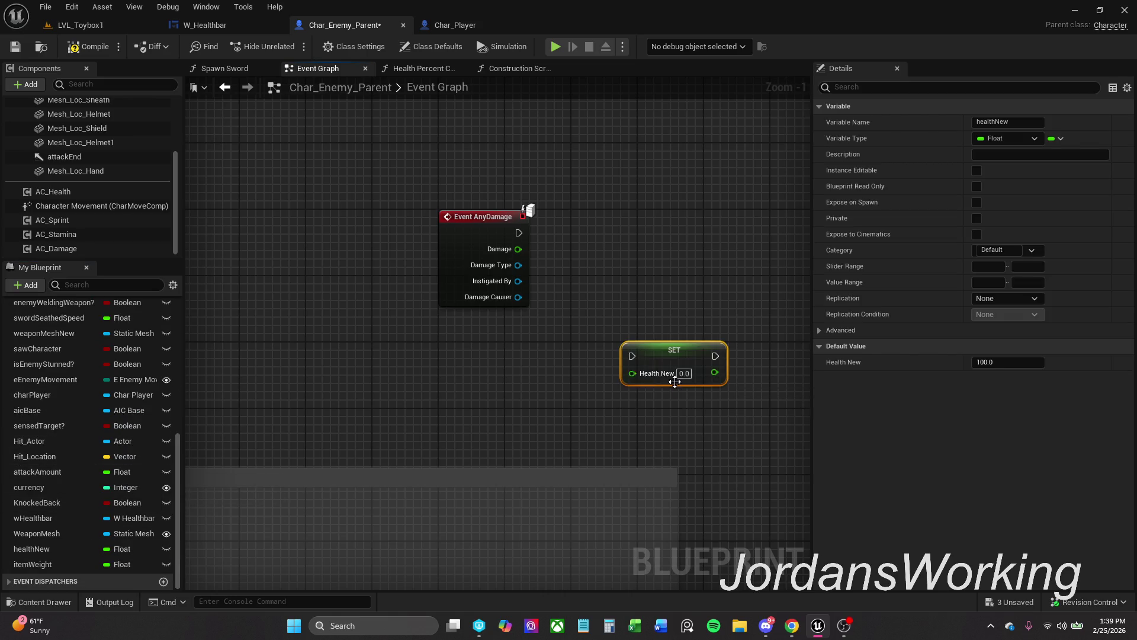
pyautogui.moveTo(517, 250); pyautogui.dragTo(580, 316)
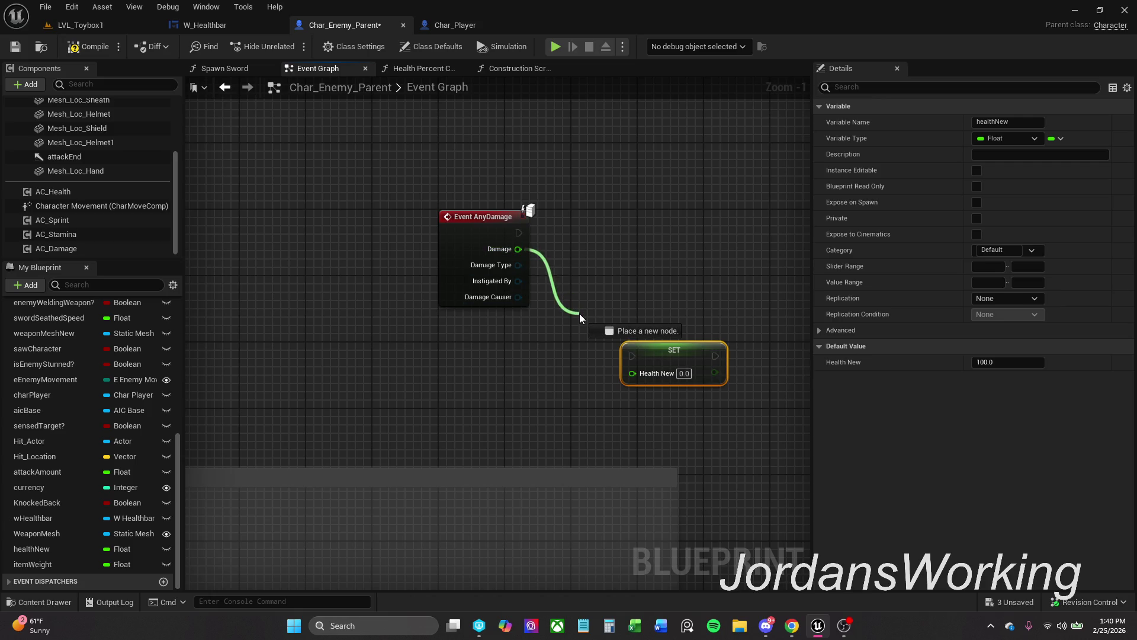
pyautogui.moveTo(579, 313)
pyautogui.mouseDown()
pyautogui.moveTo(561, 351)
pyautogui.moveTo(572, 364)
pyautogui.mouseUp()
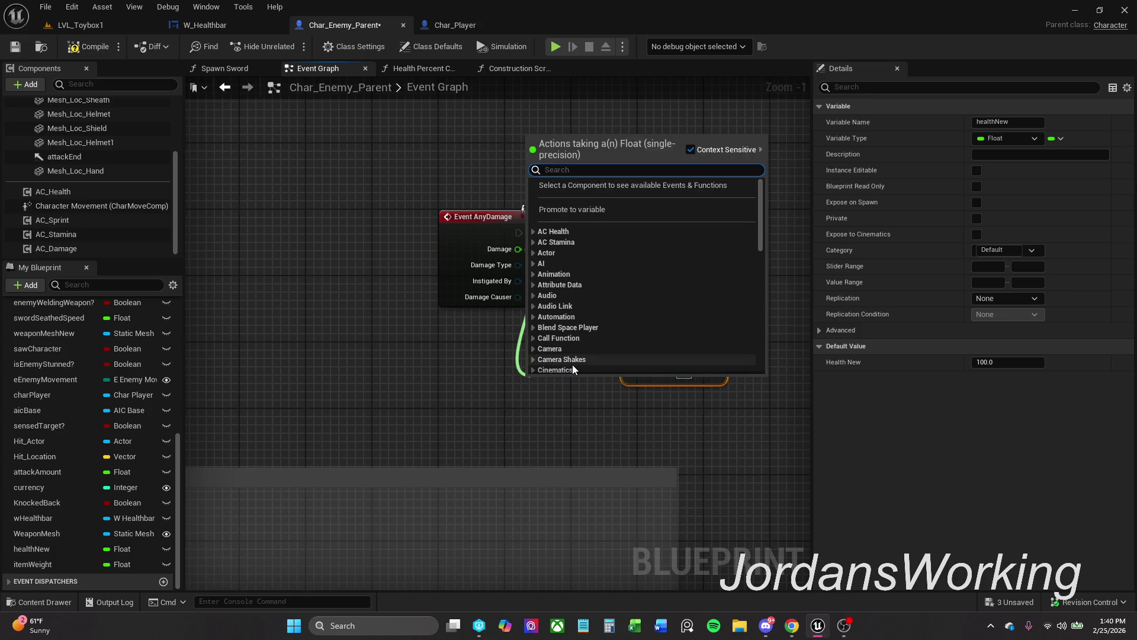
pyautogui.write('-')
pyautogui.press('Return')
pyautogui.moveTo(663, 357)
pyautogui.mouseDown()
pyautogui.moveTo(732, 240)
pyautogui.moveTo(550, 379)
pyautogui.moveTo(593, 386)
pyautogui.moveTo(592, 371)
pyautogui.moveTo(610, 361)
pyautogui.mouseUp()
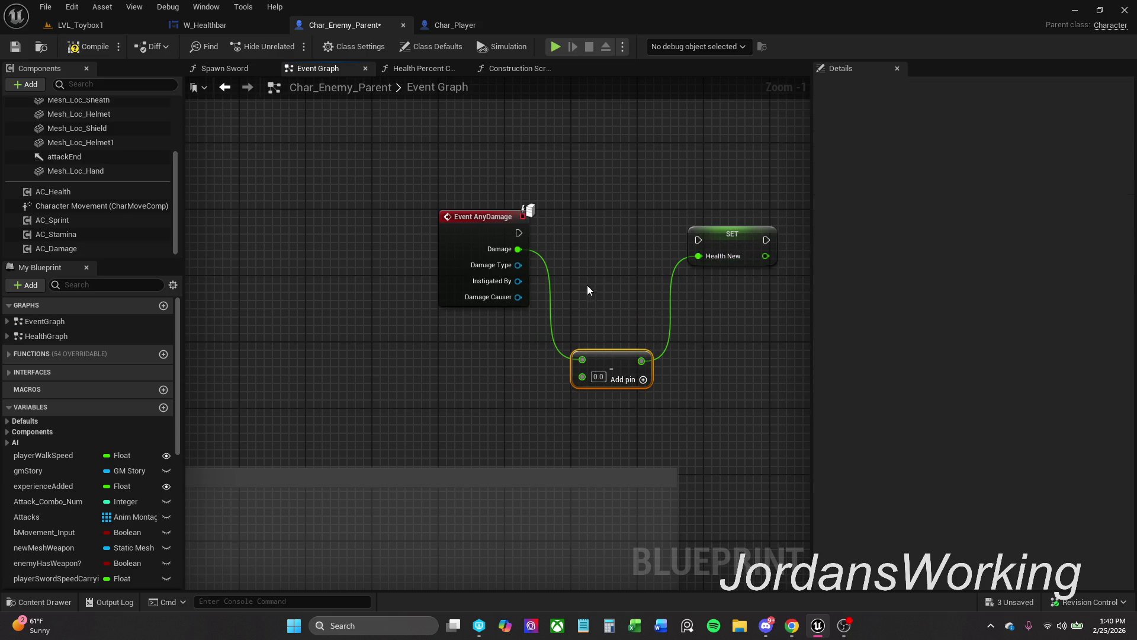
pyautogui.scroll(-8, 59, 533)
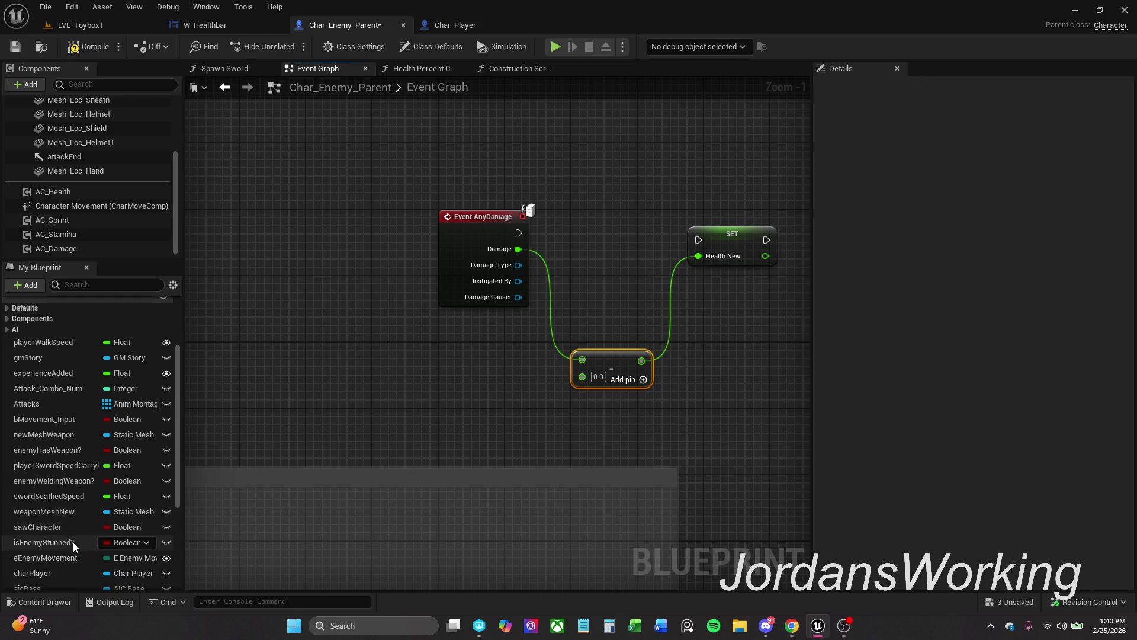
# Feed a Health New getter and Damage into the subtraction as Health New minus Damage.
pyautogui.click(35, 548)
pyautogui.moveTo(36, 549)
pyautogui.mouseDown()
pyautogui.moveTo(539, 370)
pyautogui.moveTo(582, 376)
pyautogui.mouseUp()
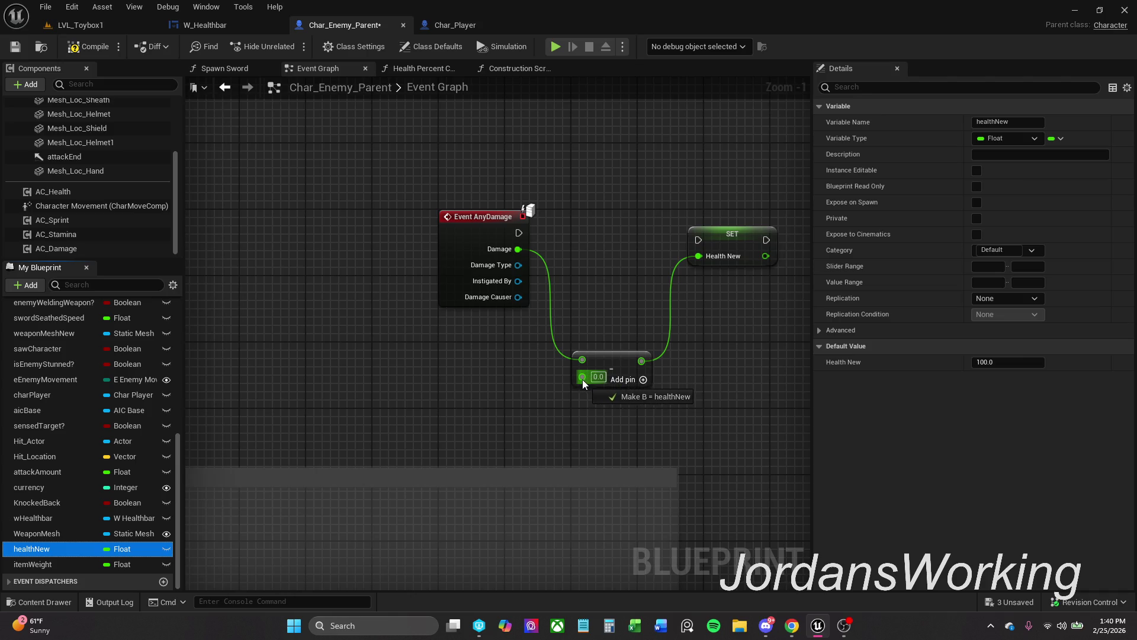
pyautogui.moveTo(506, 385)
pyautogui.mouseDown()
pyautogui.moveTo(602, 310)
pyautogui.moveTo(596, 344)
pyautogui.moveTo(550, 299)
pyautogui.moveTo(569, 290)
pyautogui.mouseUp()
pyautogui.scroll(-2, 542, 378)
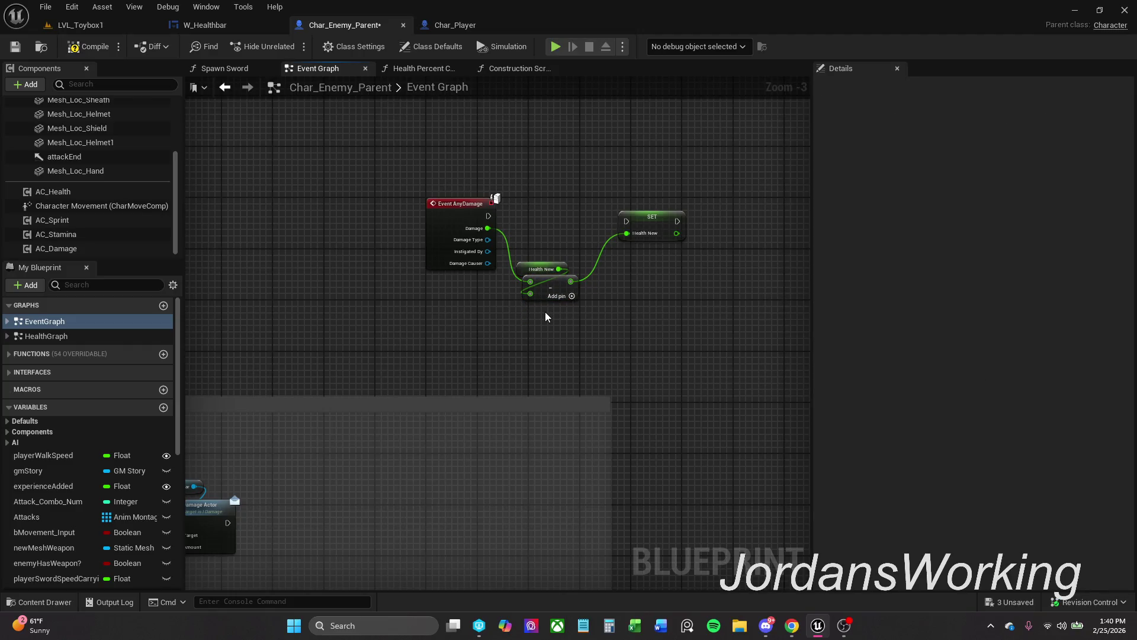
pyautogui.scroll(3, 559, 268)
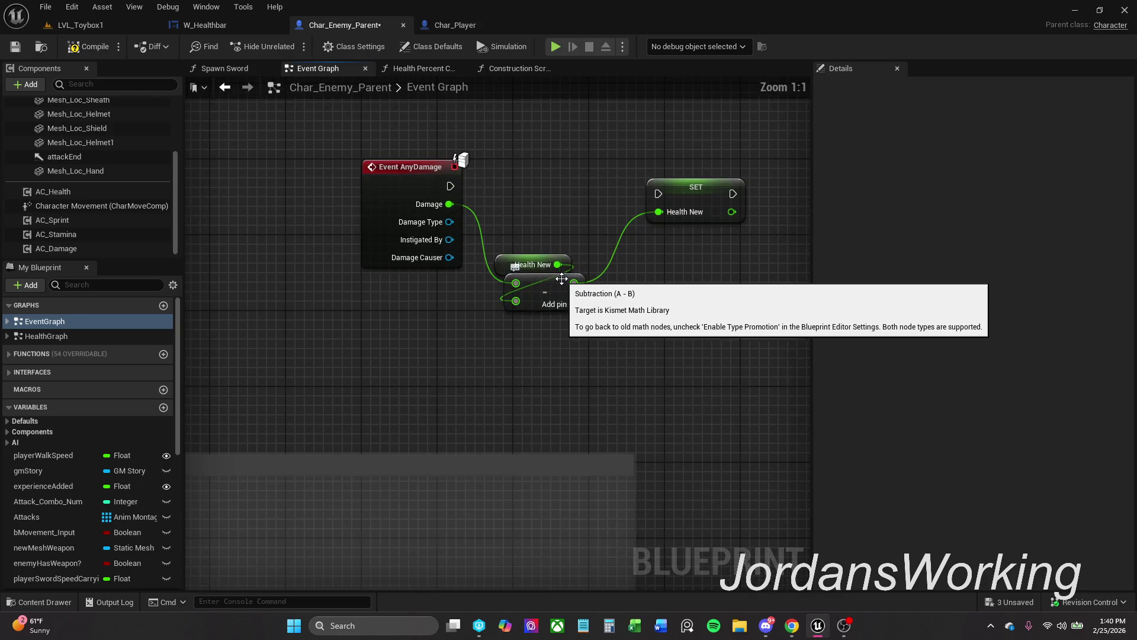
pyautogui.moveTo(516, 301)
pyautogui.mouseDown()
pyautogui.moveTo(472, 312)
pyautogui.moveTo(440, 218)
pyautogui.mouseUp()
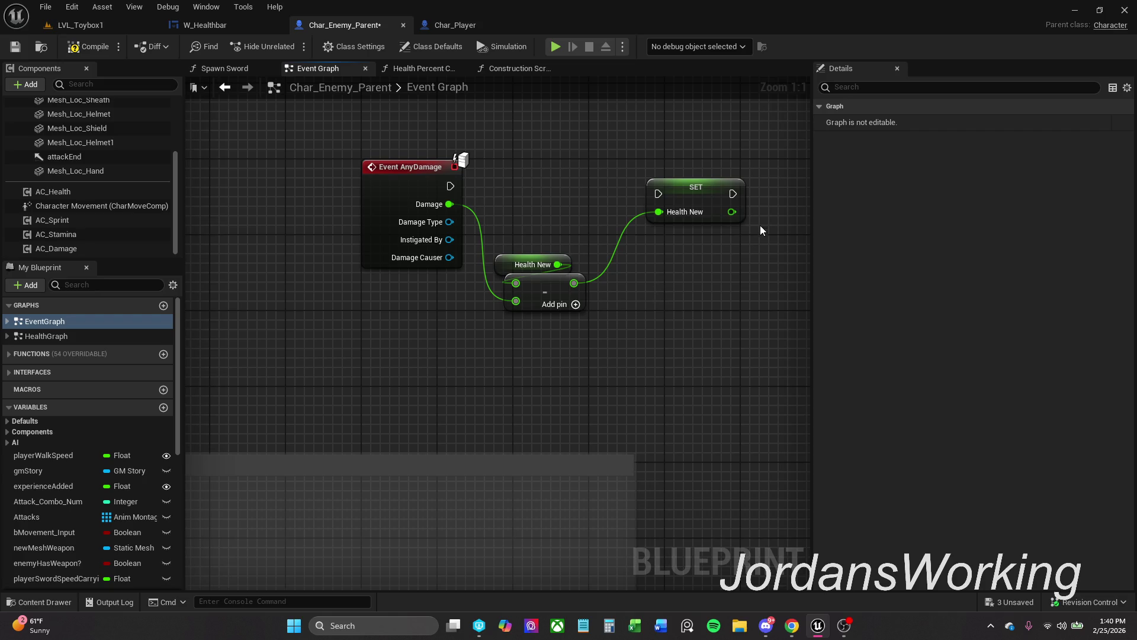
# Run SET Health New from Event AnyDamage, tidy the nodes, then compile and save.
pyautogui.click(656, 200)
pyautogui.moveTo(659, 194)
pyautogui.mouseDown()
pyautogui.moveTo(464, 203)
pyautogui.moveTo(449, 188)
pyautogui.mouseUp()
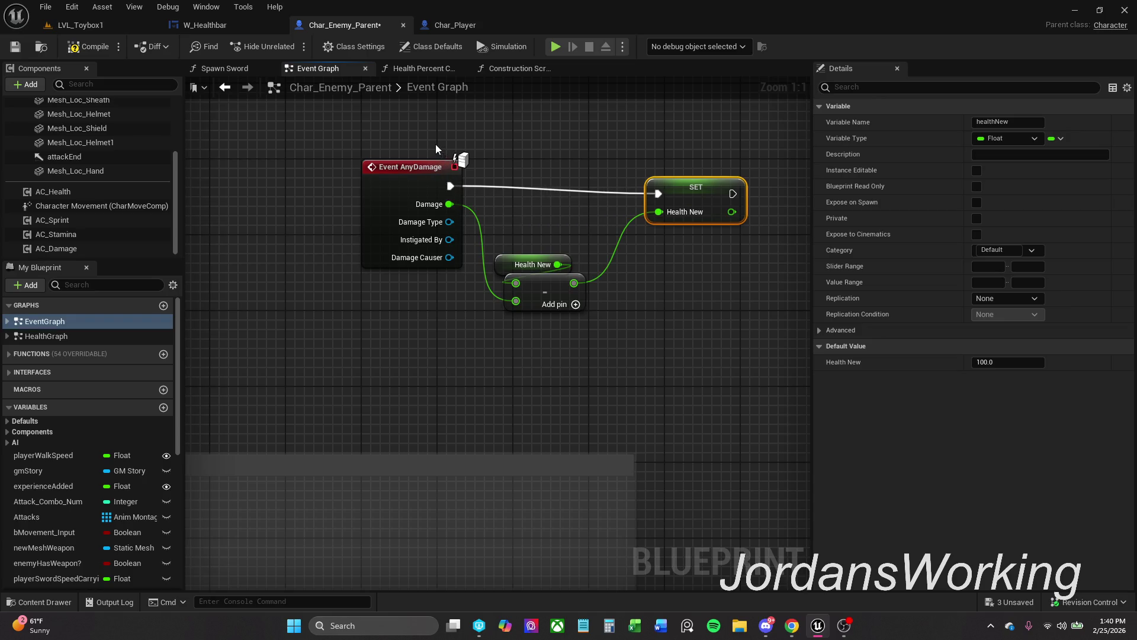
pyautogui.click(427, 167)
pyautogui.press('q')
pyautogui.moveTo(596, 331)
pyautogui.mouseDown()
pyautogui.moveTo(500, 245)
pyautogui.moveTo(535, 257)
pyautogui.moveTo(529, 234)
pyautogui.mouseUp()
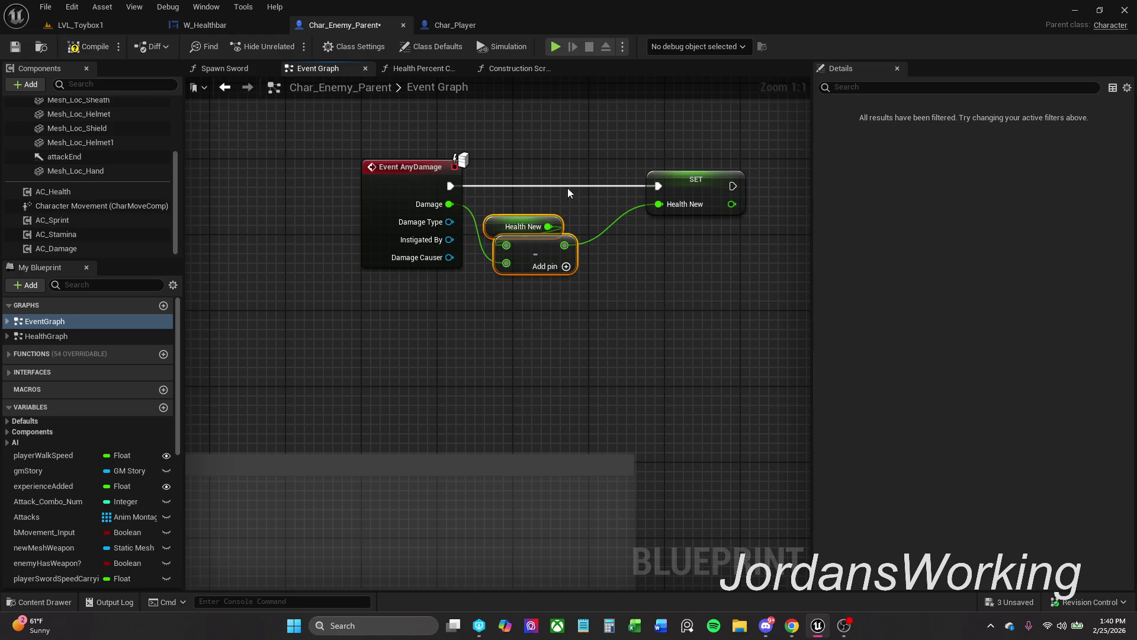
pyautogui.click(702, 179)
pyautogui.moveTo(702, 180); pyautogui.dragTo(656, 178)
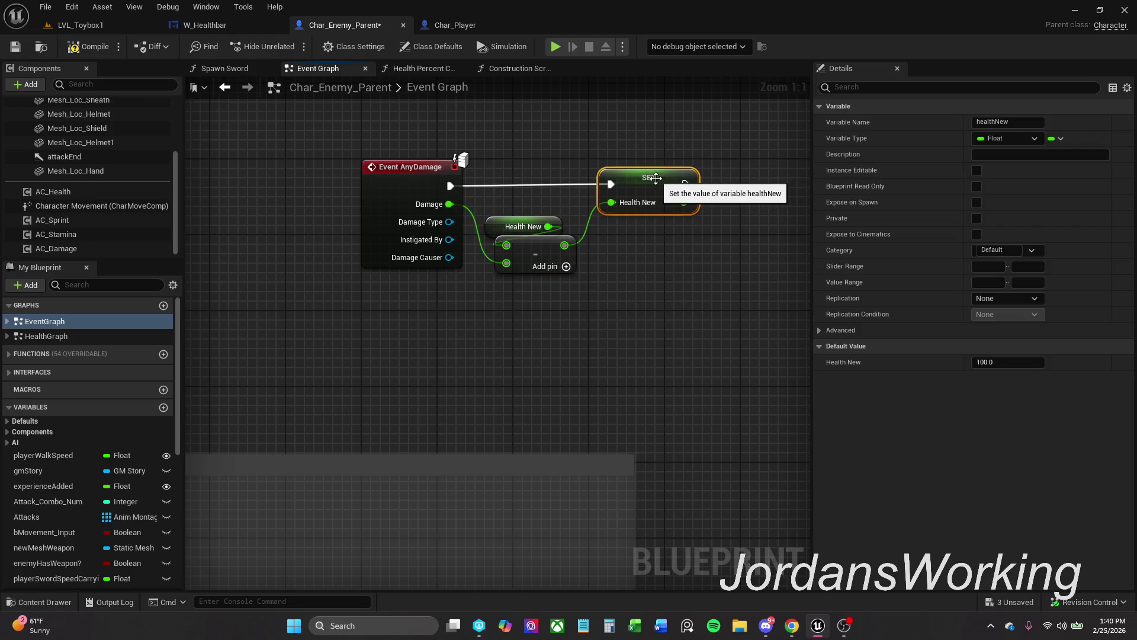
pyautogui.click(463, 155)
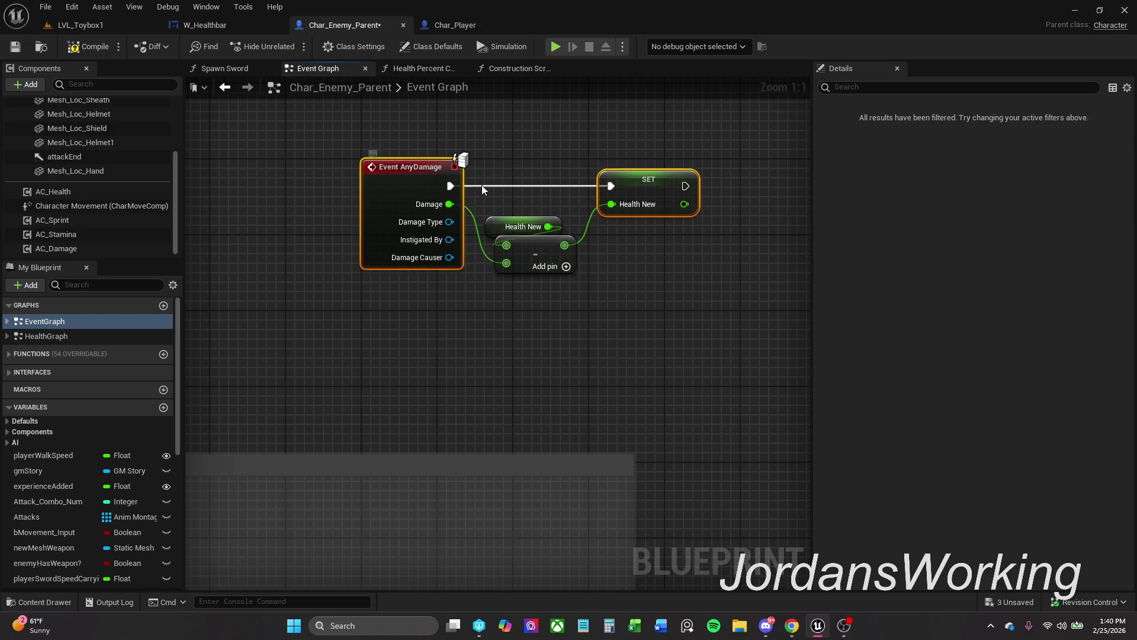
pyautogui.click(83, 47)
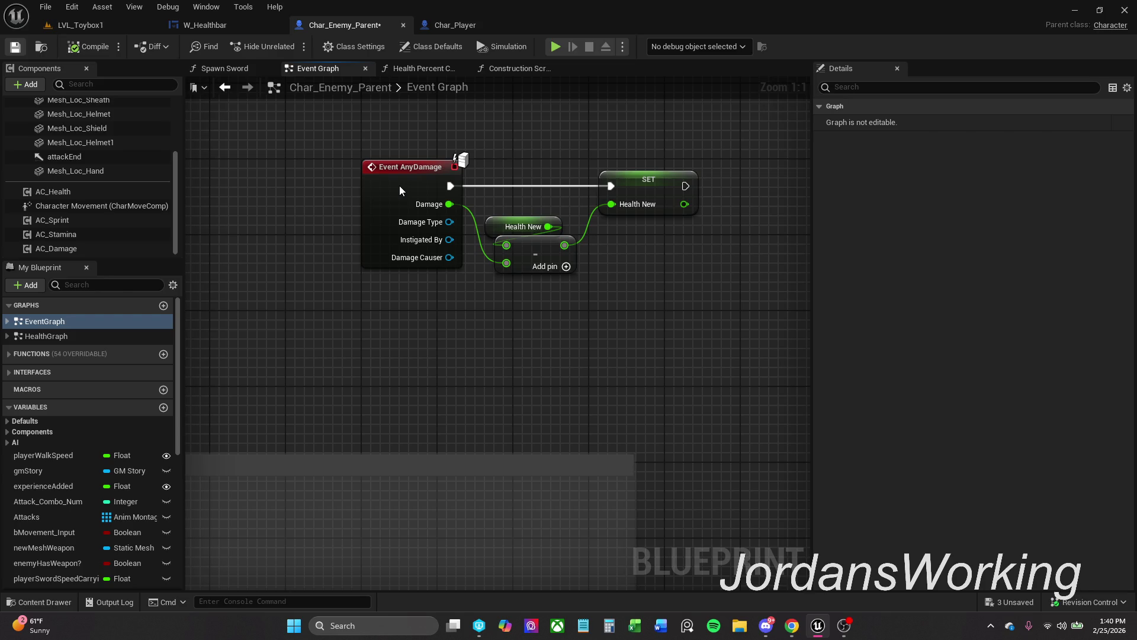
pyautogui.hotkey('ctrl', 's')
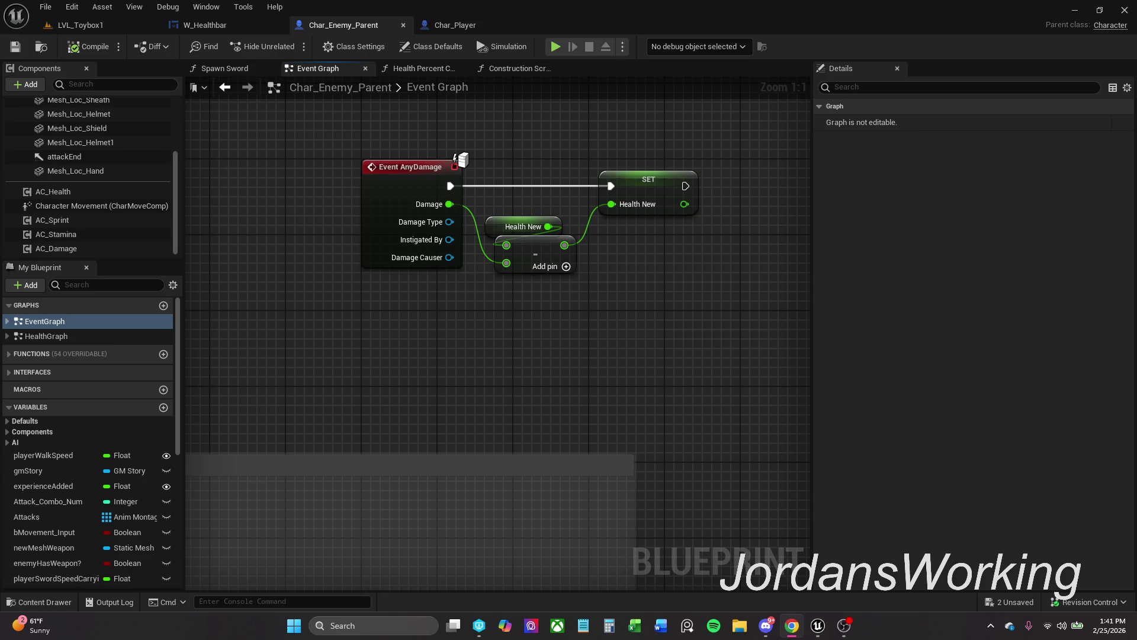
# Play LVL_Toybox1 briefly and stop the session with Esc.
pyautogui.moveTo(509, 386)
pyautogui.mouseDown()
pyautogui.moveTo(425, 379)
pyautogui.moveTo(388, 391)
pyautogui.mouseUp()
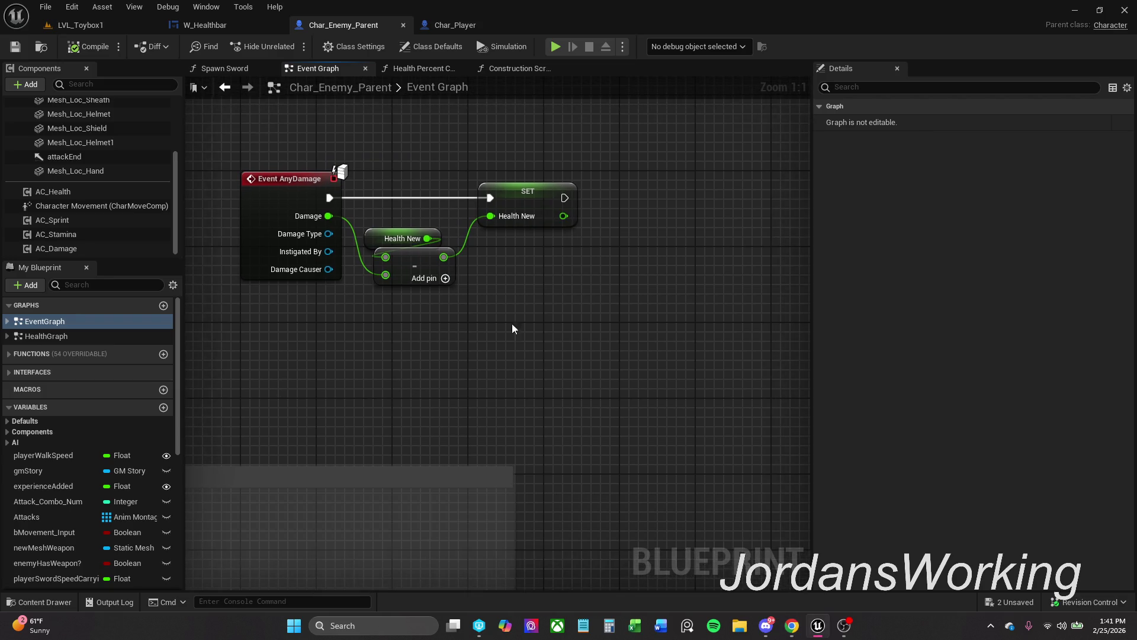
pyautogui.moveTo(568, 222); pyautogui.dragTo(518, 232)
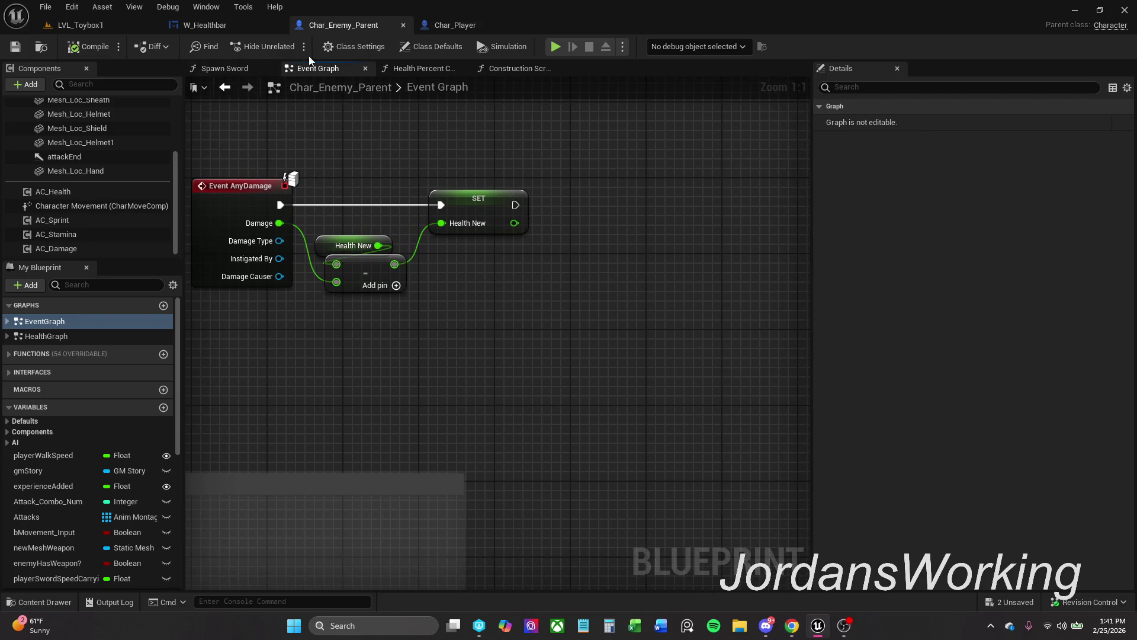
pyautogui.click(124, 27)
pyautogui.click(290, 46)
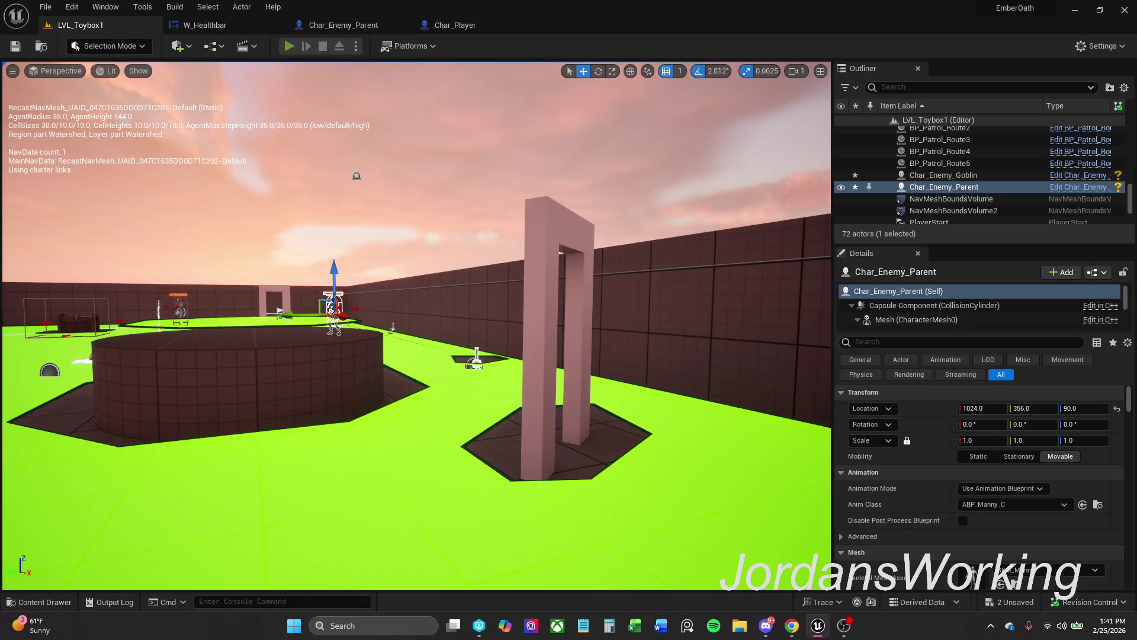
pyautogui.press('Escape')
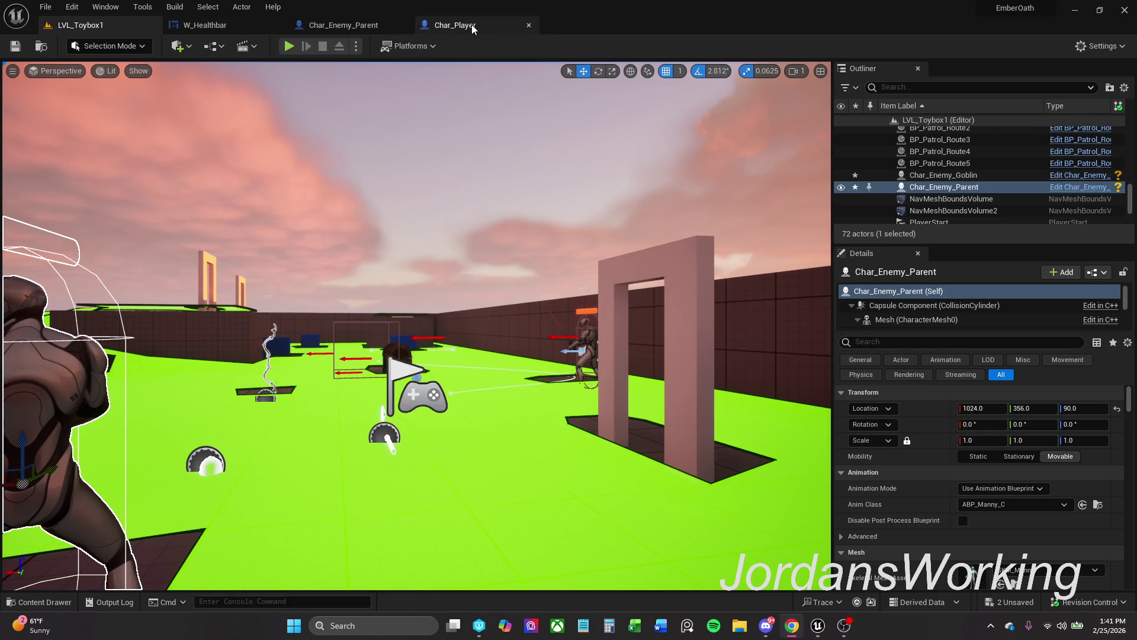
# Return to the Char_Enemy_Parent graph and compile the blueprint.
pyautogui.click(343, 26)
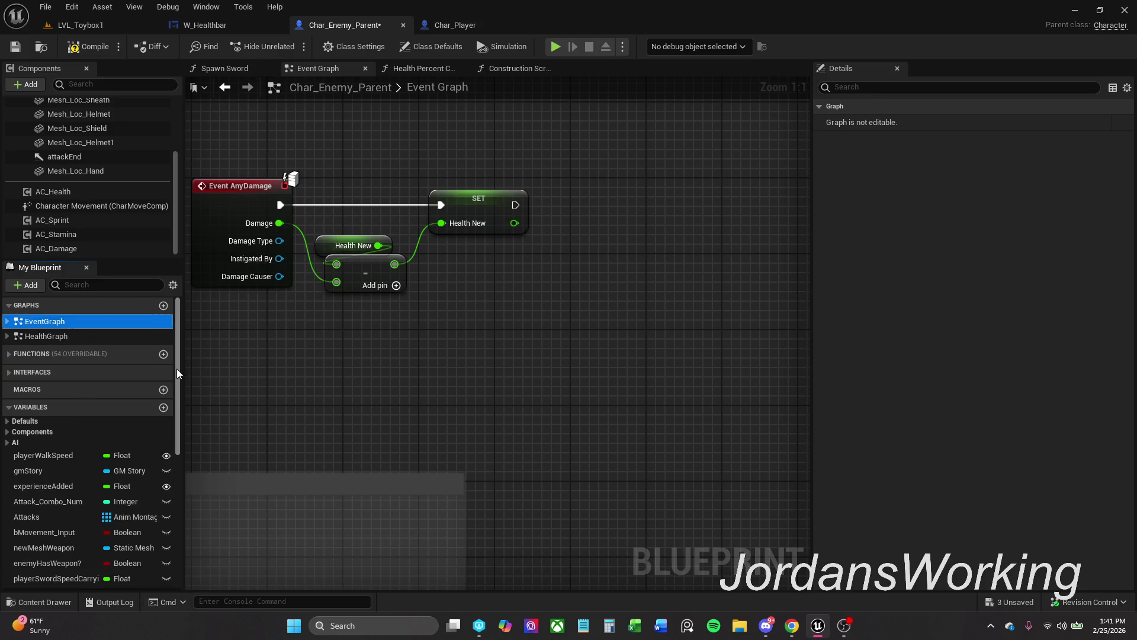
pyautogui.moveTo(176, 368); pyautogui.dragTo(148, 533)
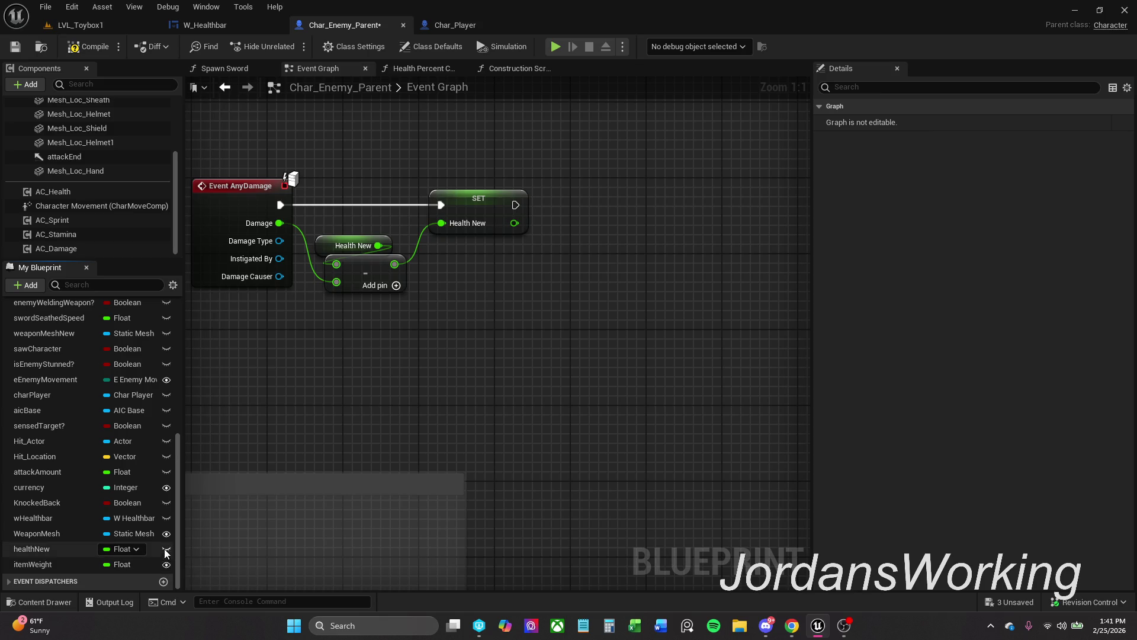
pyautogui.scroll(10, 170, 559)
pyautogui.scroll(-5, 166, 549)
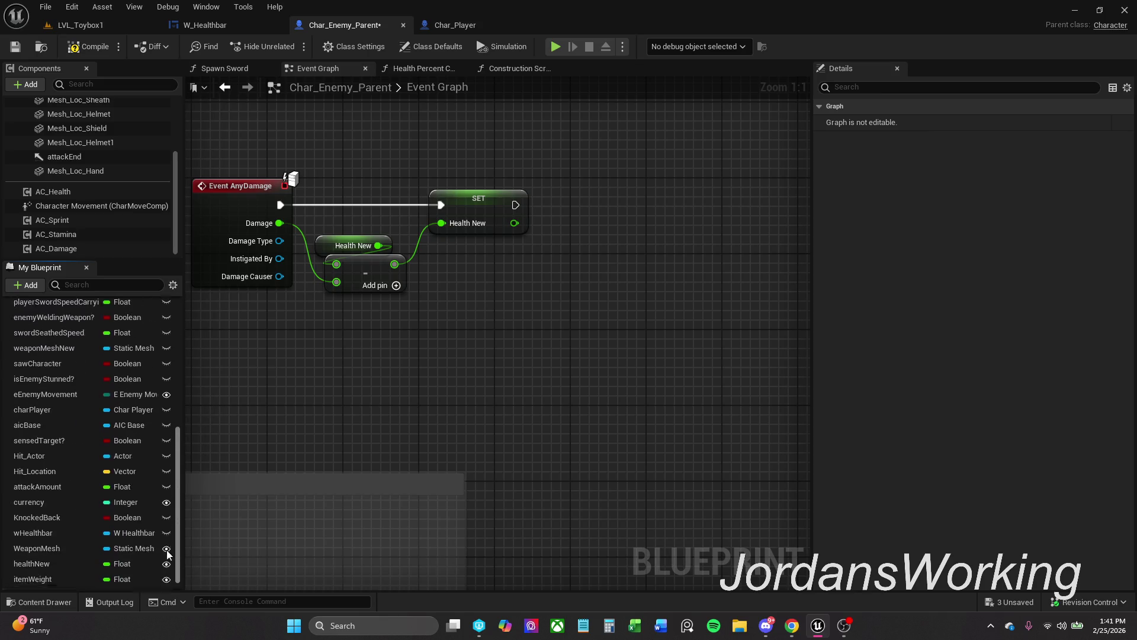
pyautogui.scroll(10, 167, 565)
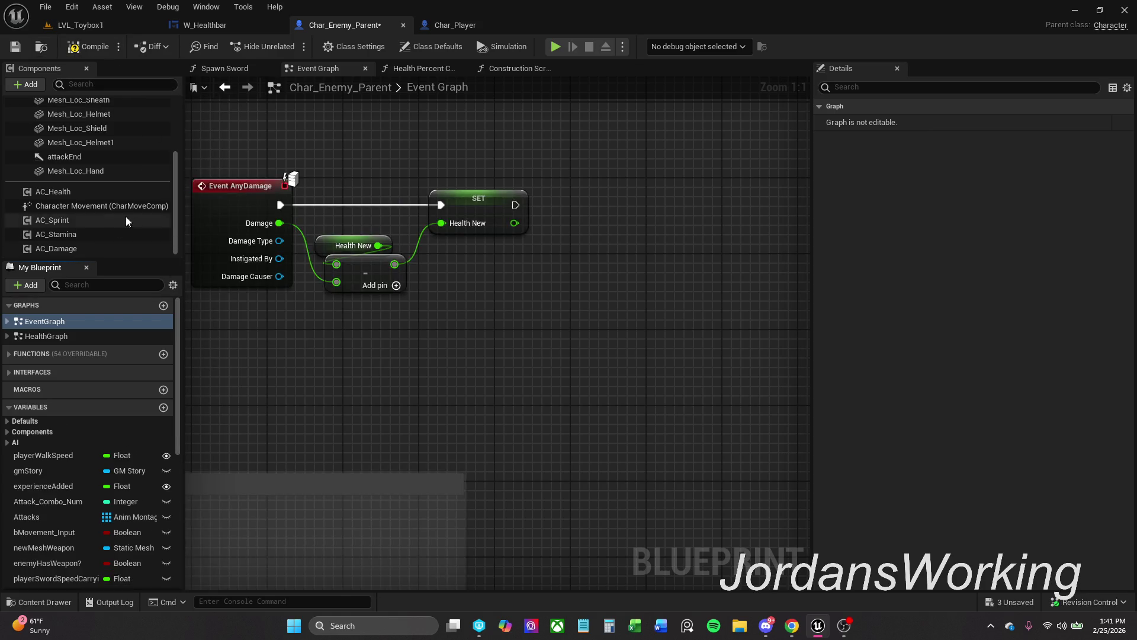
pyautogui.scroll(5, 109, 208)
pyautogui.click(106, 42)
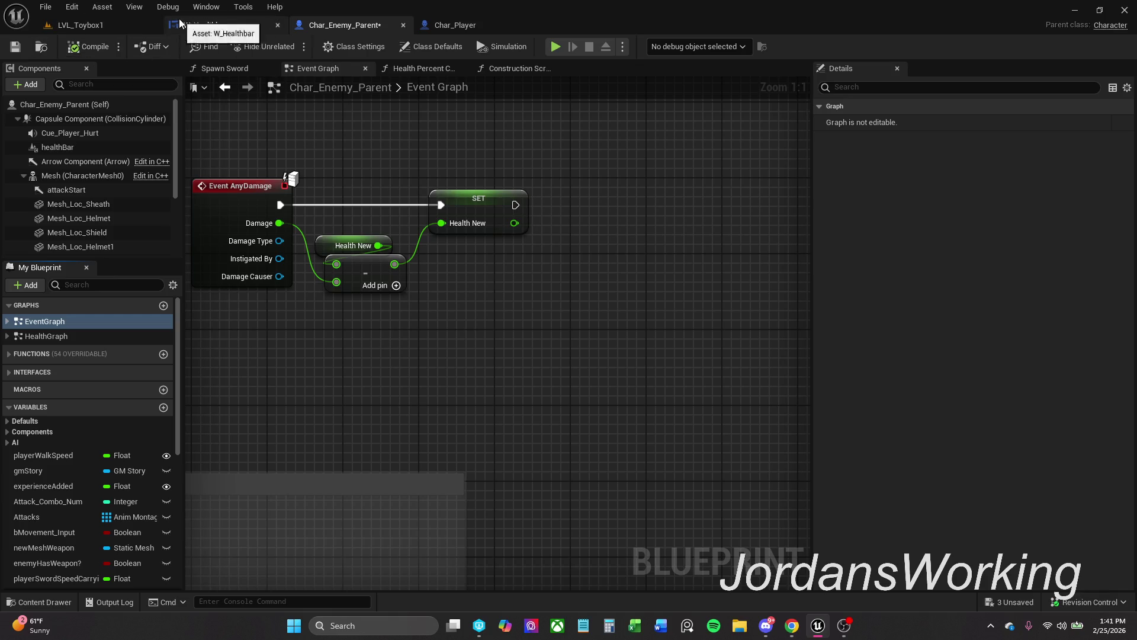
pyautogui.click(83, 25)
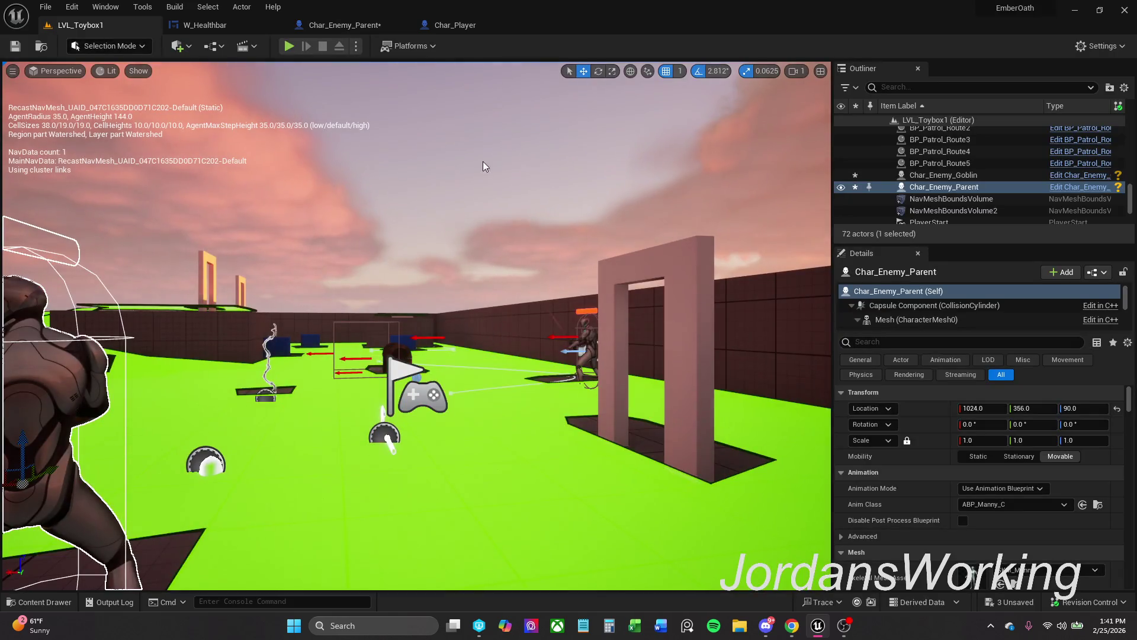
pyautogui.click(289, 46)
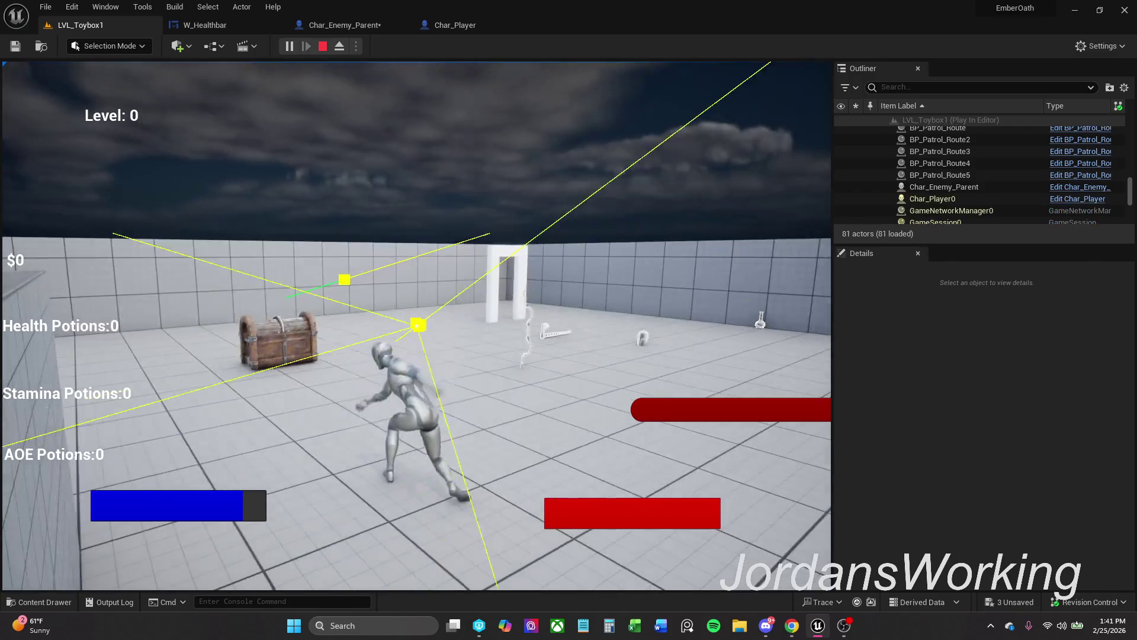
pyautogui.click(944, 188)
pyautogui.click(383, 24)
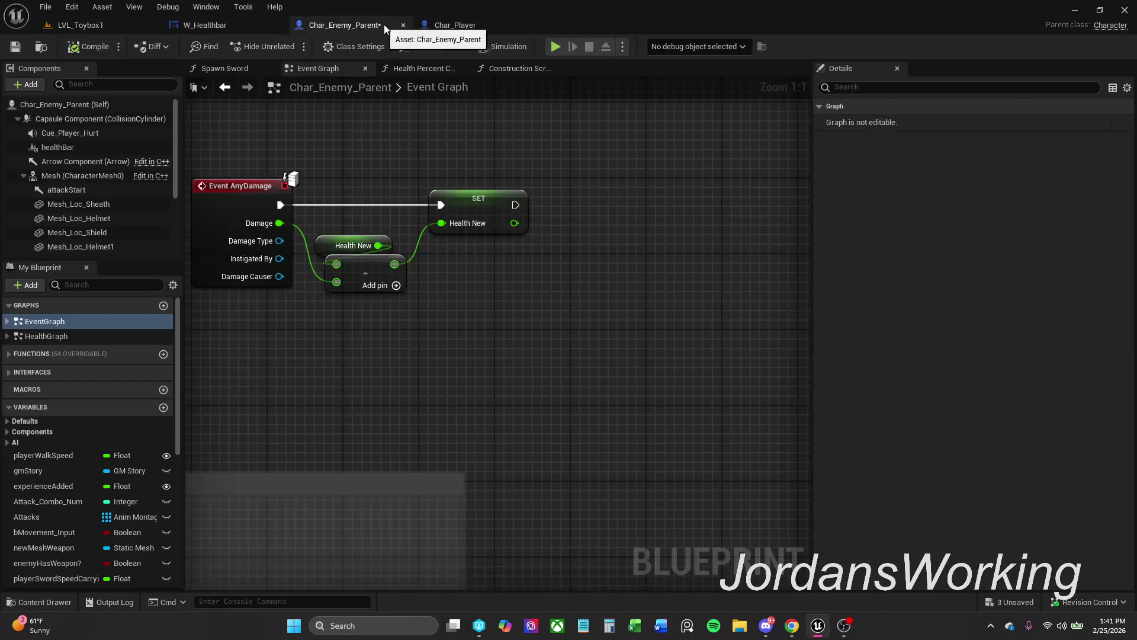
# Add a Print String node fed by Health New after the SET, and arrange it.
pyautogui.moveTo(502, 281)
pyautogui.mouseDown()
pyautogui.moveTo(425, 231)
pyautogui.moveTo(520, 226)
pyautogui.mouseUp()
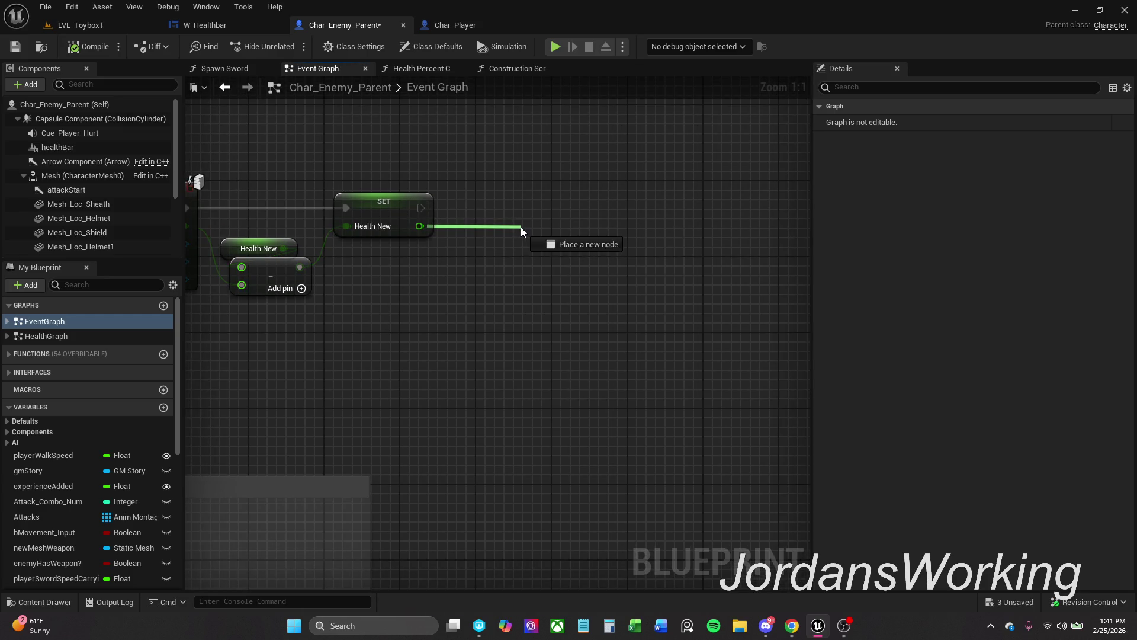
pyautogui.write('print')
pyautogui.press('Return')
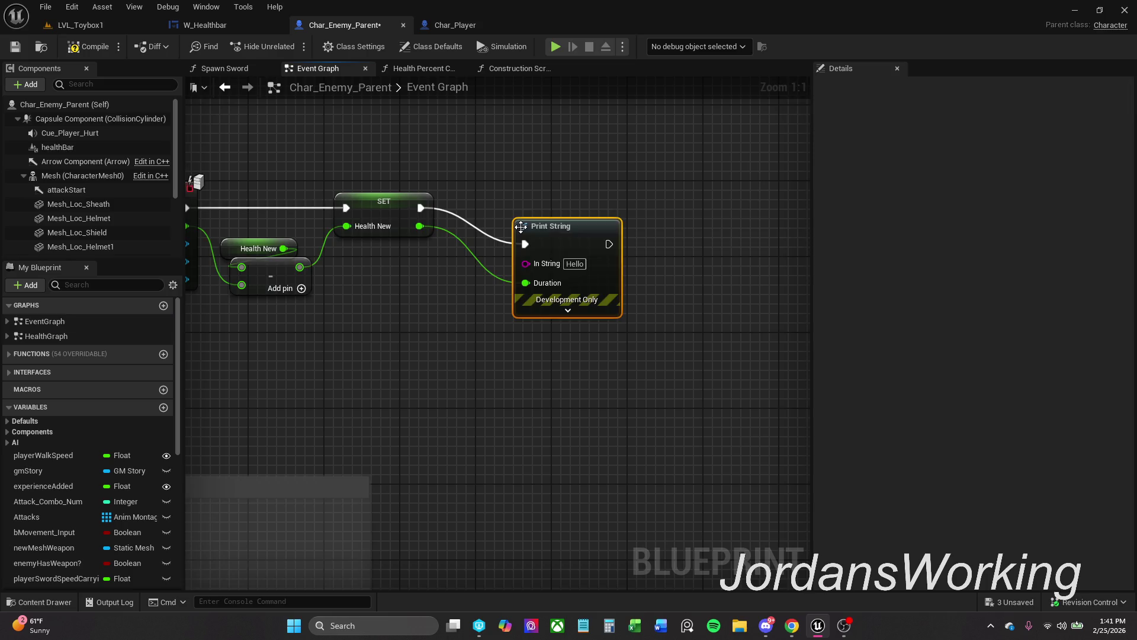
pyautogui.moveTo(562, 228)
pyautogui.mouseDown()
pyautogui.moveTo(606, 215)
pyautogui.moveTo(621, 188)
pyautogui.moveTo(589, 206)
pyautogui.mouseUp()
pyautogui.moveTo(466, 213); pyautogui.dragTo(502, 166)
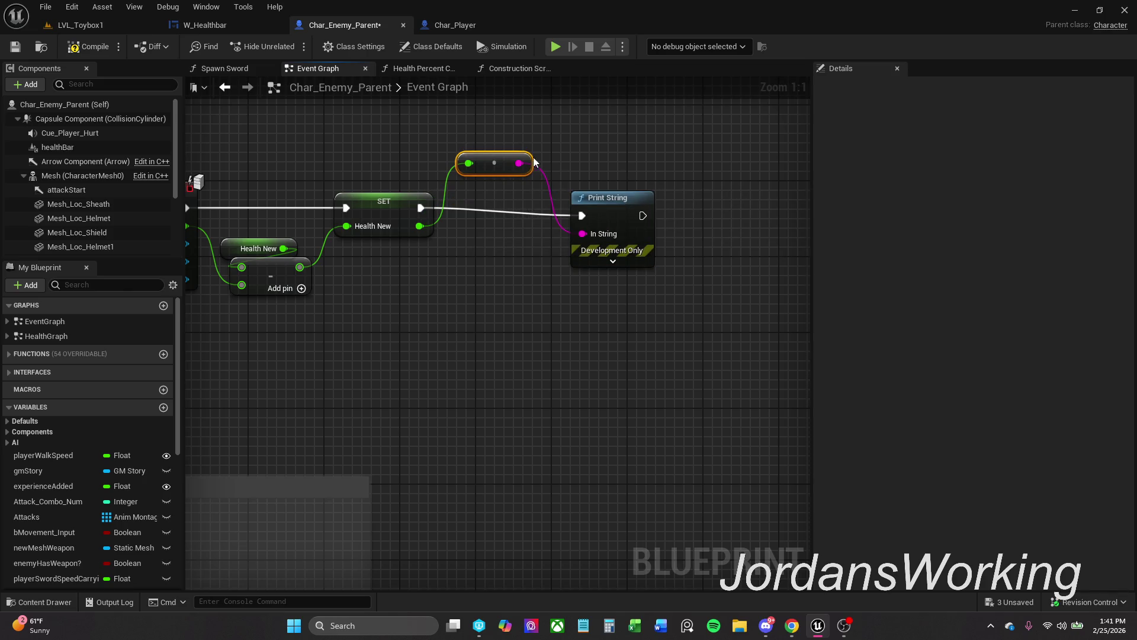
# Play LVL_Toybox1 and attack the enemy.
pyautogui.click(105, 24)
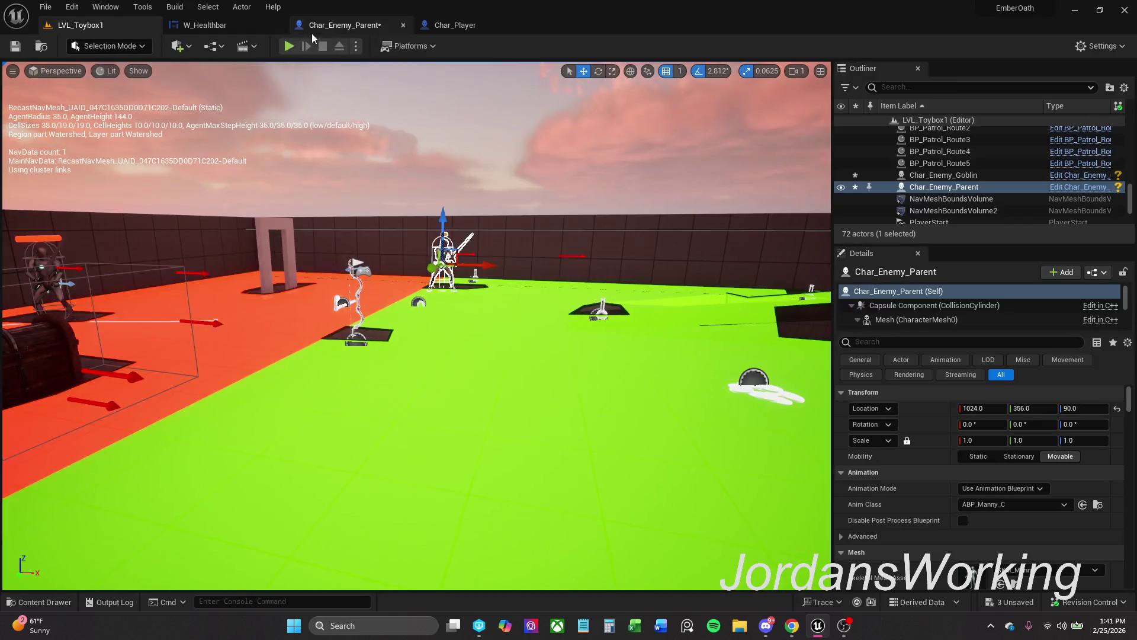
pyautogui.click(290, 47)
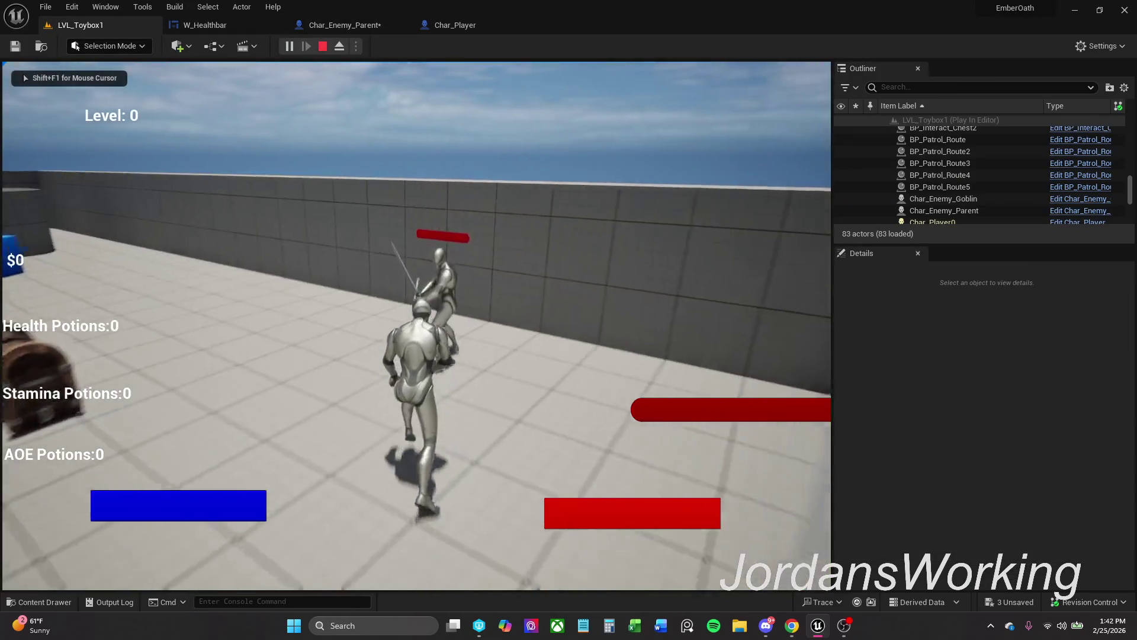
pyautogui.click(416, 326)
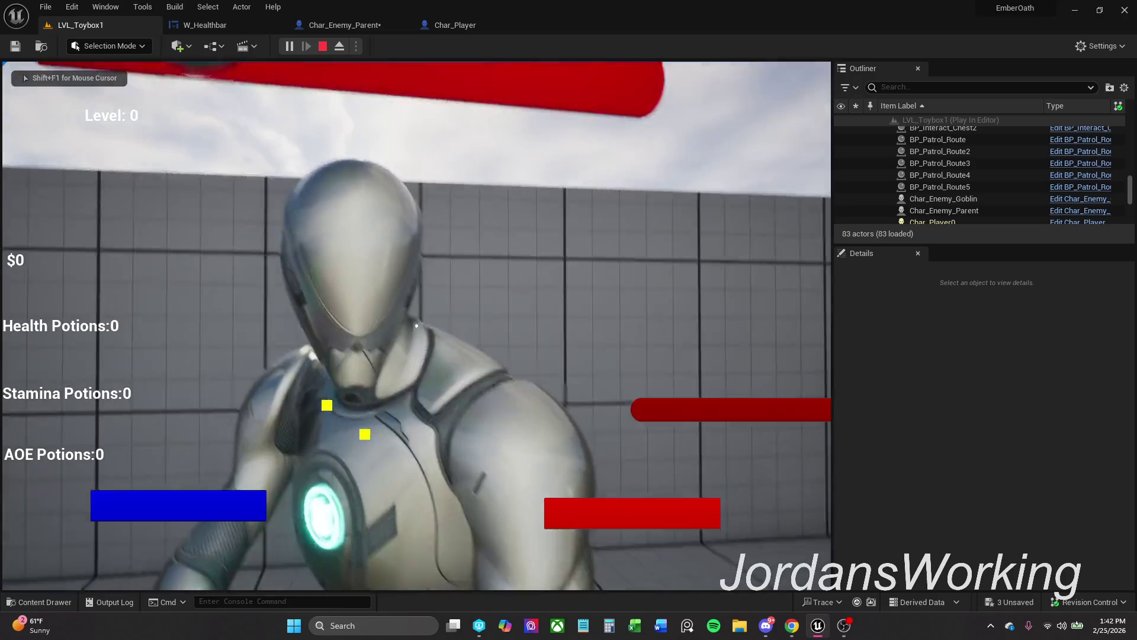
# Stop the playtest and add breakpoints to Char_Enemy_Parent's damage-handling nodes.
pyautogui.press('Escape')
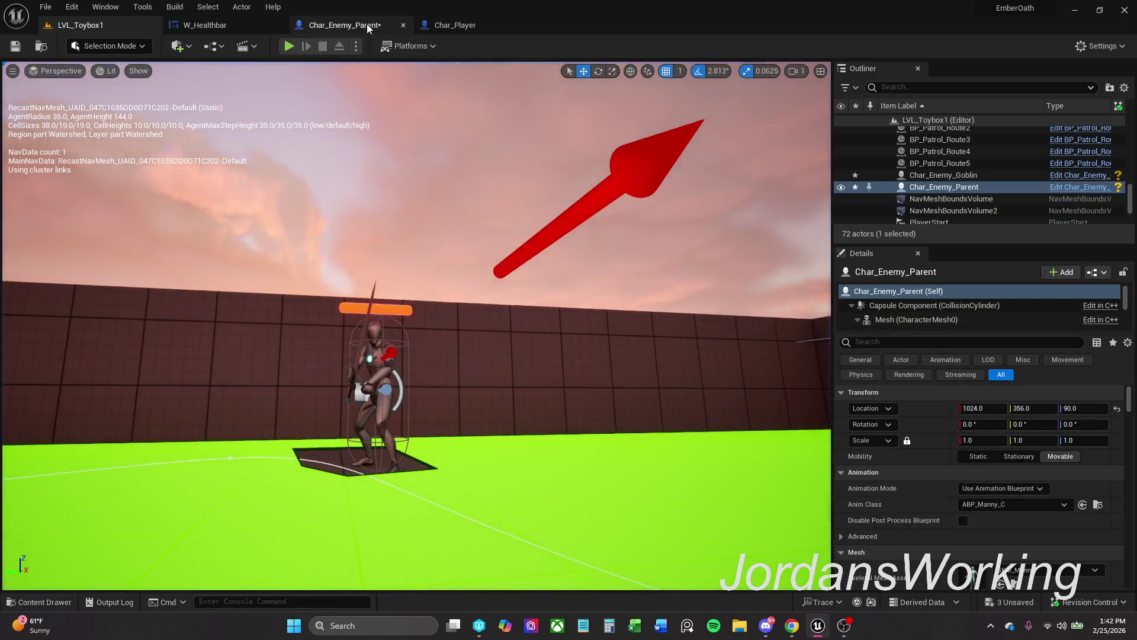
pyautogui.click(356, 25)
pyautogui.scroll(-1, 515, 134)
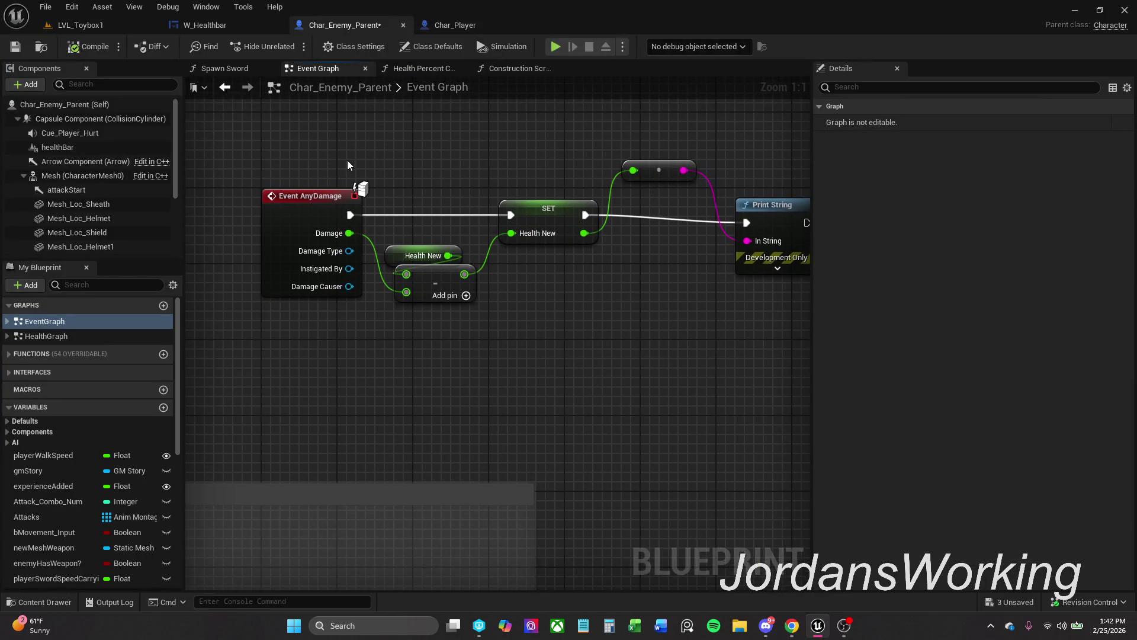
pyautogui.moveTo(314, 198); pyautogui.dragTo(763, 311)
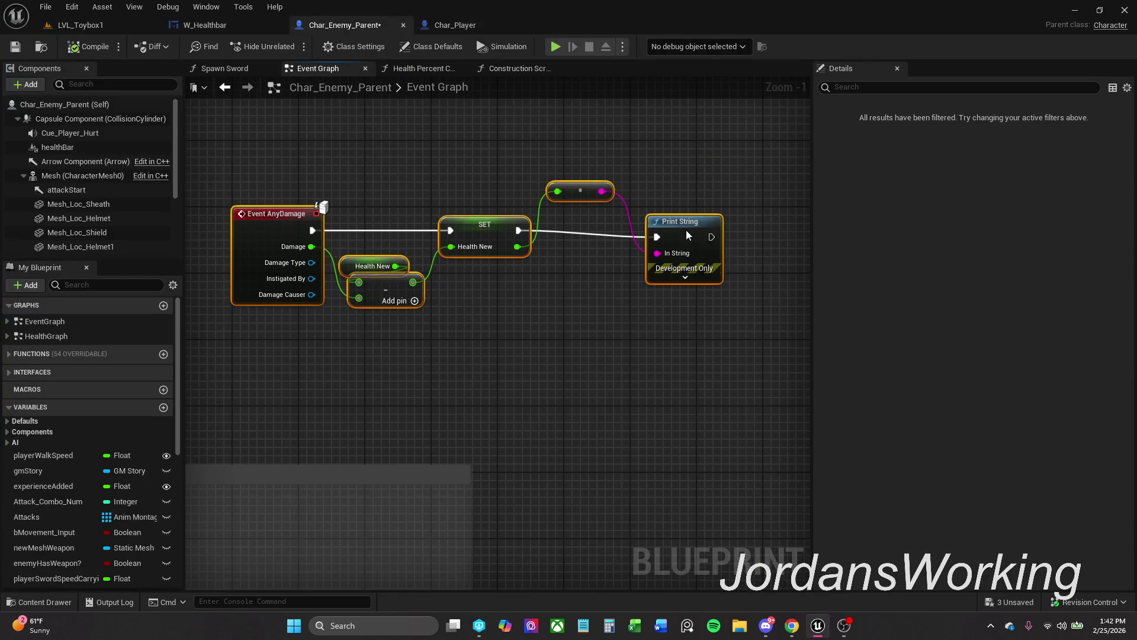
pyautogui.rightClick(688, 235)
pyautogui.click(764, 443)
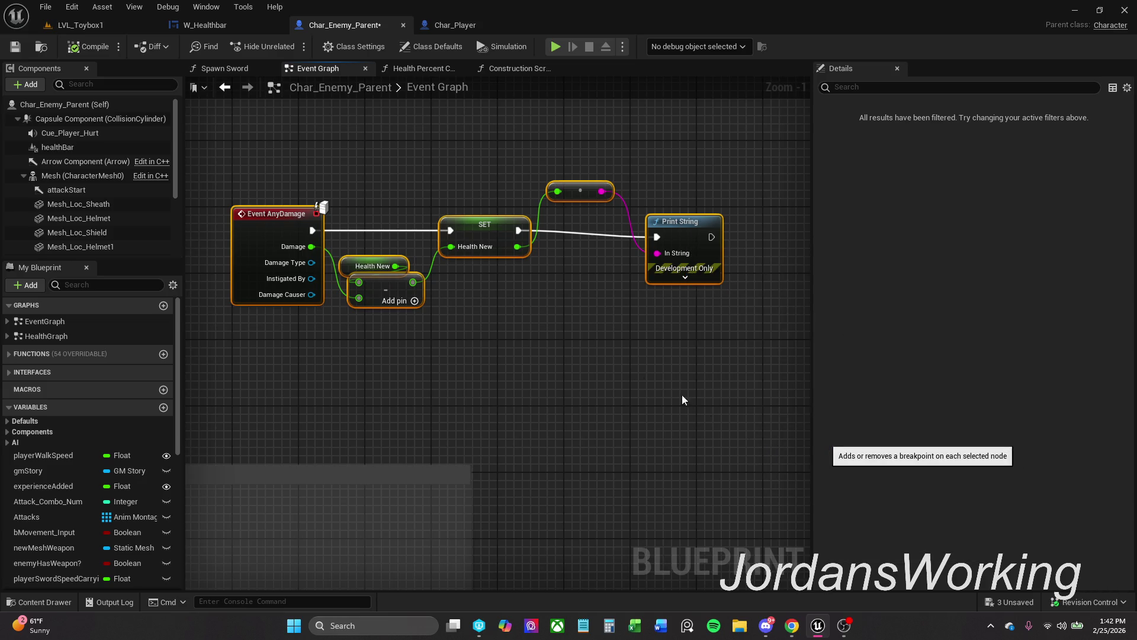
# Start another play session with Alt+P, then compile and save Char_Enemy_Parent.
pyautogui.click(90, 25)
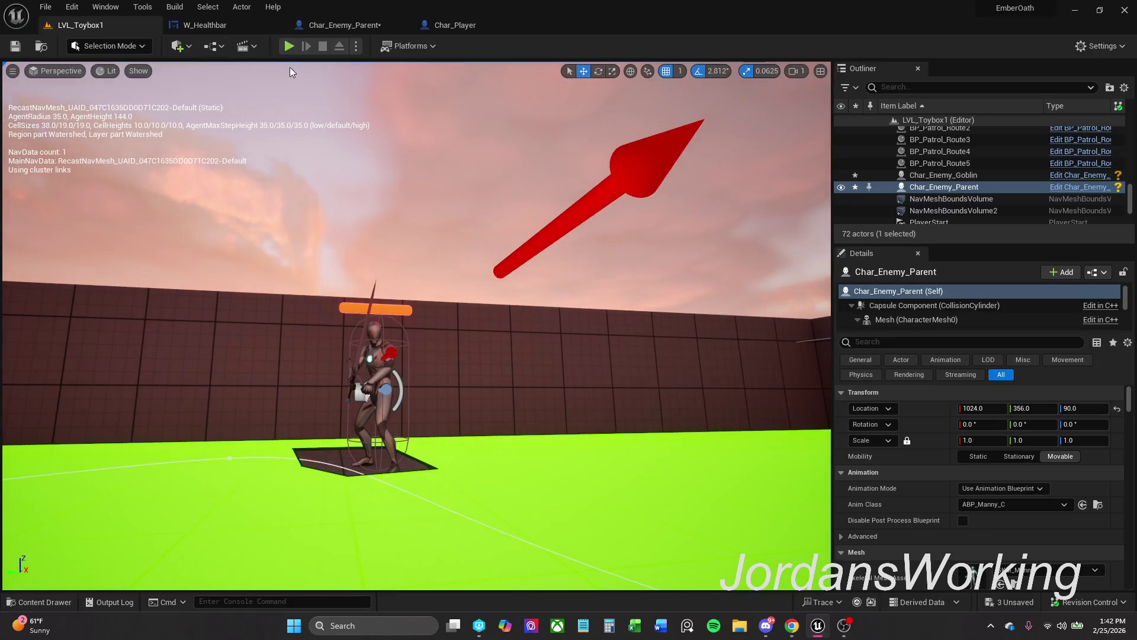
pyautogui.hotkey('alt', 'p')
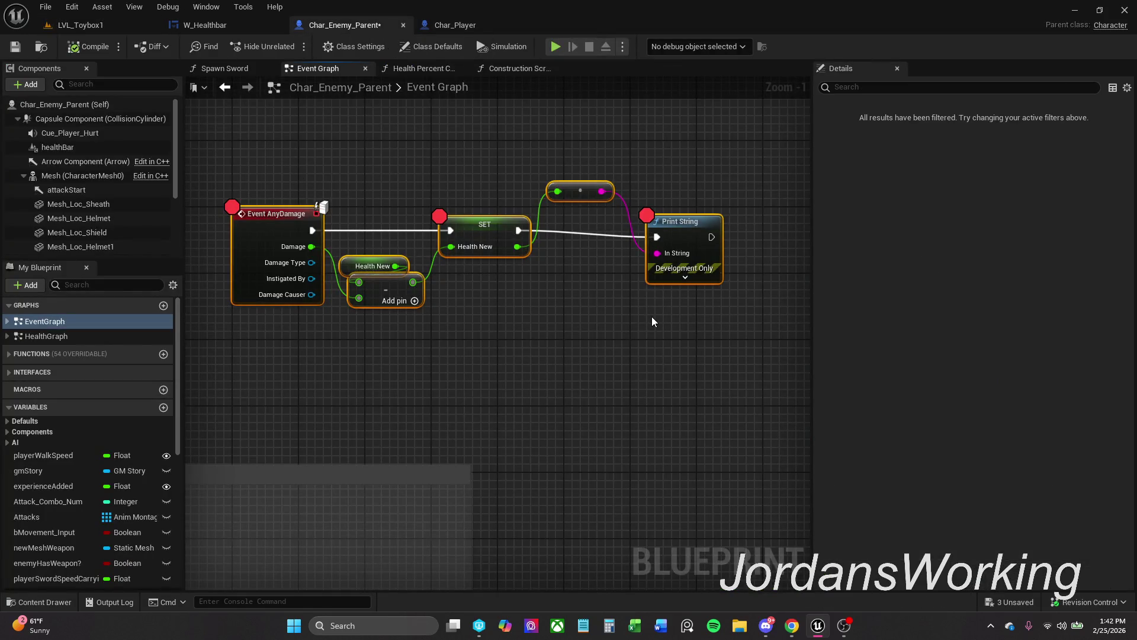
pyautogui.click(97, 46)
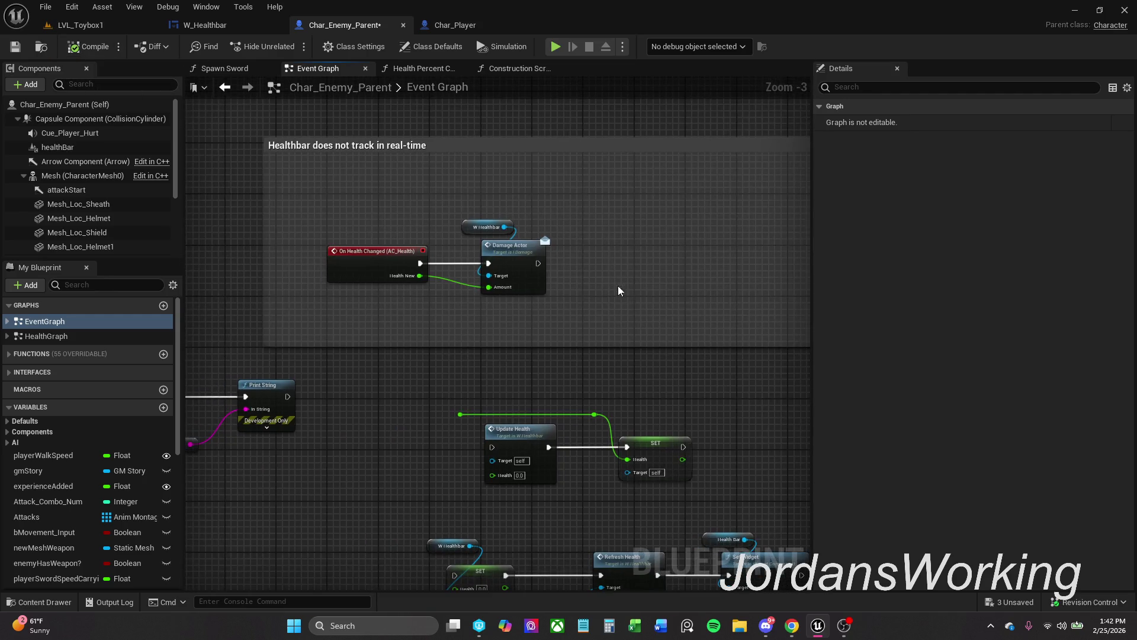
pyautogui.moveTo(633, 277); pyautogui.dragTo(612, 281)
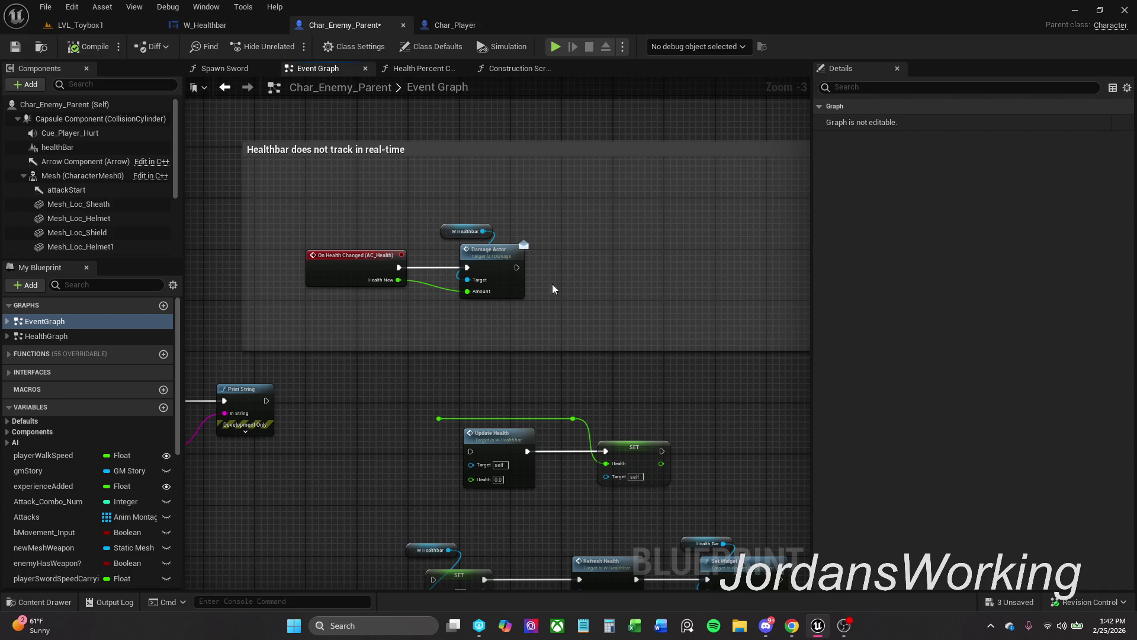
pyautogui.moveTo(346, 176); pyautogui.dragTo(311, 181)
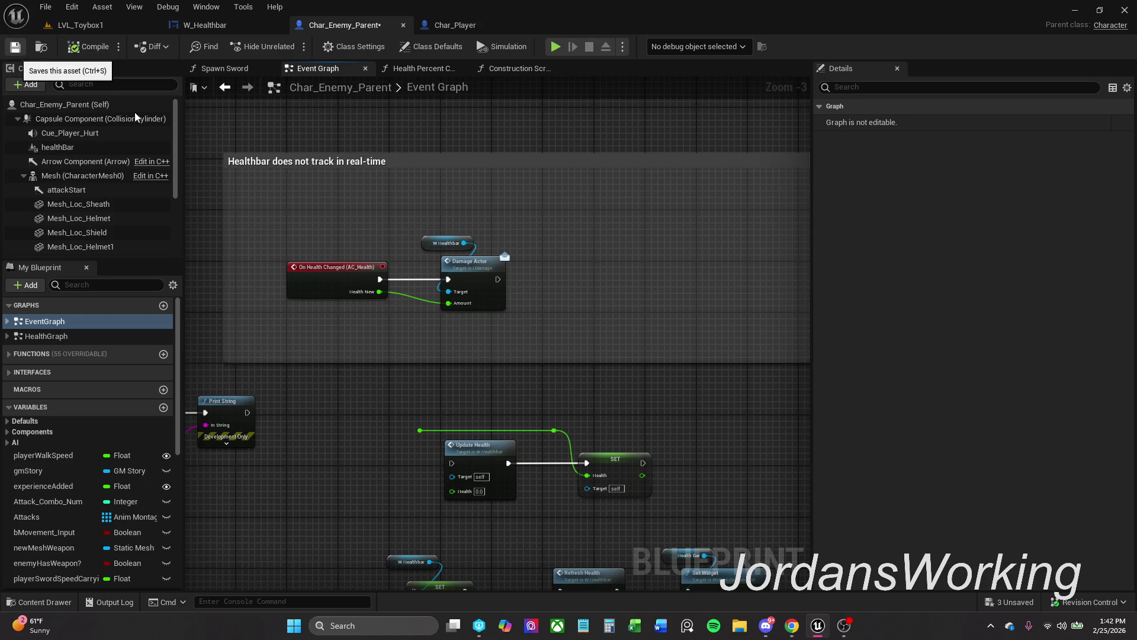
pyautogui.click(16, 48)
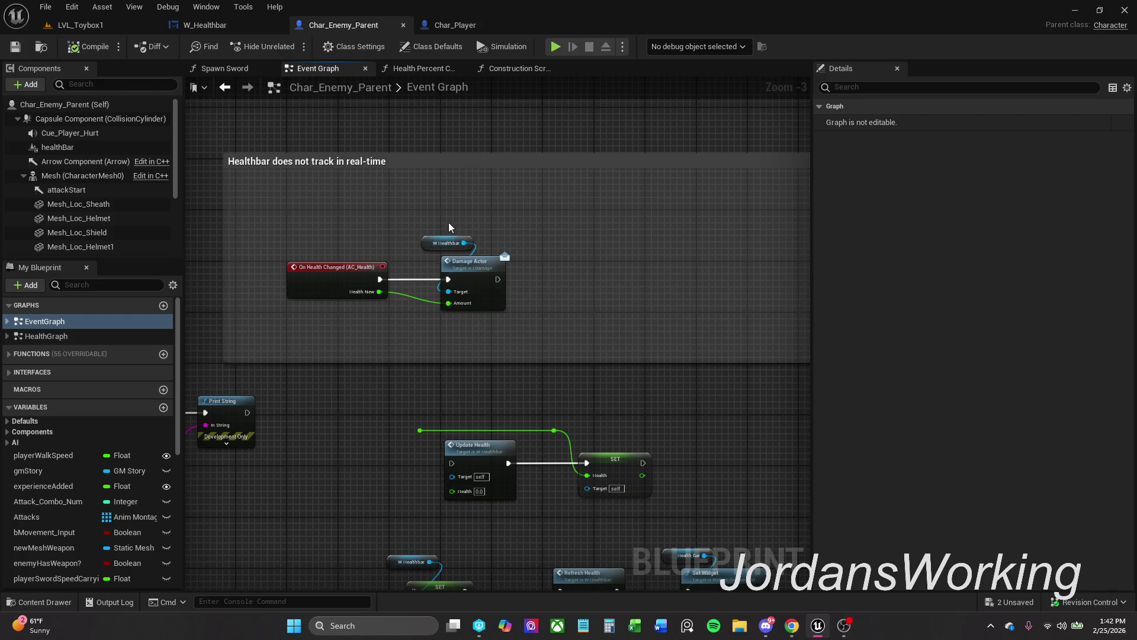
# Inspect the W Healthbar and Damage Actor nodes and select the AC_Health component.
pyautogui.moveTo(448, 224); pyautogui.dragTo(508, 287)
pyautogui.scroll(3, 456, 232)
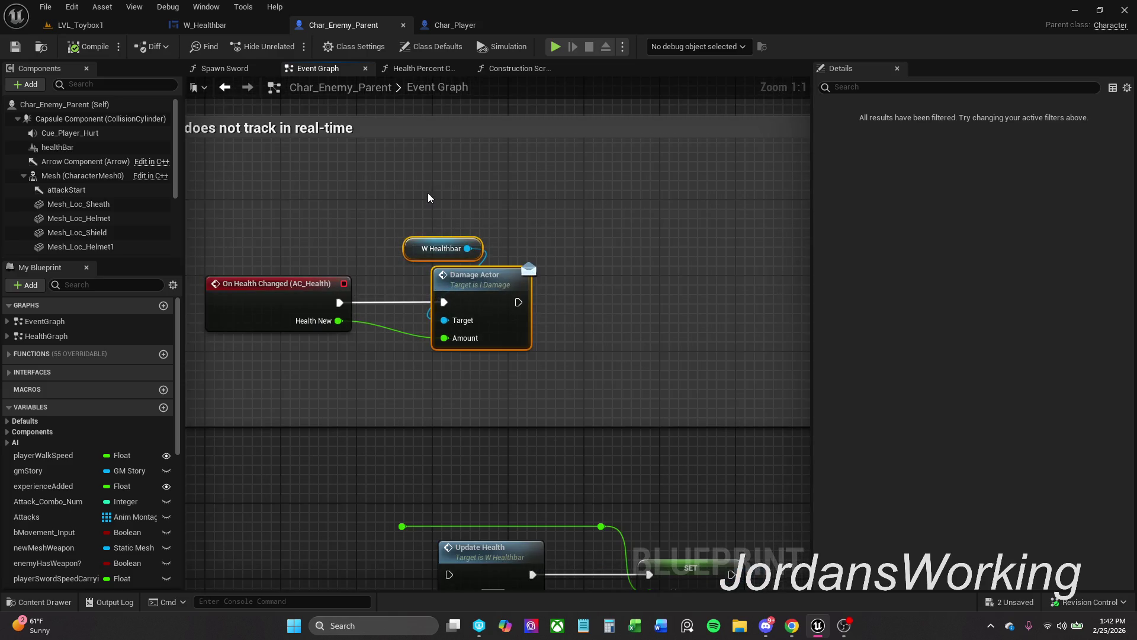
pyautogui.click(228, 30)
pyautogui.click(349, 35)
pyautogui.scroll(-3, 112, 201)
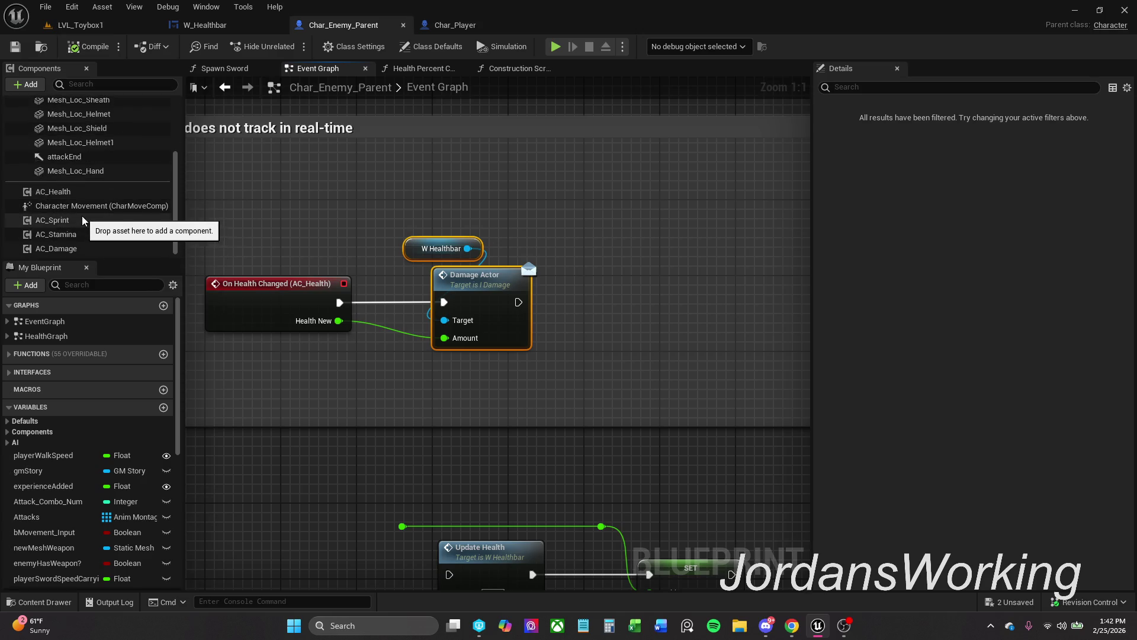
pyautogui.click(80, 191)
# Edit AC_Health, review its Damage Recieved function graph, then view its Event Graph.
pyautogui.rightClick(81, 193)
pyautogui.moveTo(149, 214)
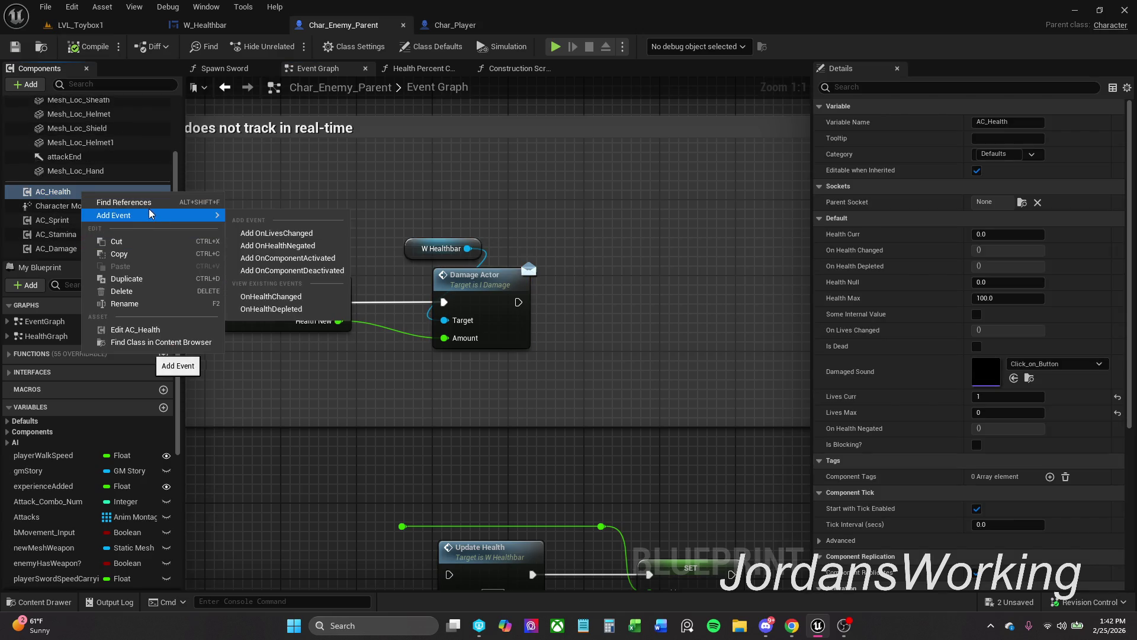
pyautogui.click(135, 329)
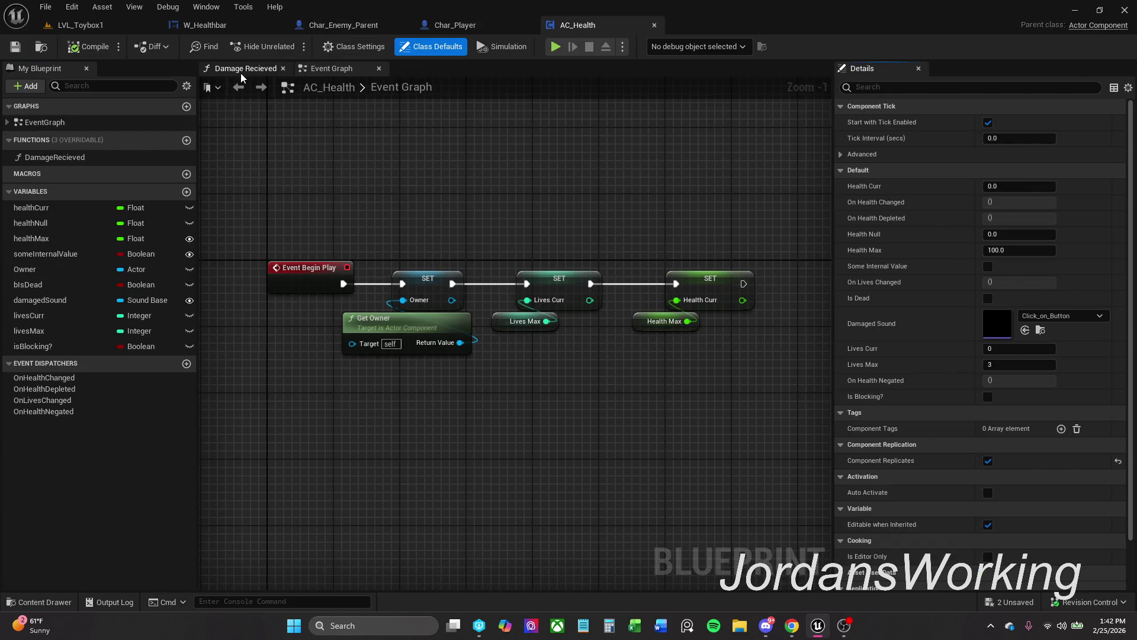
pyautogui.click(245, 68)
pyautogui.moveTo(556, 224); pyautogui.dragTo(467, 227)
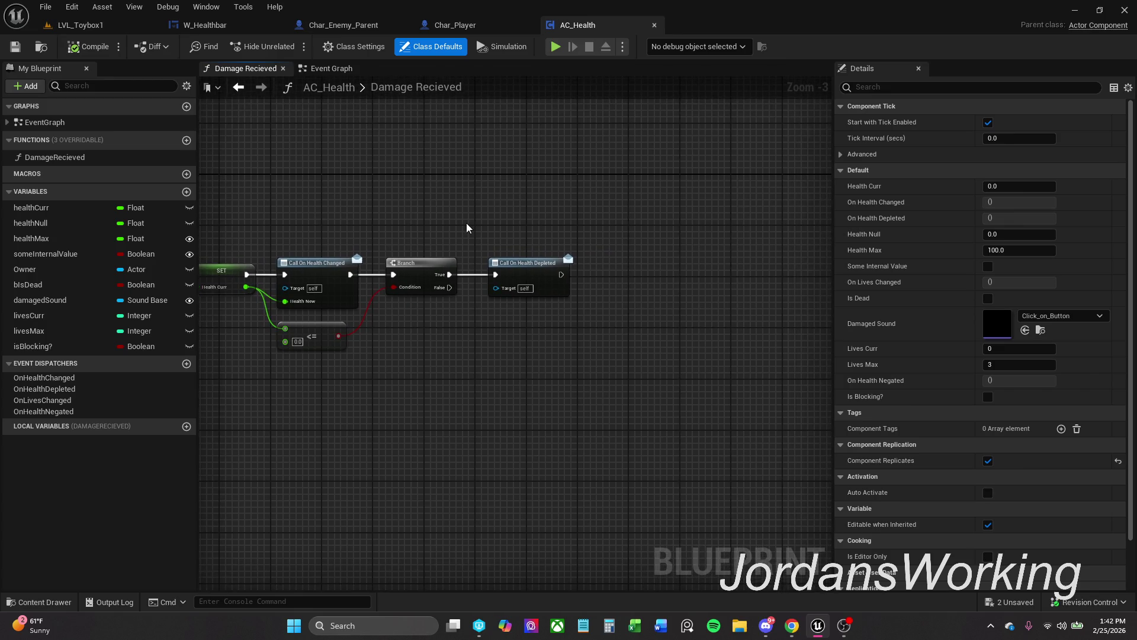
pyautogui.moveTo(468, 228); pyautogui.dragTo(591, 216)
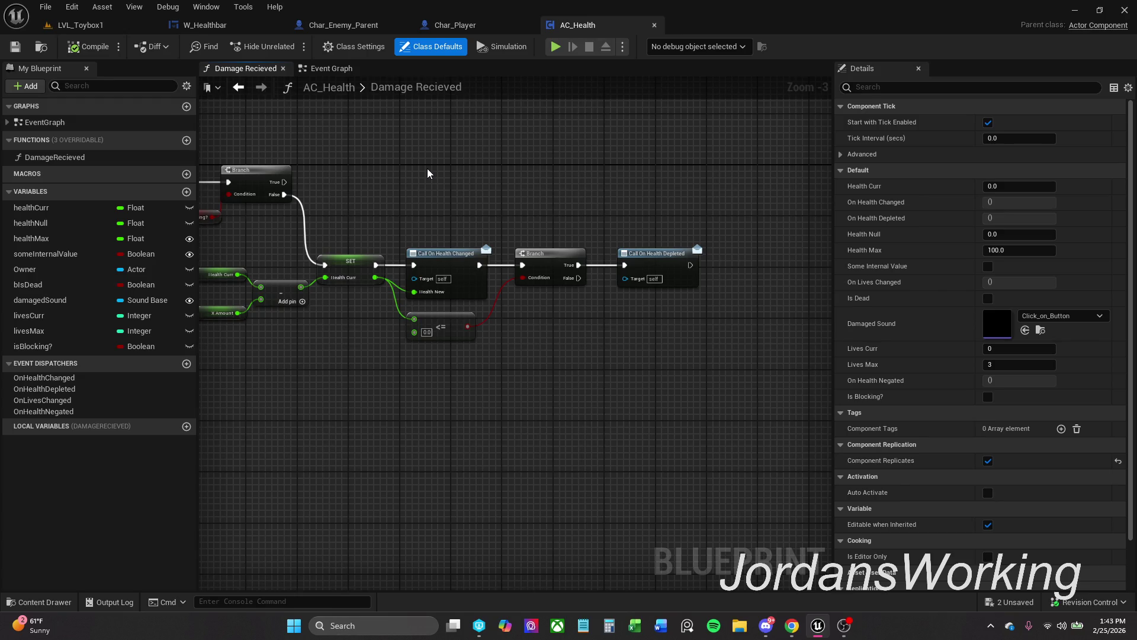
pyautogui.scroll(-1, 451, 267)
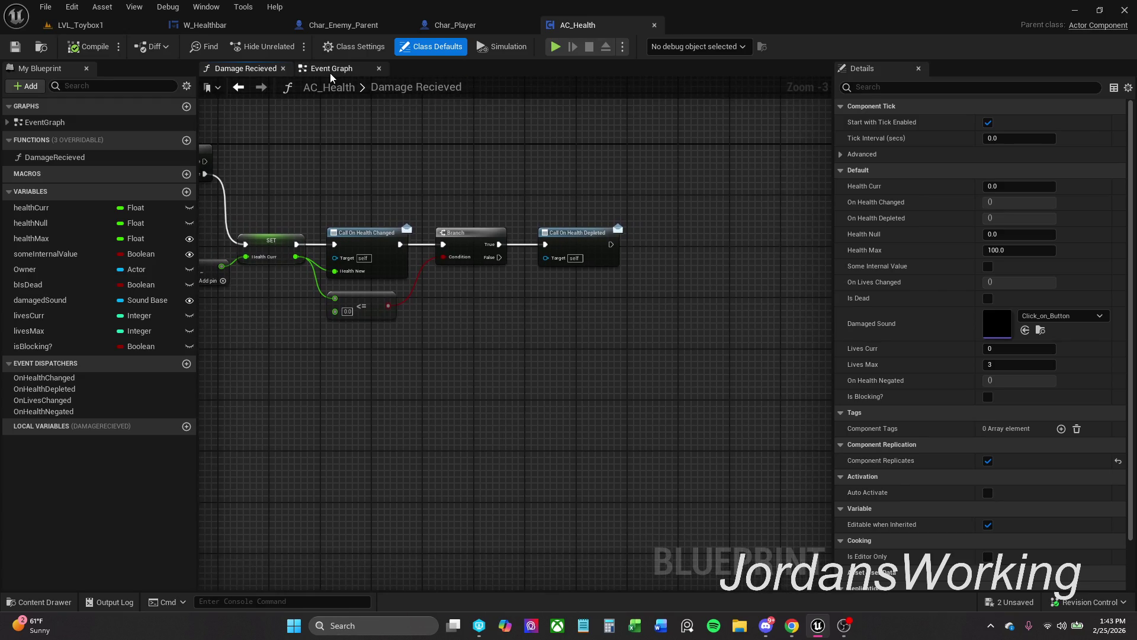
pyautogui.click(331, 68)
pyautogui.scroll(2, 535, 226)
# Add a Create Widget node after SET Health Curr and align it on the execution wire.
pyautogui.moveTo(576, 267); pyautogui.dragTo(644, 268)
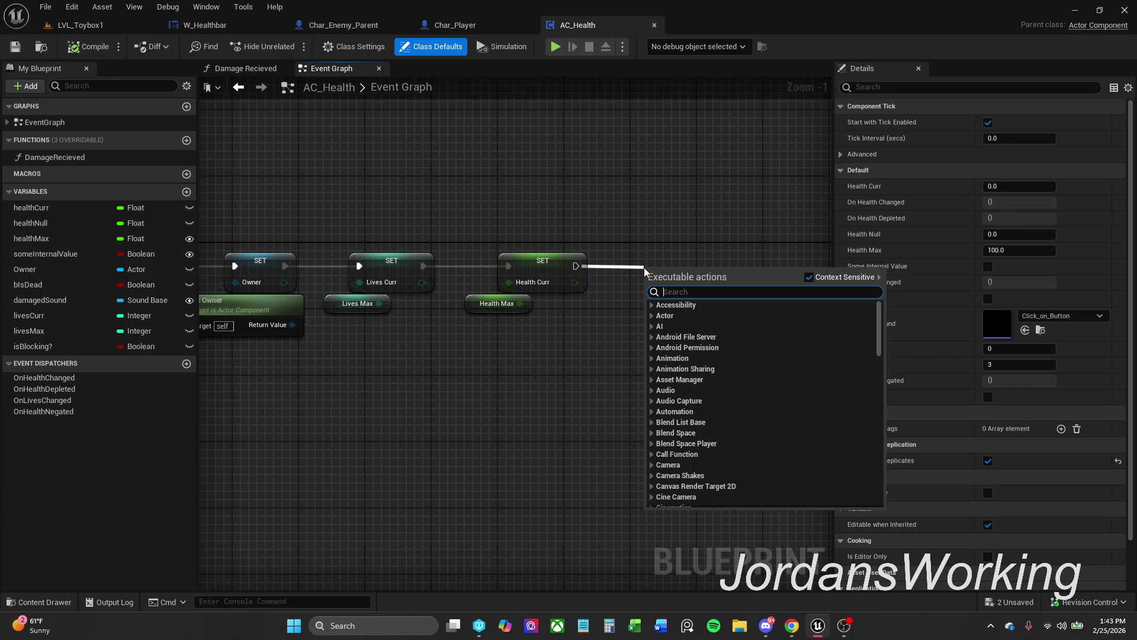
pyautogui.write('cr')
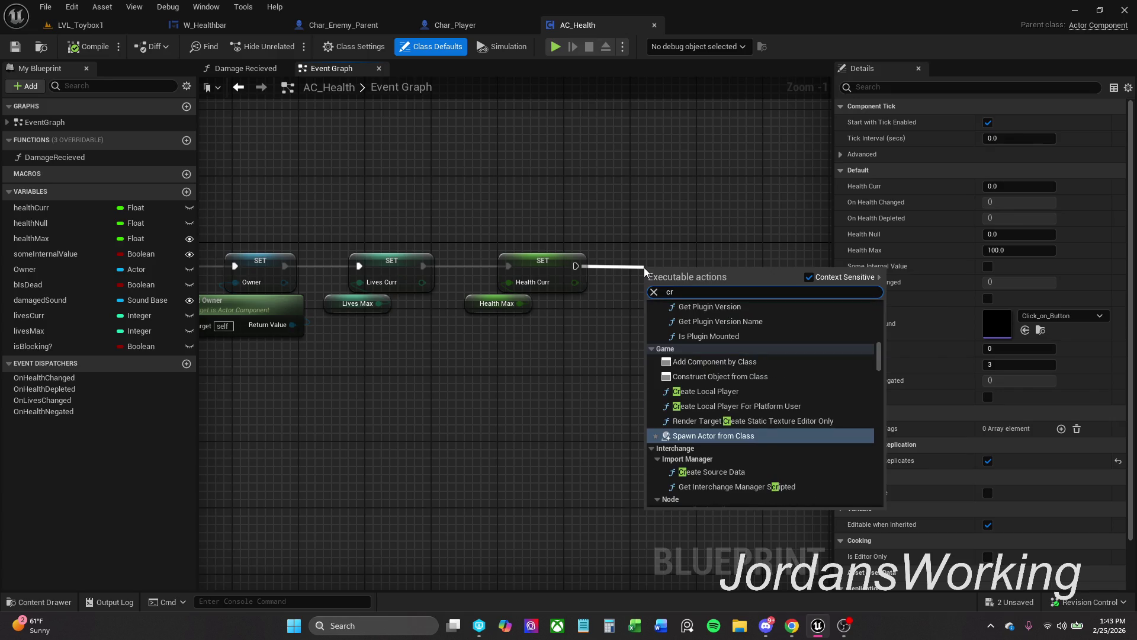
pyautogui.write('eate widget')
pyautogui.press('Return')
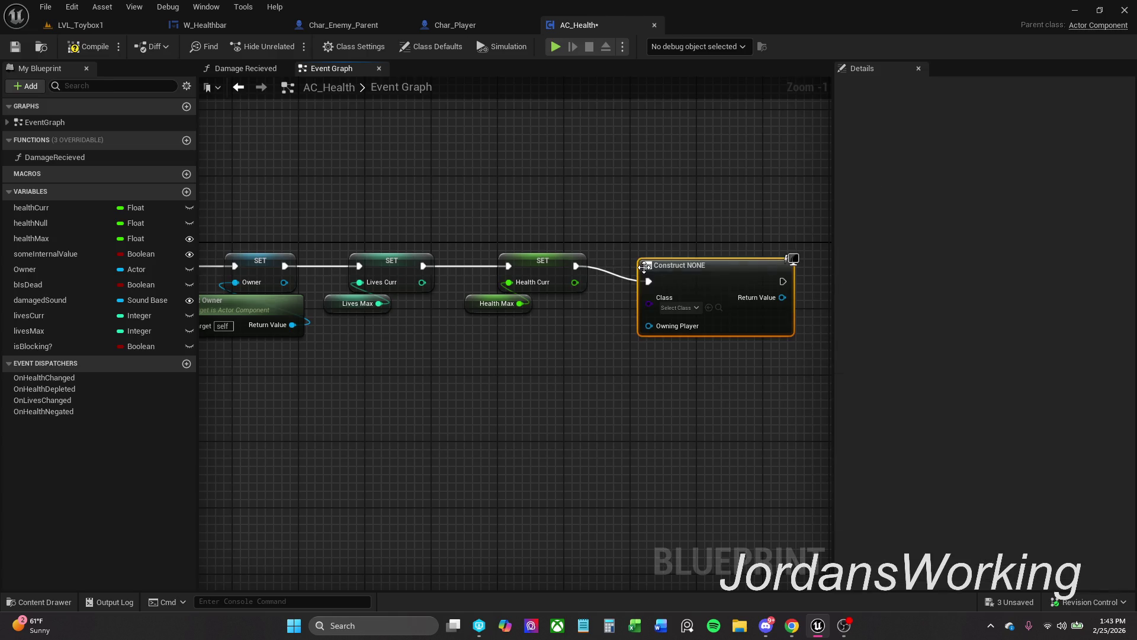
pyautogui.keyDown('shift'); pyautogui.click(551, 268); pyautogui.keyUp('shift')
pyautogui.press('q')
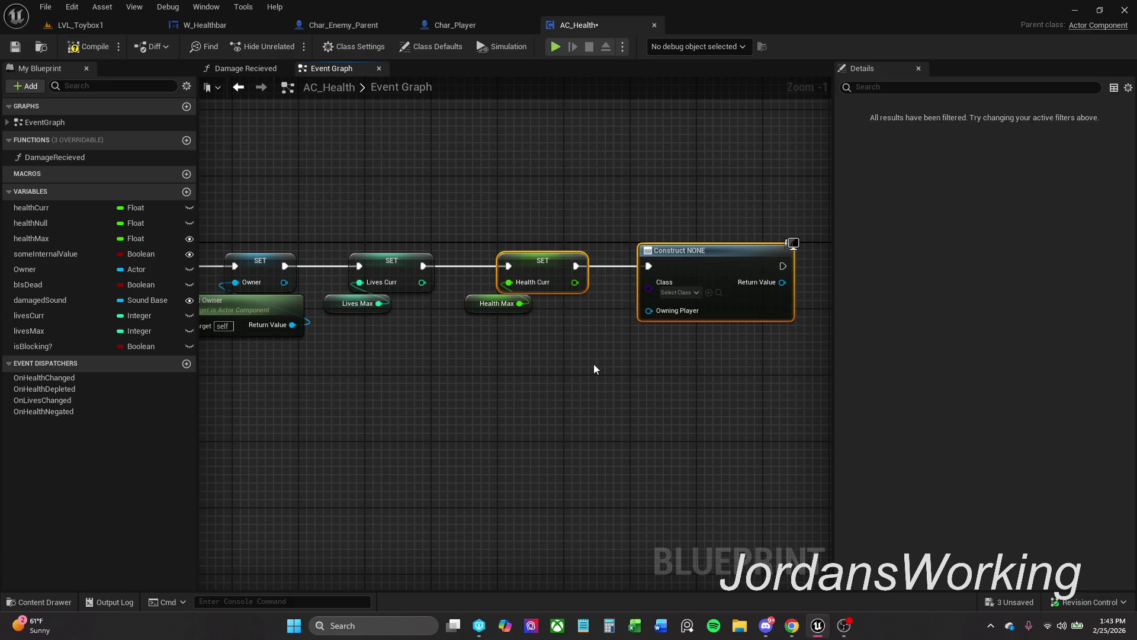
pyautogui.click(681, 250)
pyautogui.moveTo(651, 253); pyautogui.dragTo(669, 259)
pyautogui.keyDown('shift'); pyautogui.click(443, 291); pyautogui.keyUp('shift')
pyautogui.press('q')
pyautogui.click(521, 350)
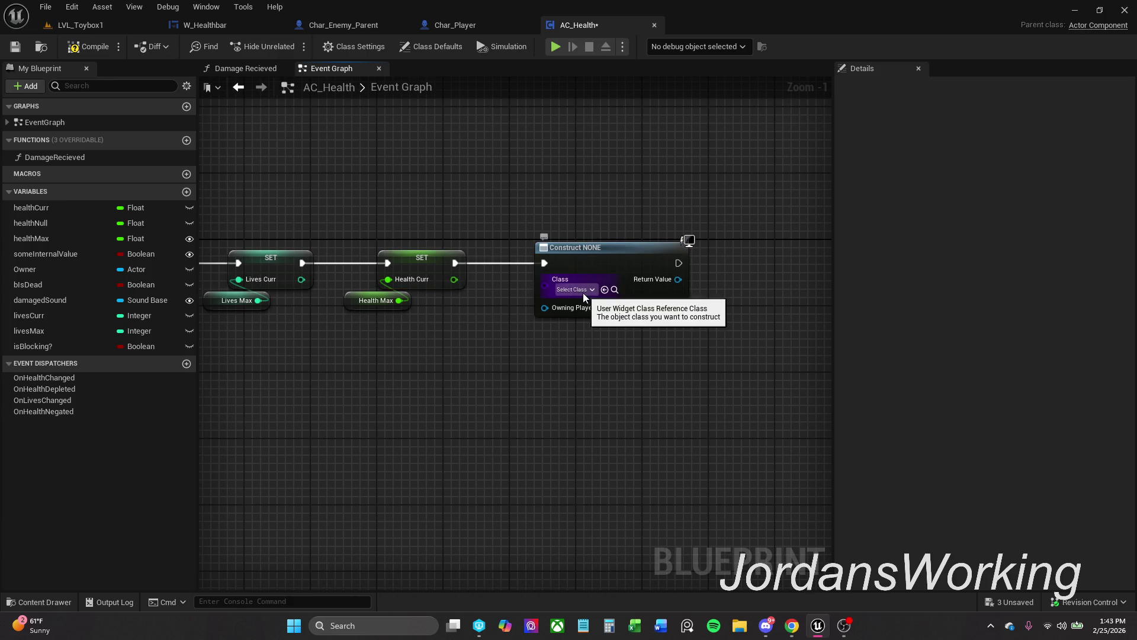
# Set the widget class to W_Healthbar and wire Health Curr into its Health input.
pyautogui.click(580, 293)
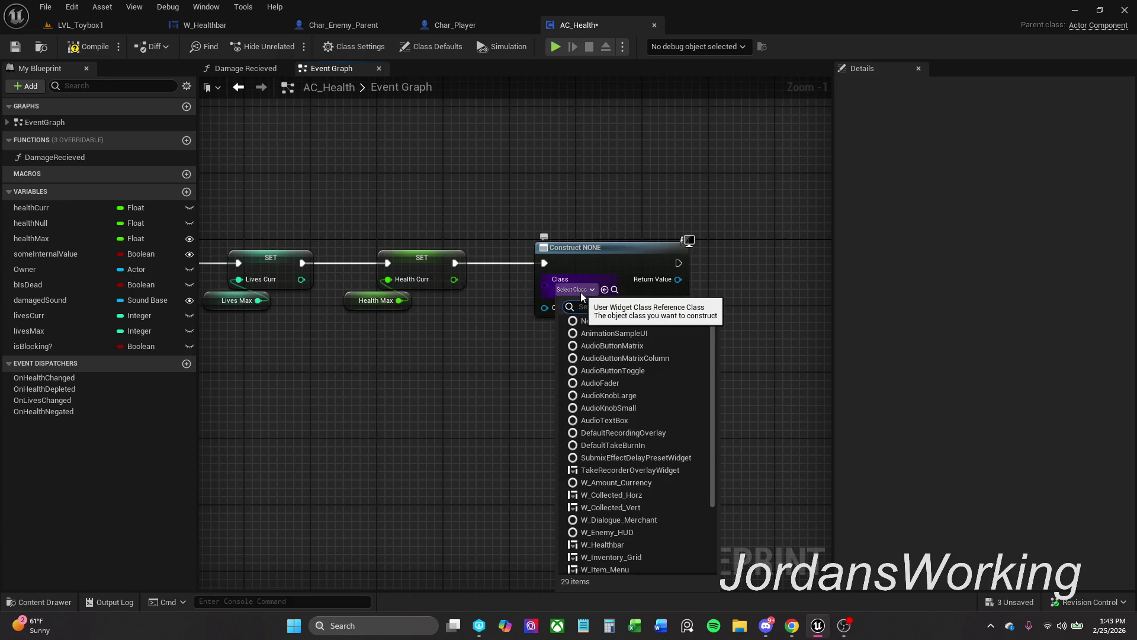
pyautogui.write('w')
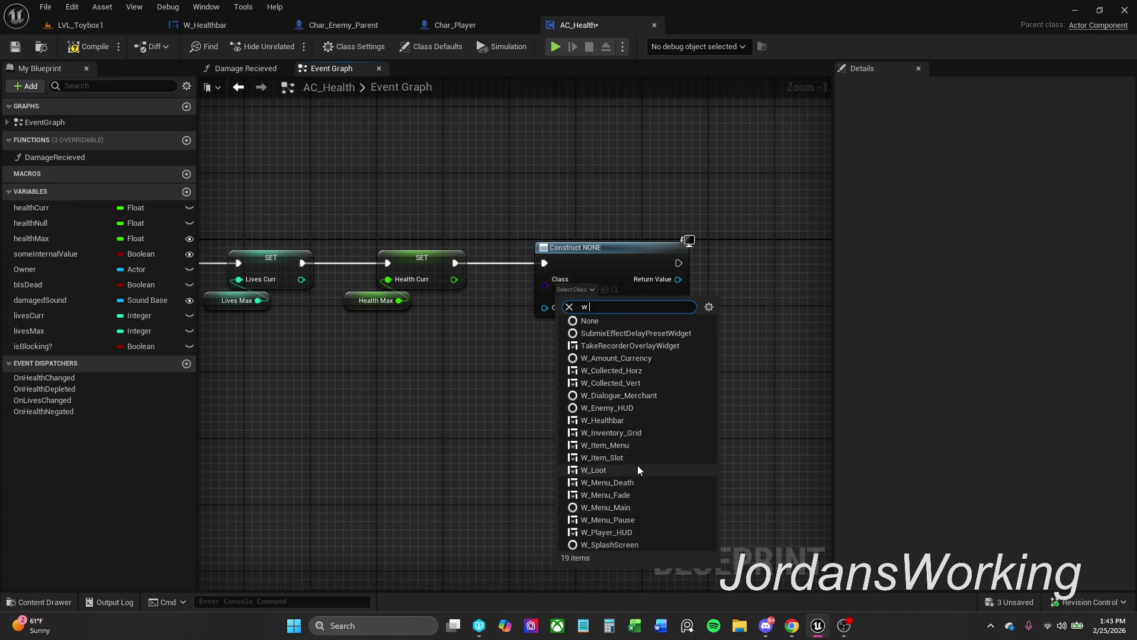
pyautogui.click(625, 421)
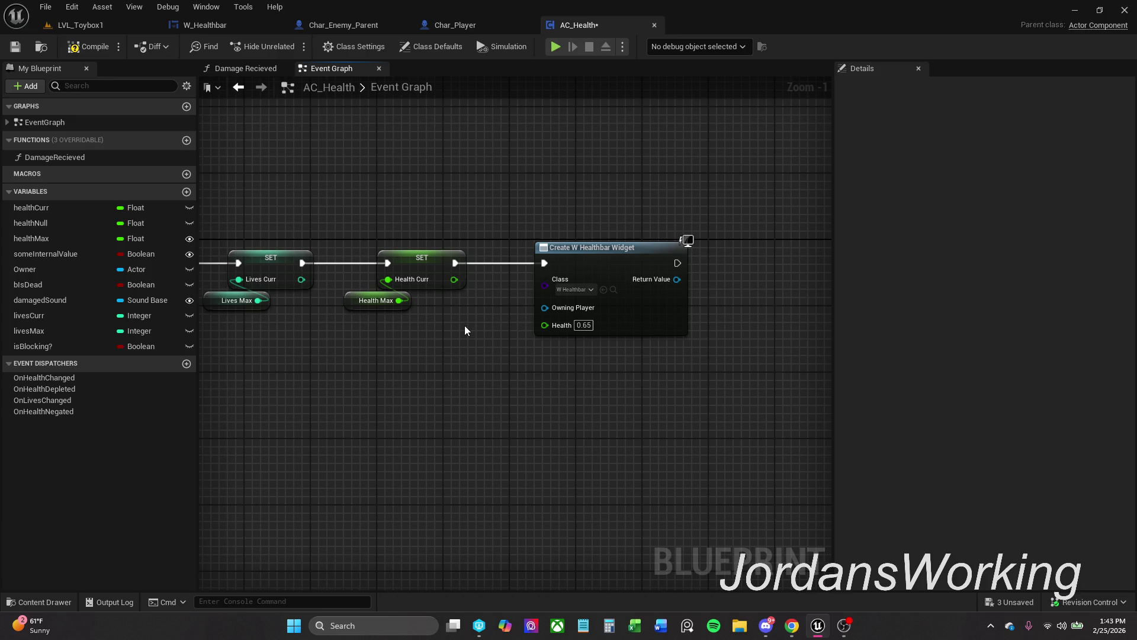
pyautogui.moveTo(454, 279); pyautogui.dragTo(534, 330)
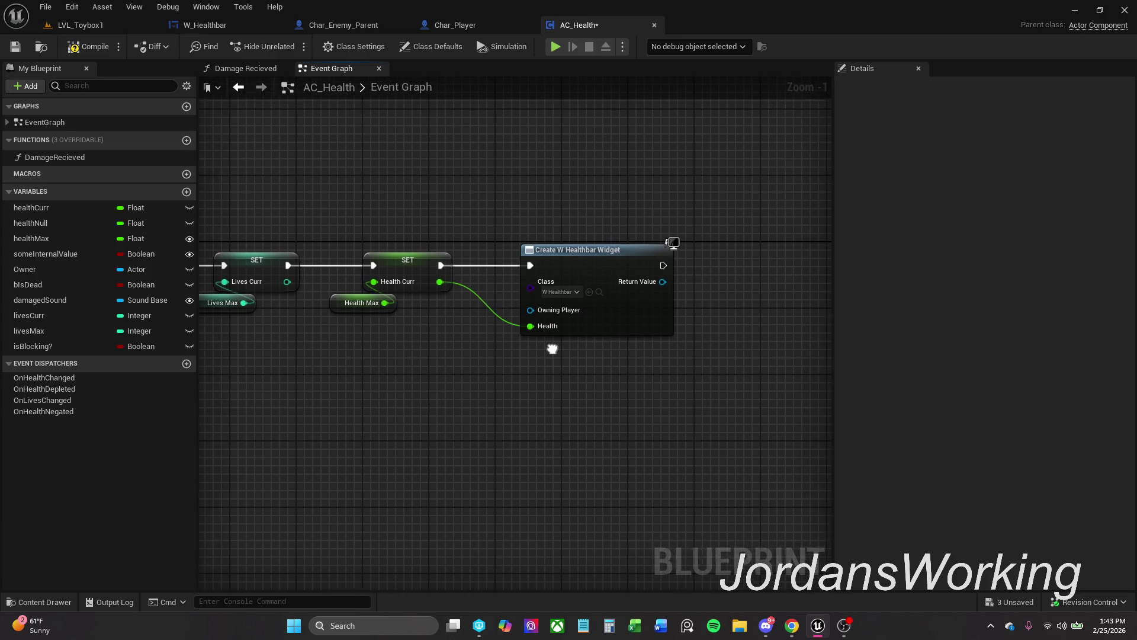
# Promote the Create W Healthbar Widget's Return Value to a new variable.
pyautogui.scroll(-1, 540, 242)
pyautogui.click(587, 258)
pyautogui.rightClick(586, 258)
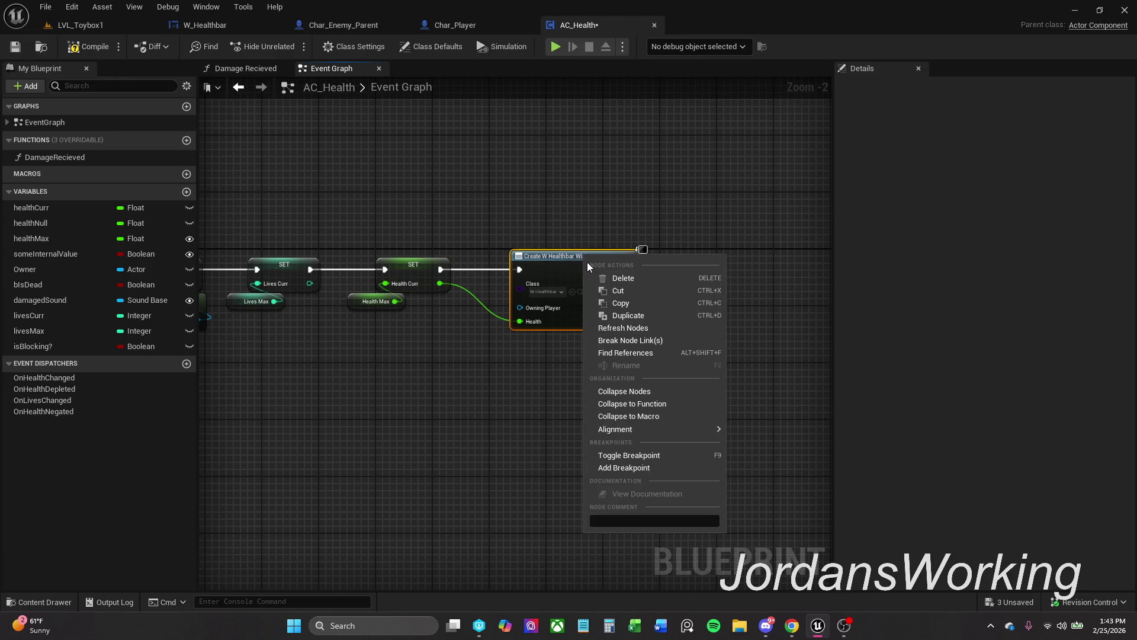
pyautogui.click(629, 316)
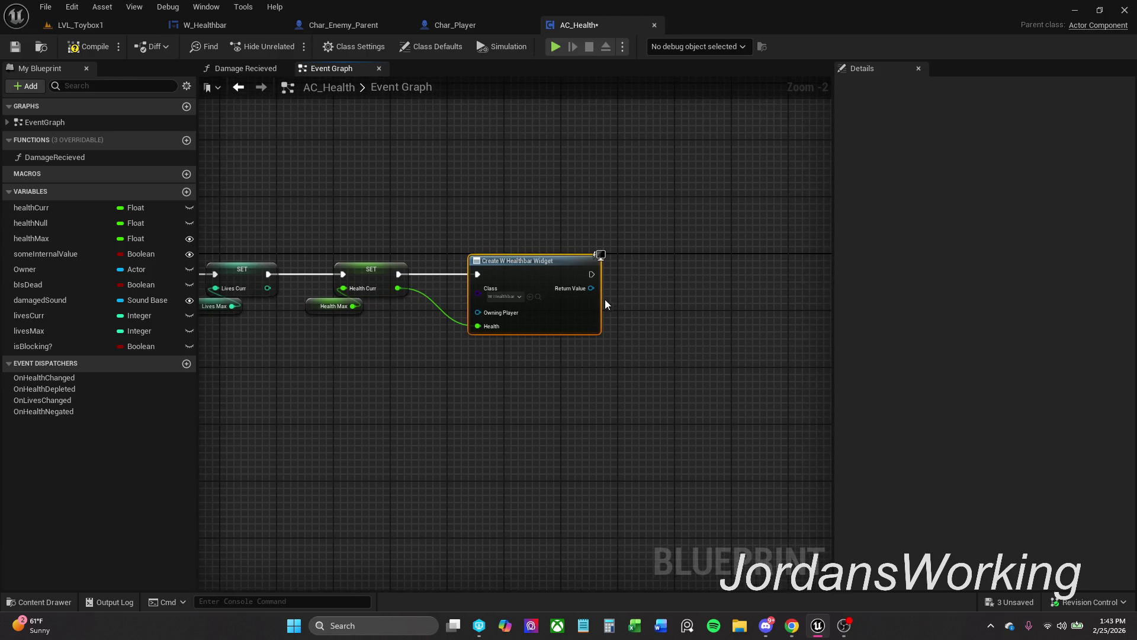
pyautogui.moveTo(592, 288)
pyautogui.mouseDown()
pyautogui.moveTo(634, 289)
pyautogui.moveTo(658, 272)
pyautogui.mouseUp()
pyautogui.click(699, 338)
# Rename the new widget variable to 'healthbar'.
pyautogui.click(580, 264)
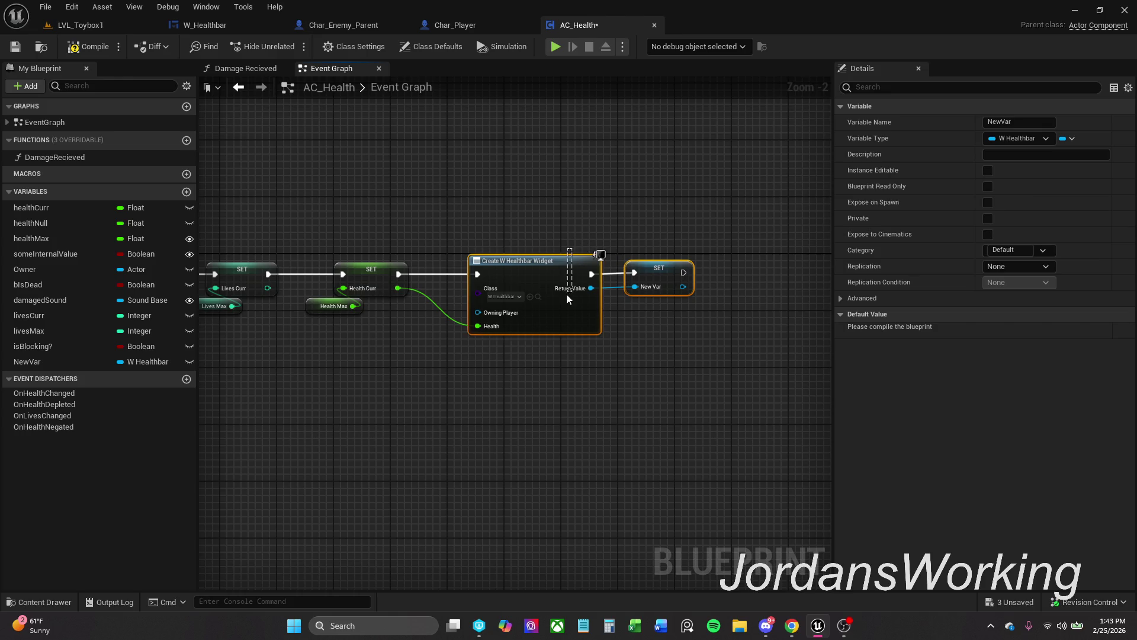
pyautogui.click(627, 230)
pyautogui.moveTo(627, 231); pyautogui.dragTo(568, 228)
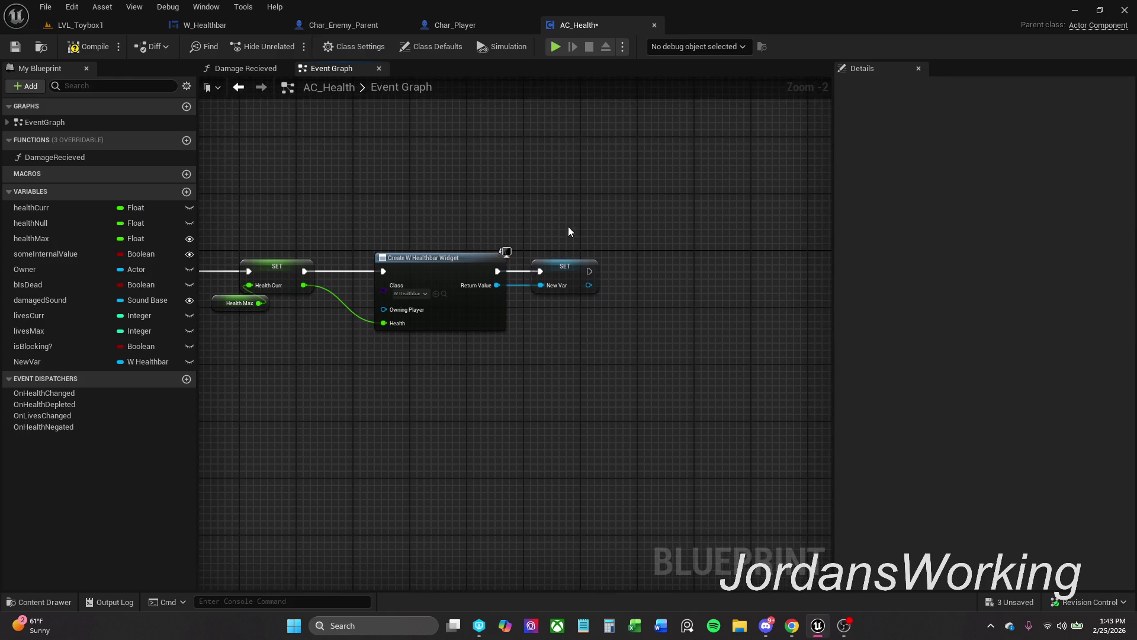
pyautogui.click(565, 269)
pyautogui.click(1019, 122)
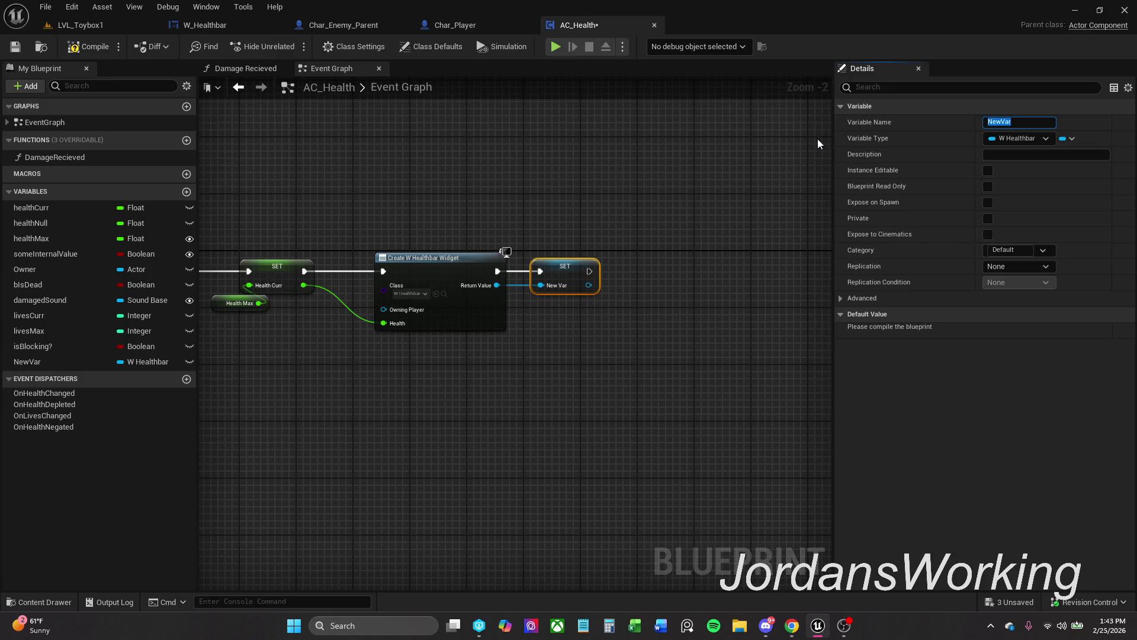
pyautogui.write('healthb')
pyautogui.press('Return')
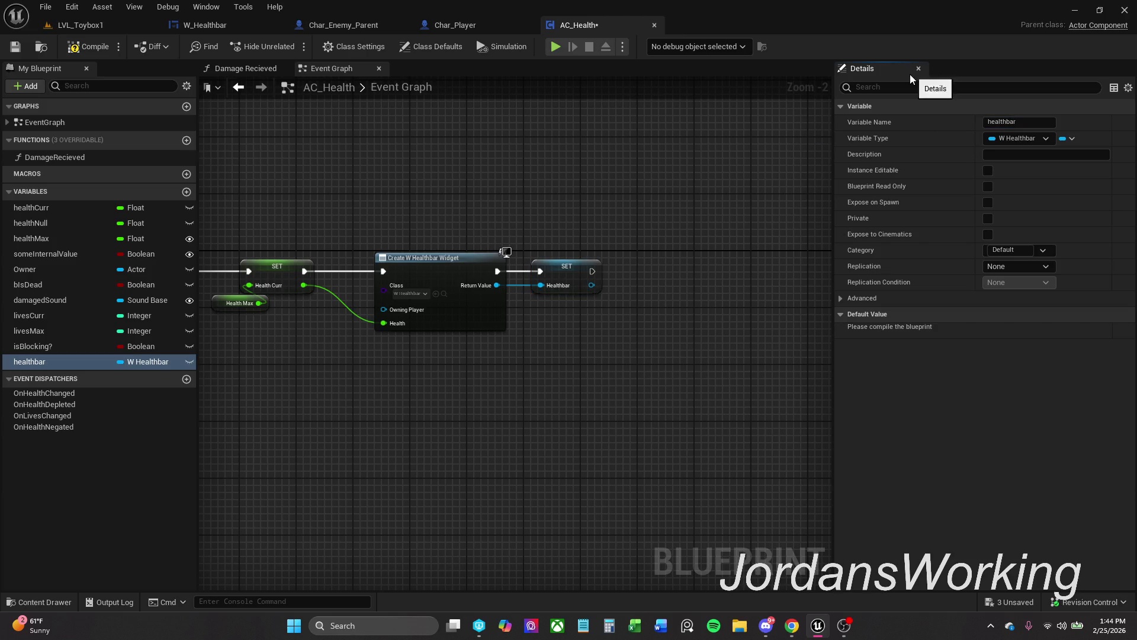
# Compile AC_Health, then check it out and save it.
pyautogui.click(94, 47)
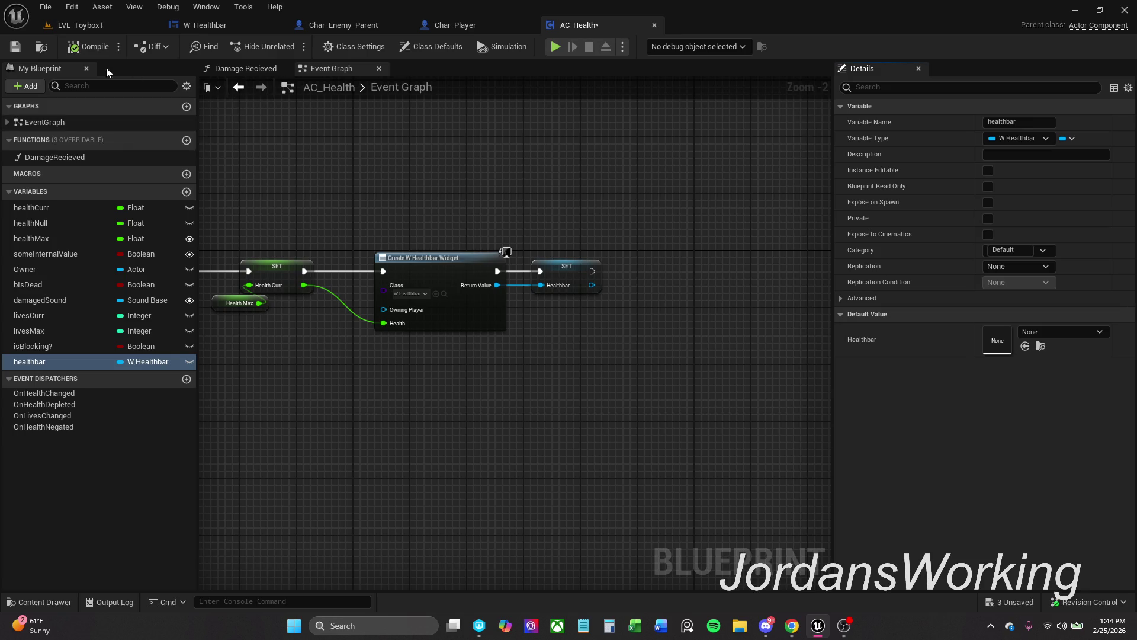
pyautogui.hotkey('ctrl', 's')
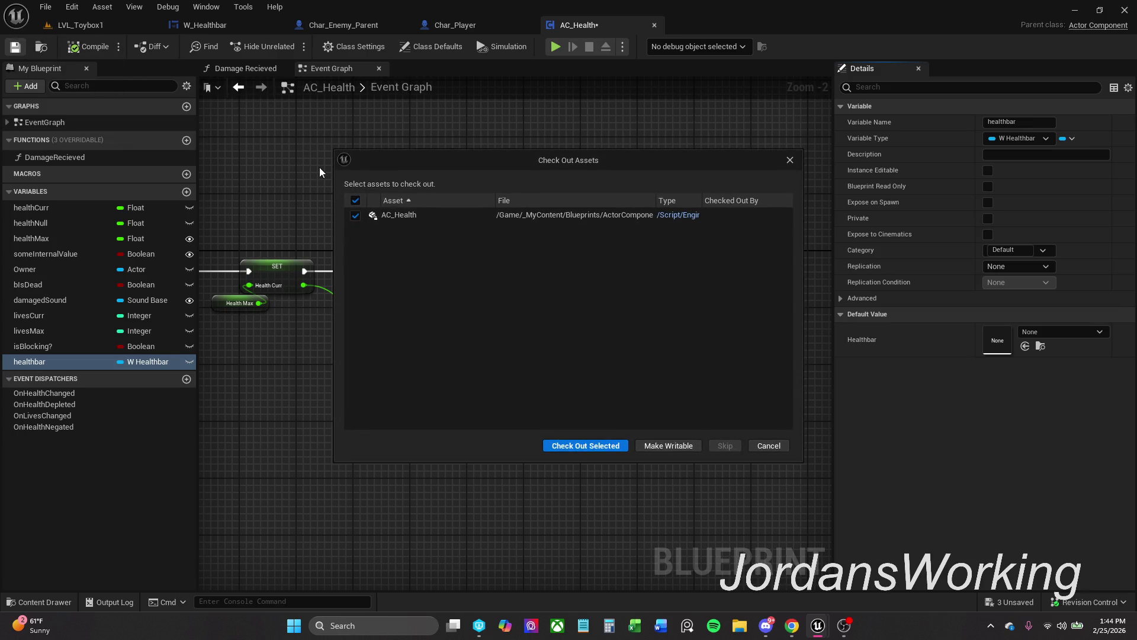
pyautogui.click(616, 446)
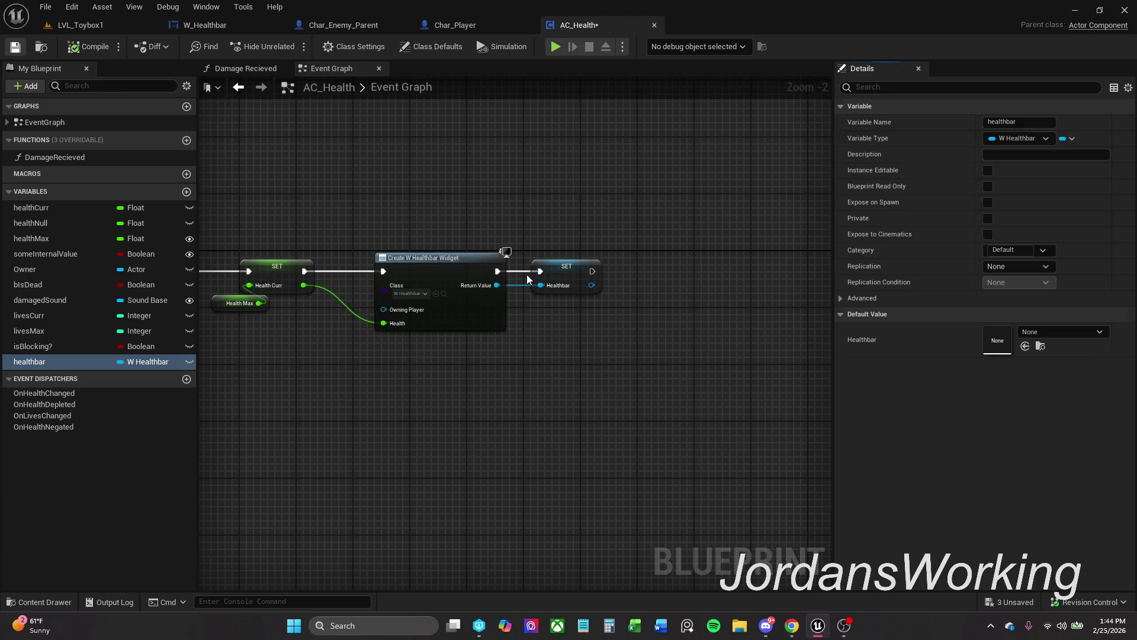
pyautogui.moveTo(488, 223); pyautogui.dragTo(649, 200)
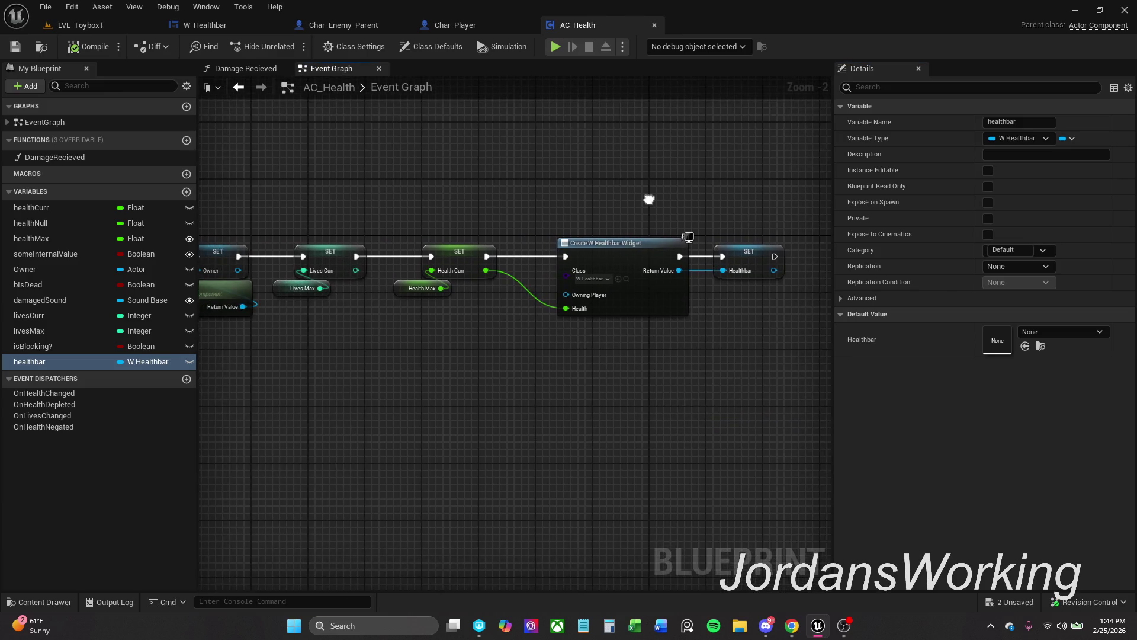
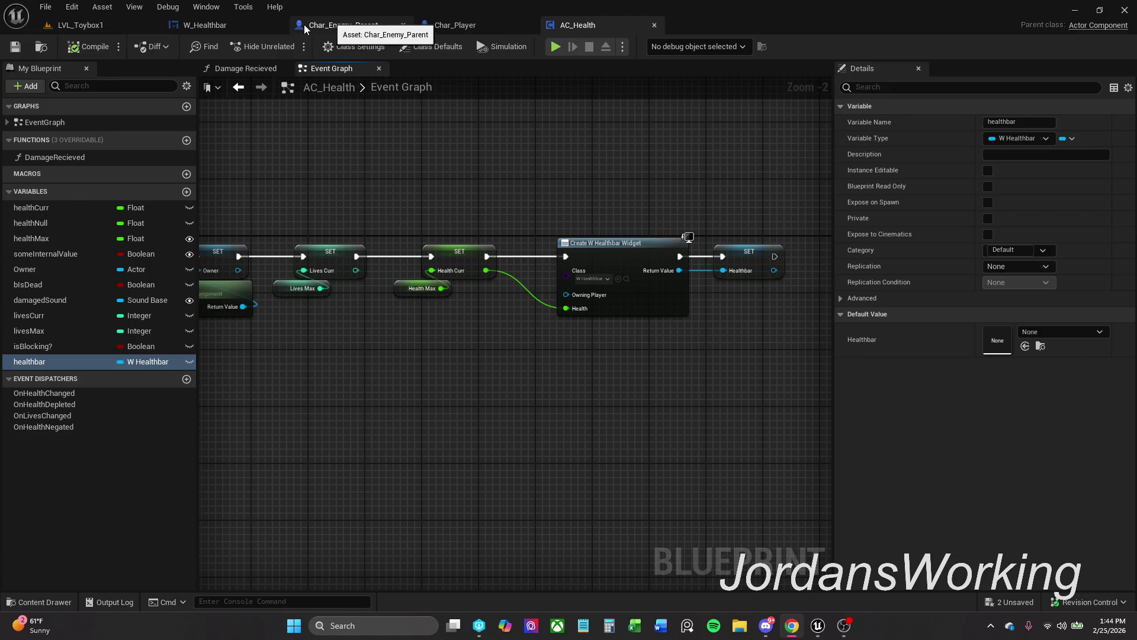
# Play-test LVL_Toybox1, strike the enemy with the sword to check its healthbar, then stop the session.
pyautogui.click(232, 25)
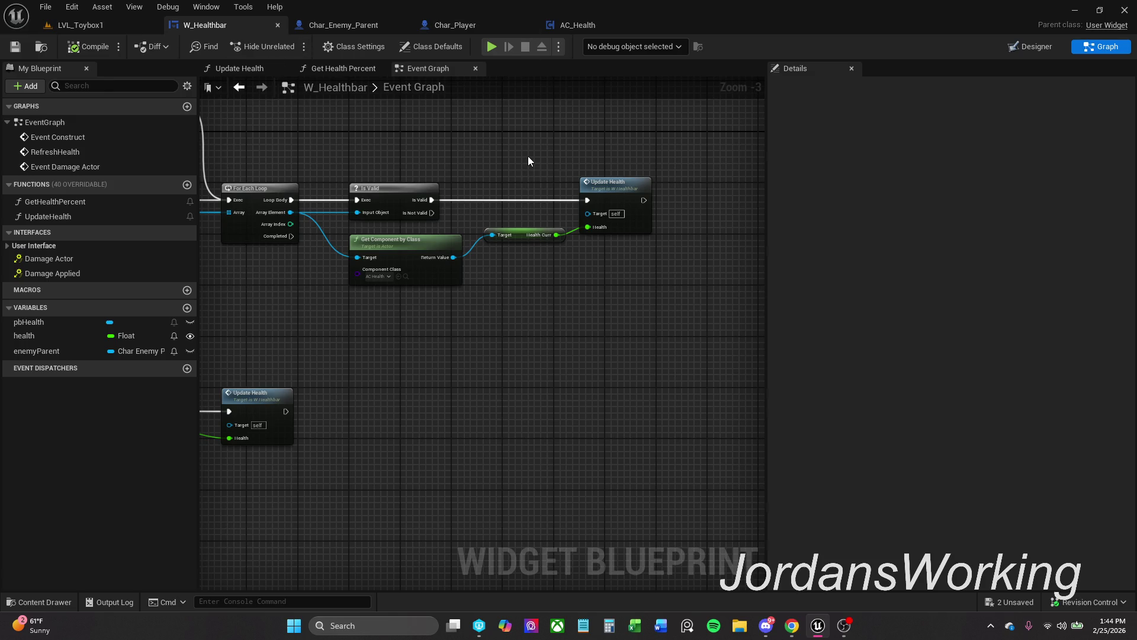
pyautogui.click(87, 28)
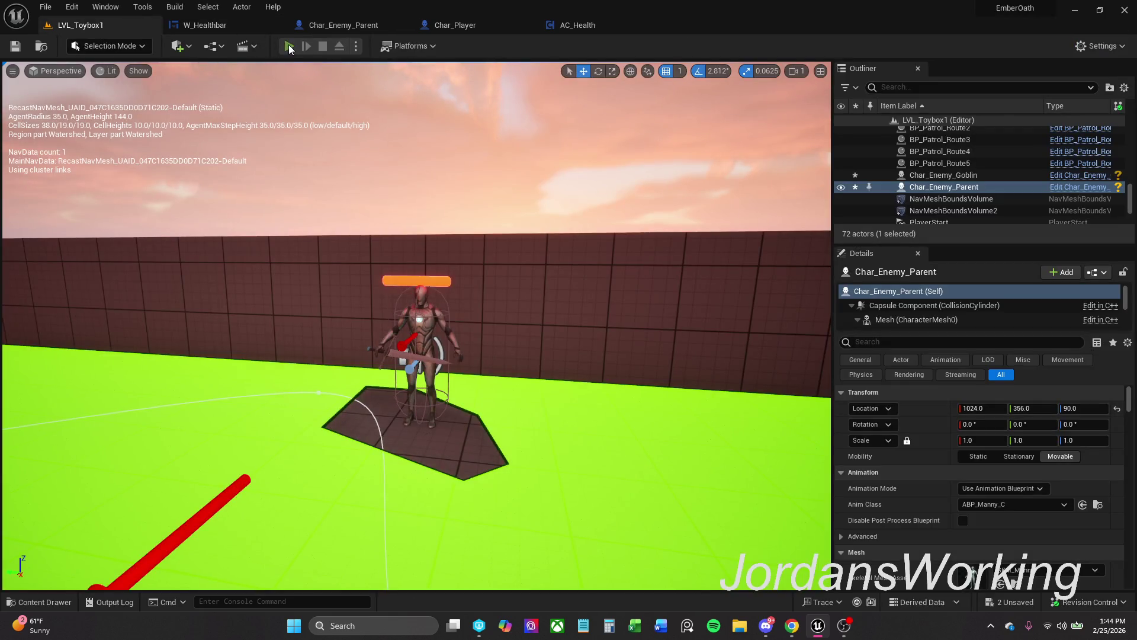
pyautogui.click(289, 46)
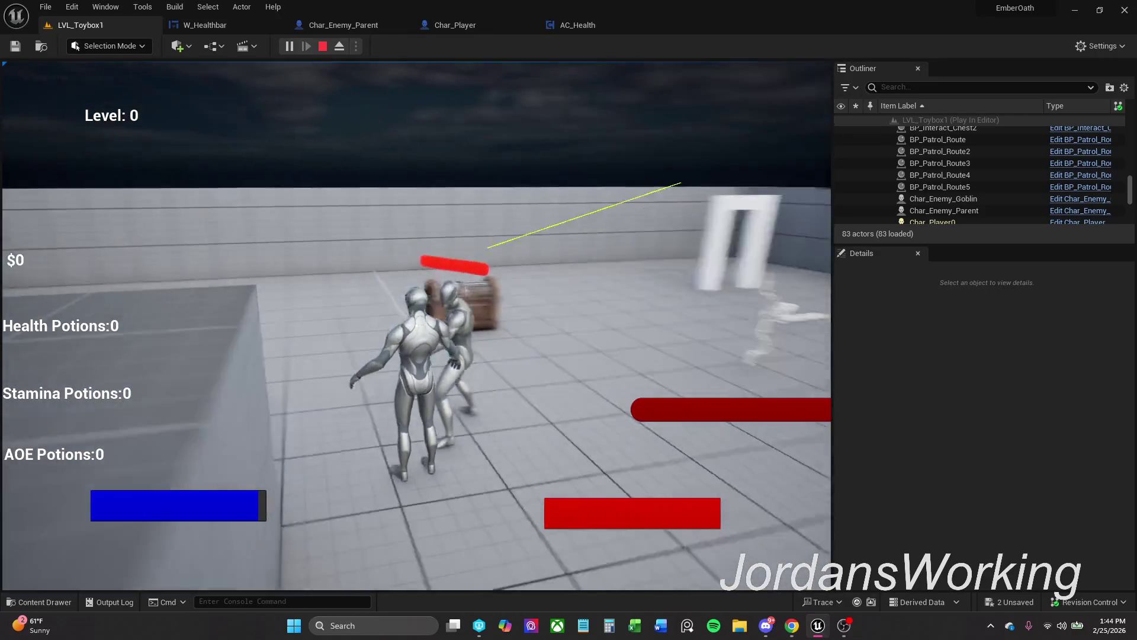
pyautogui.click(417, 326)
pyautogui.press('Escape')
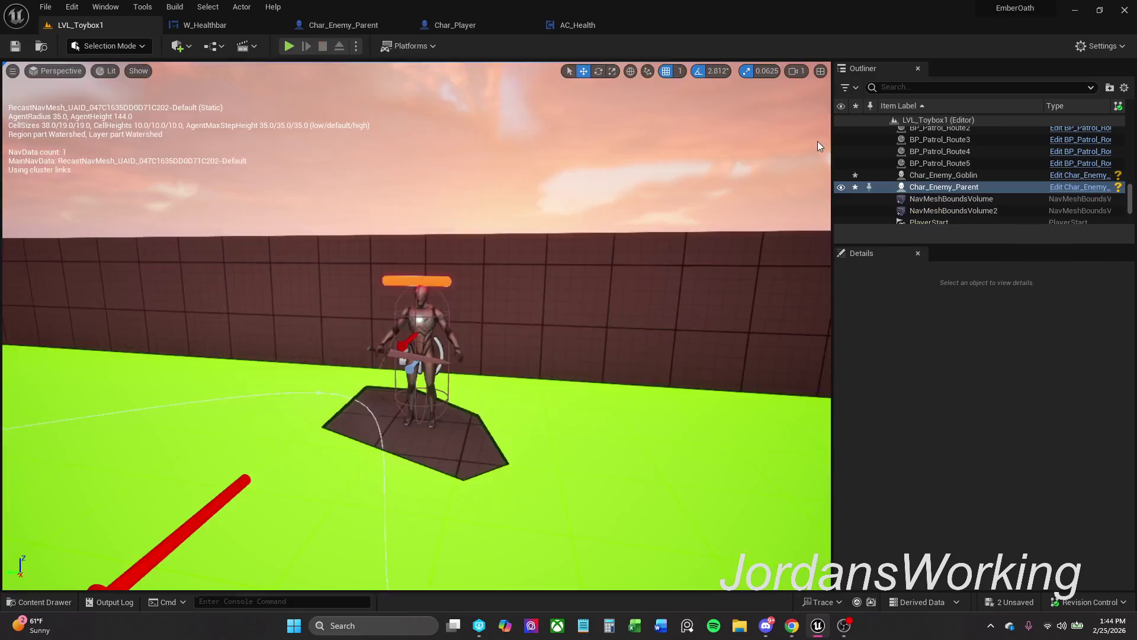
pyautogui.click(465, 24)
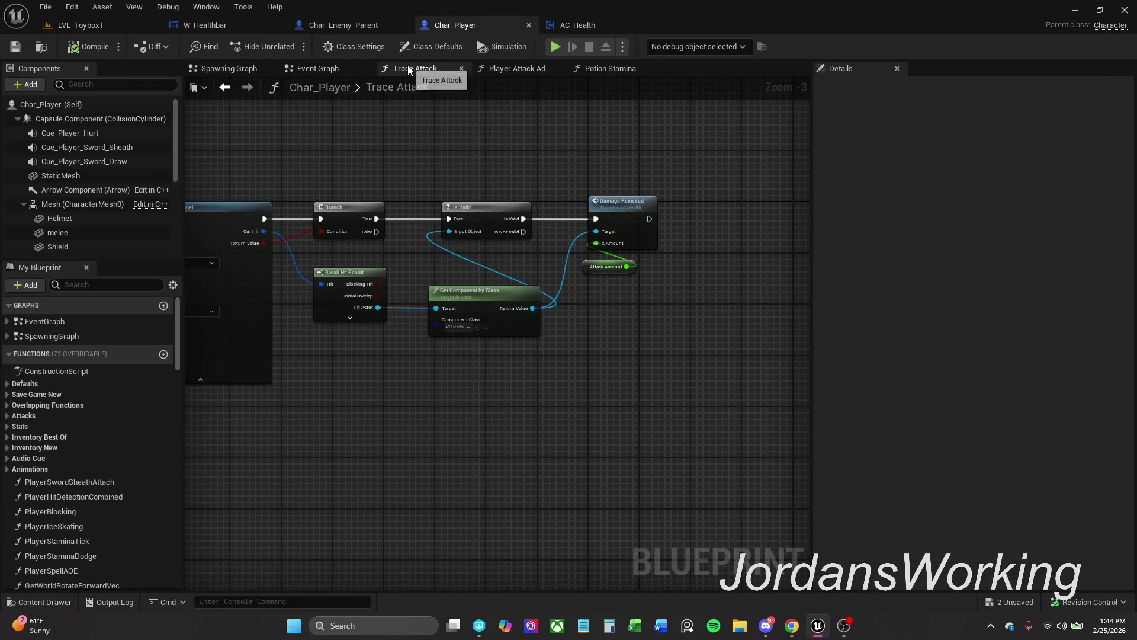
# Review the AC_Health and Char_Enemy_Parent graphs, then open W_Healthbar's Update Health function.
pyautogui.click(597, 26)
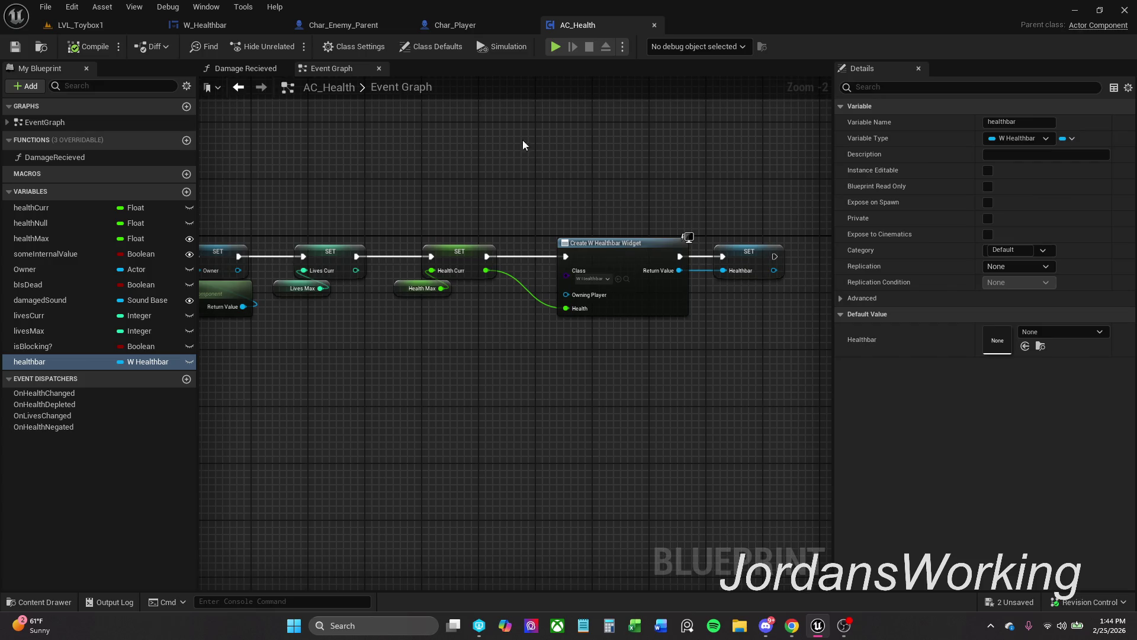
pyautogui.click(376, 28)
pyautogui.scroll(-2, 521, 150)
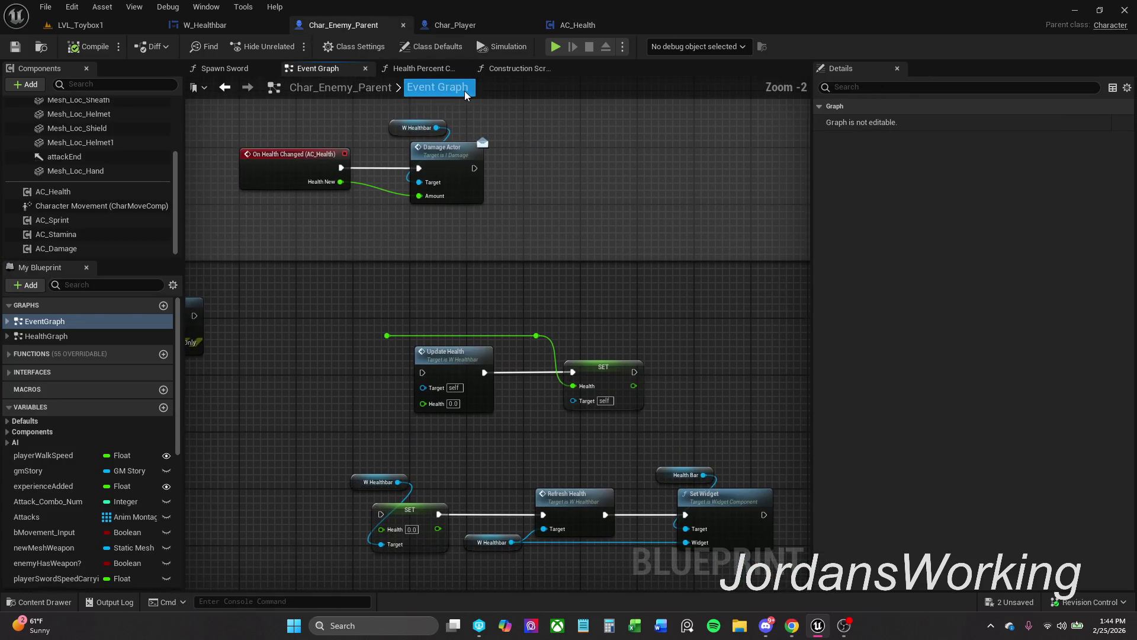
pyautogui.click(224, 28)
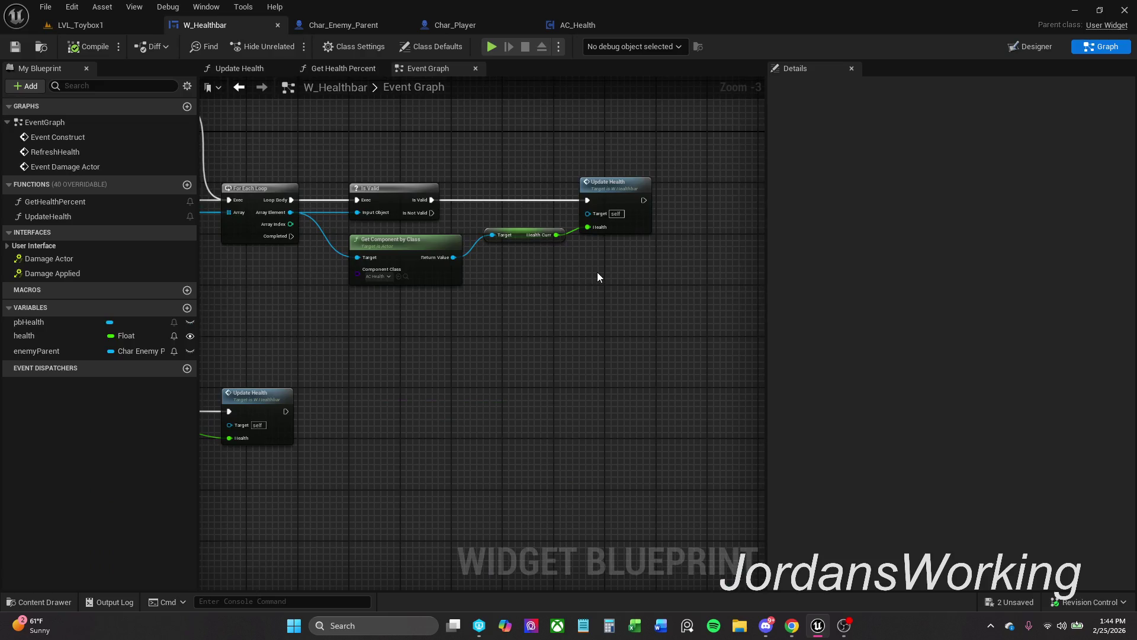
pyautogui.moveTo(542, 161)
pyautogui.mouseDown()
pyautogui.moveTo(701, 190)
pyautogui.moveTo(938, 195)
pyautogui.moveTo(767, 212)
pyautogui.mouseUp()
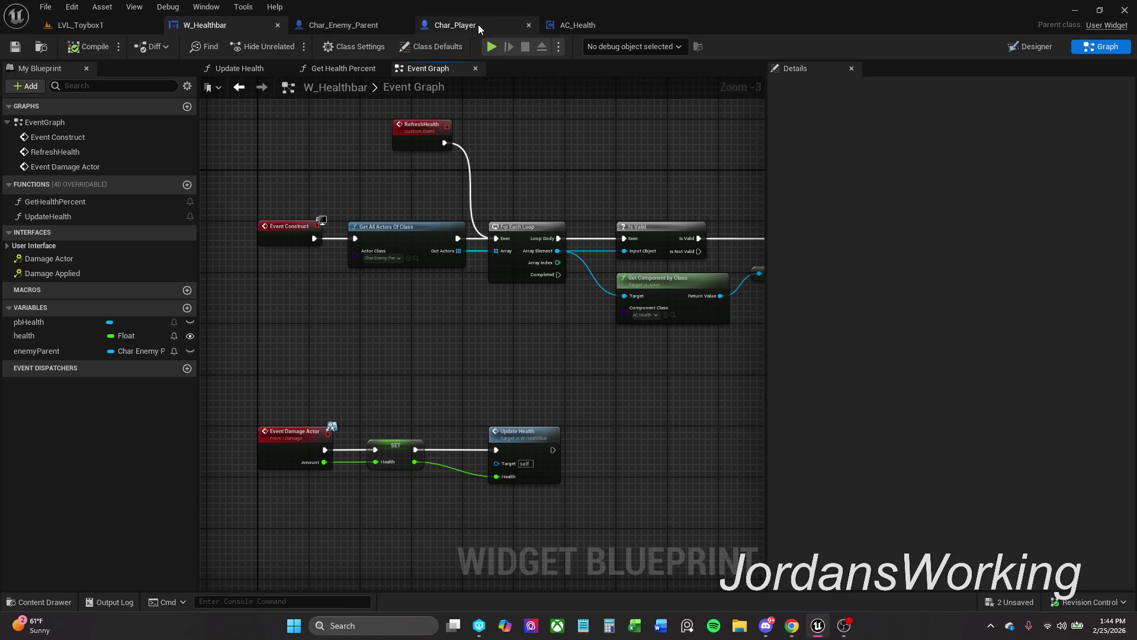
pyautogui.moveTo(568, 158)
pyautogui.mouseDown()
pyautogui.moveTo(325, 147)
pyautogui.moveTo(386, 161)
pyautogui.mouseUp()
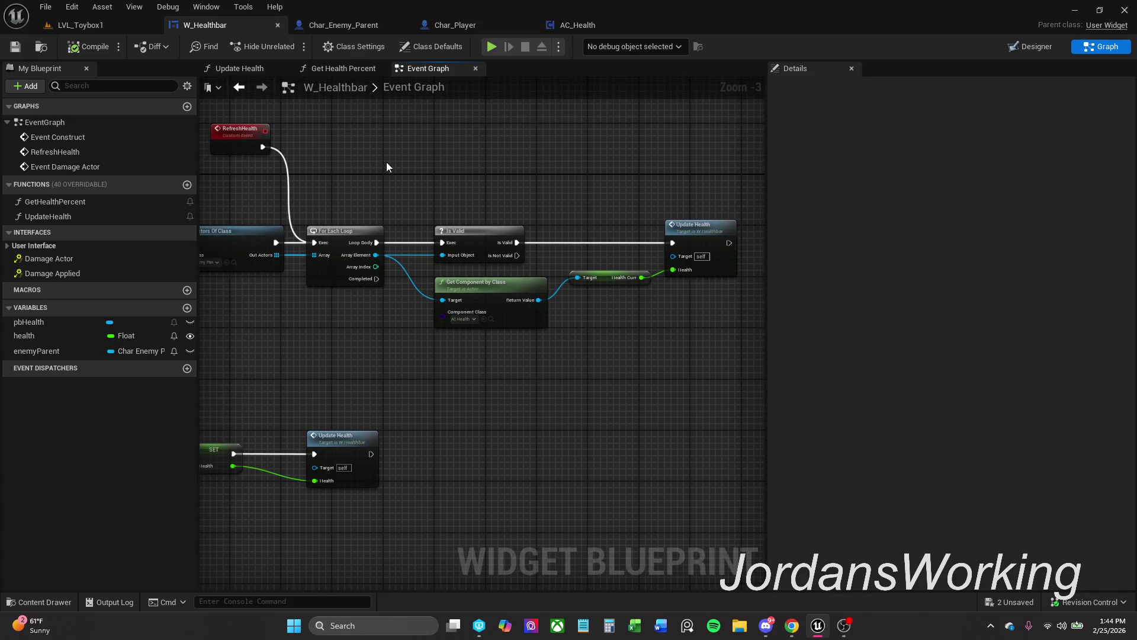
pyautogui.doubleClick(689, 237)
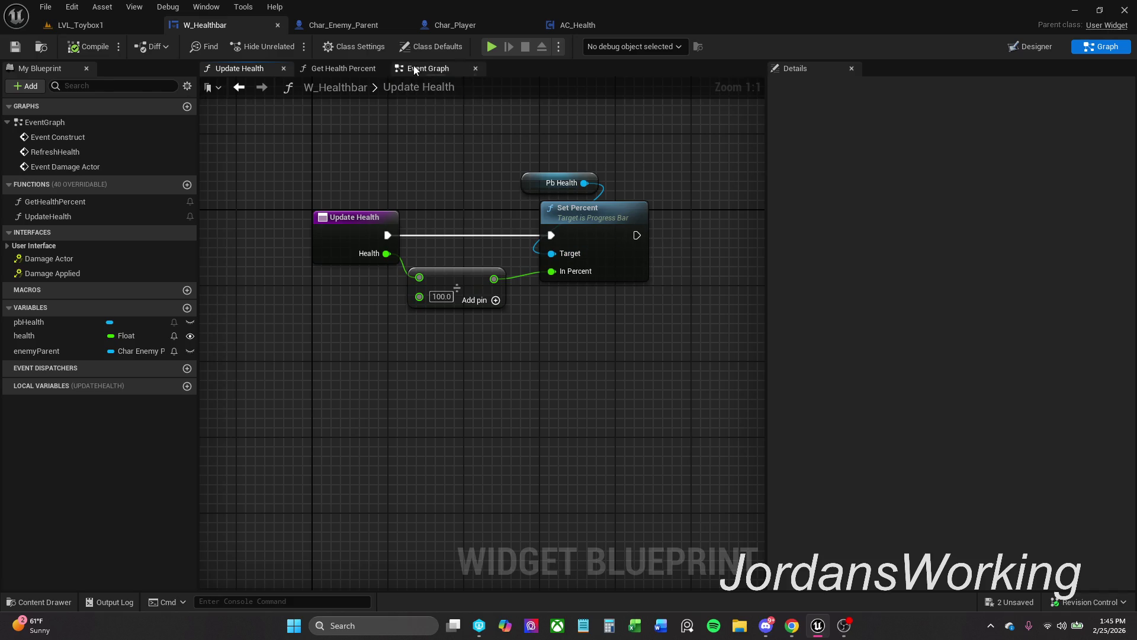
# Compare the Char_Enemy_Parent and Char_Player graphs, then show W_Healthbar's Event Damage Actor and Event Construct chains.
pyautogui.click(356, 25)
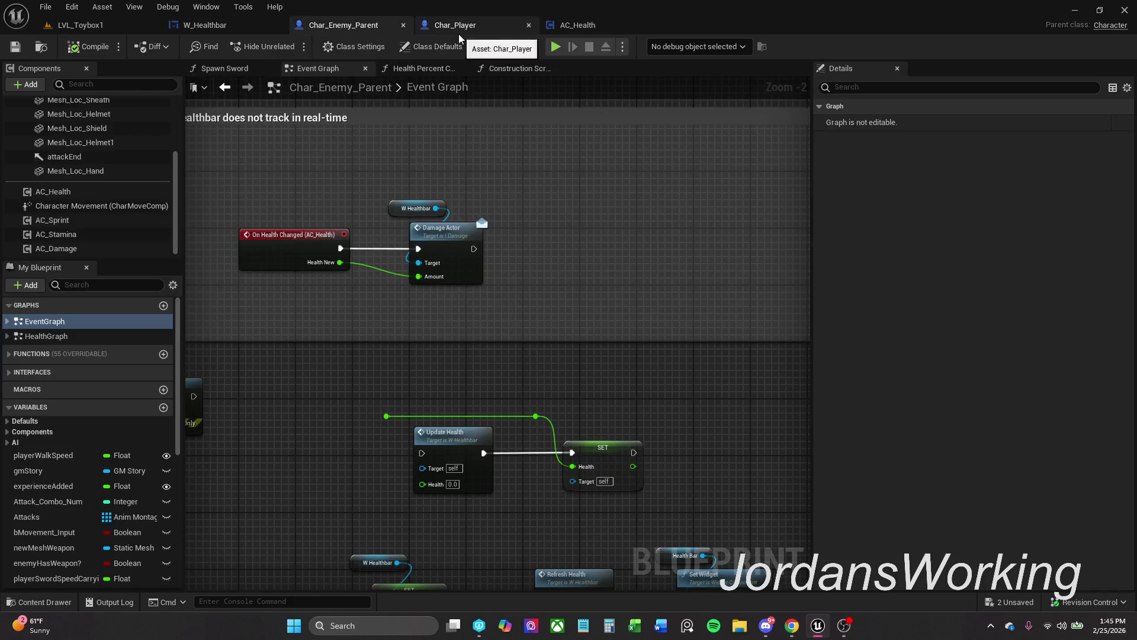
pyautogui.moveTo(605, 259); pyautogui.dragTo(542, 252)
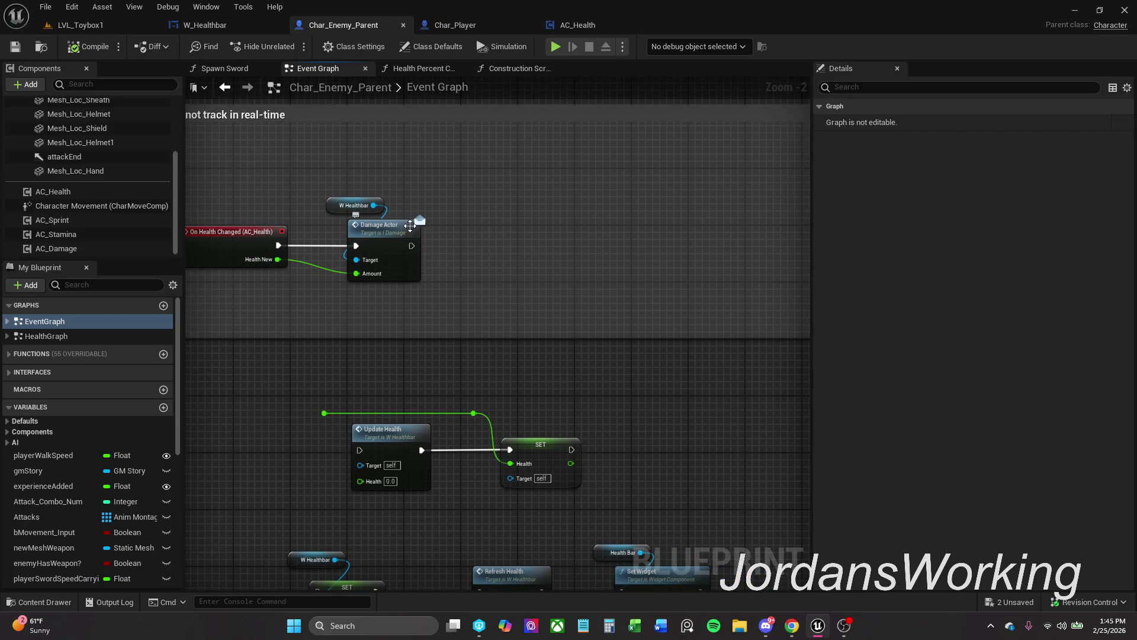
pyautogui.click(473, 26)
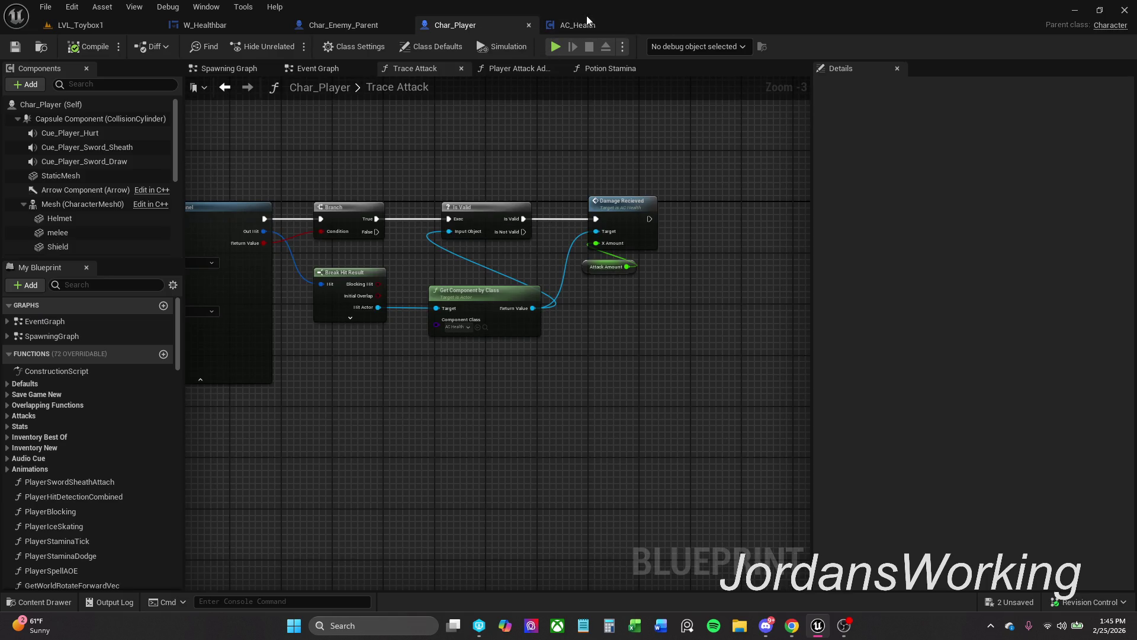
pyautogui.click(213, 24)
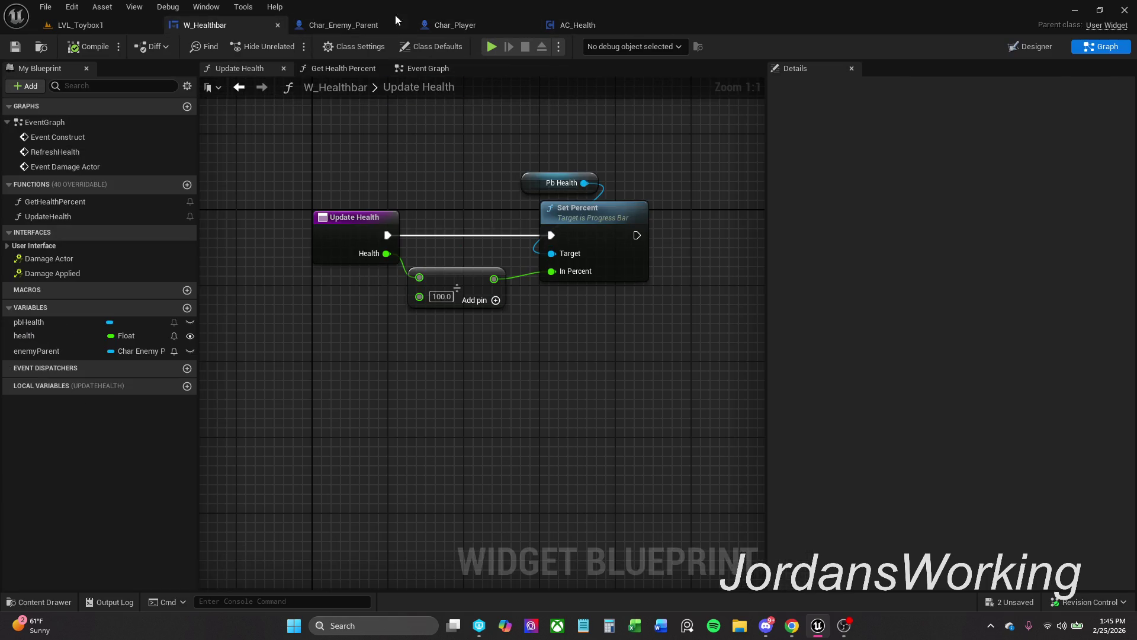
pyautogui.click(379, 25)
pyautogui.click(222, 26)
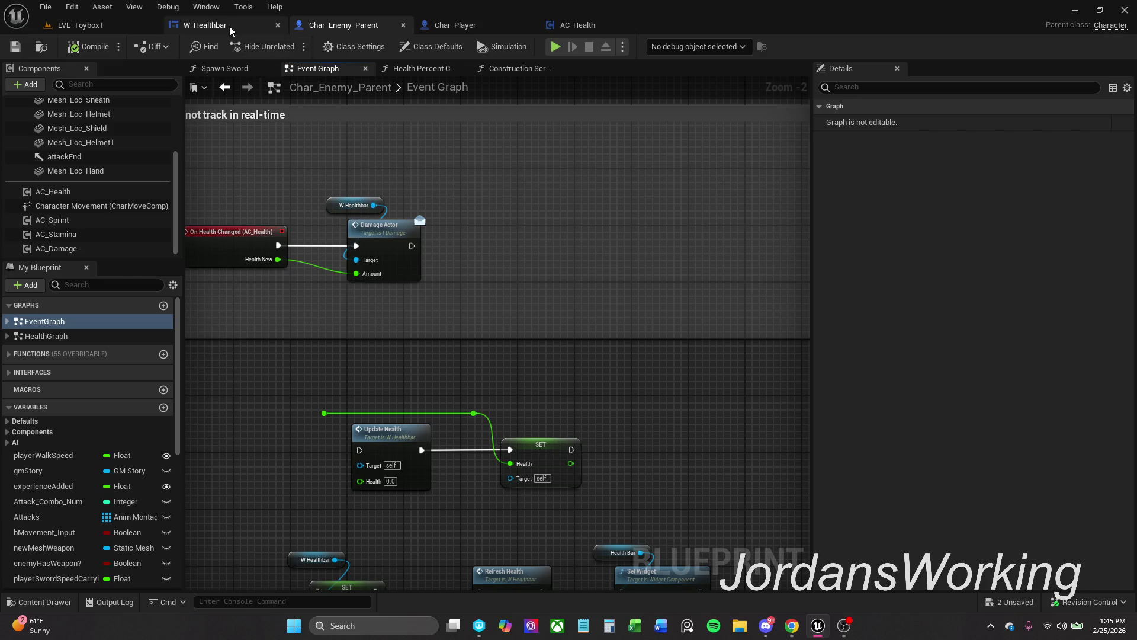
pyautogui.click(428, 69)
pyautogui.moveTo(458, 363); pyautogui.dragTo(502, 199)
pyautogui.moveTo(581, 246); pyautogui.dragTo(523, 294)
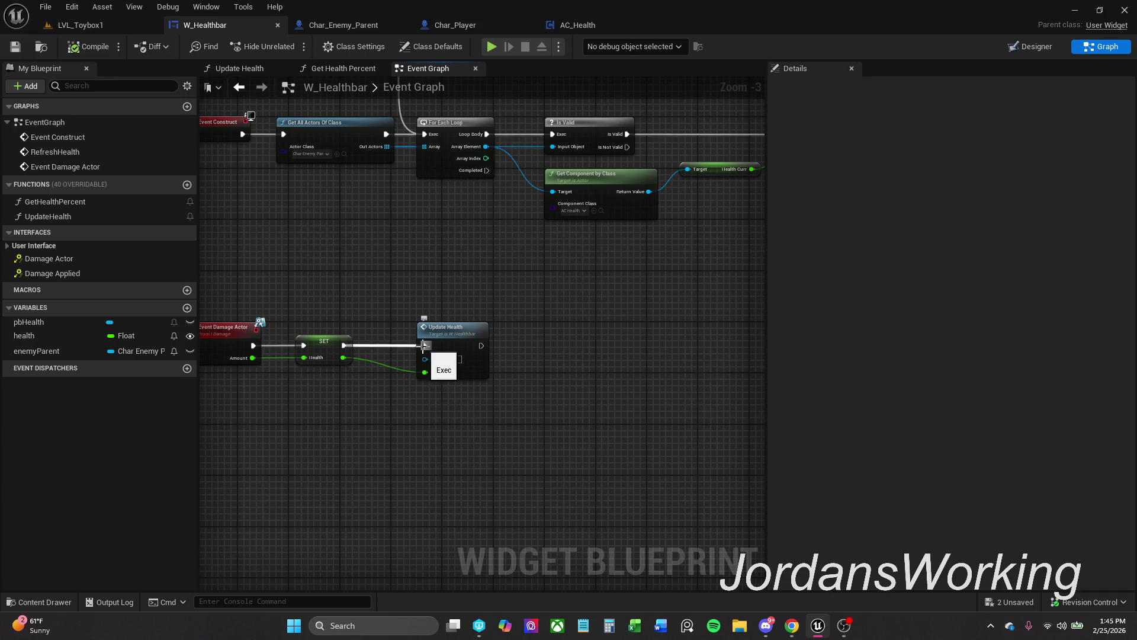
# Try unlinking Update Health's execution and Health wires, then undo to restore the connections.
pyautogui.keyDown('alt'); pyautogui.click(423, 345); pyautogui.keyUp('alt')
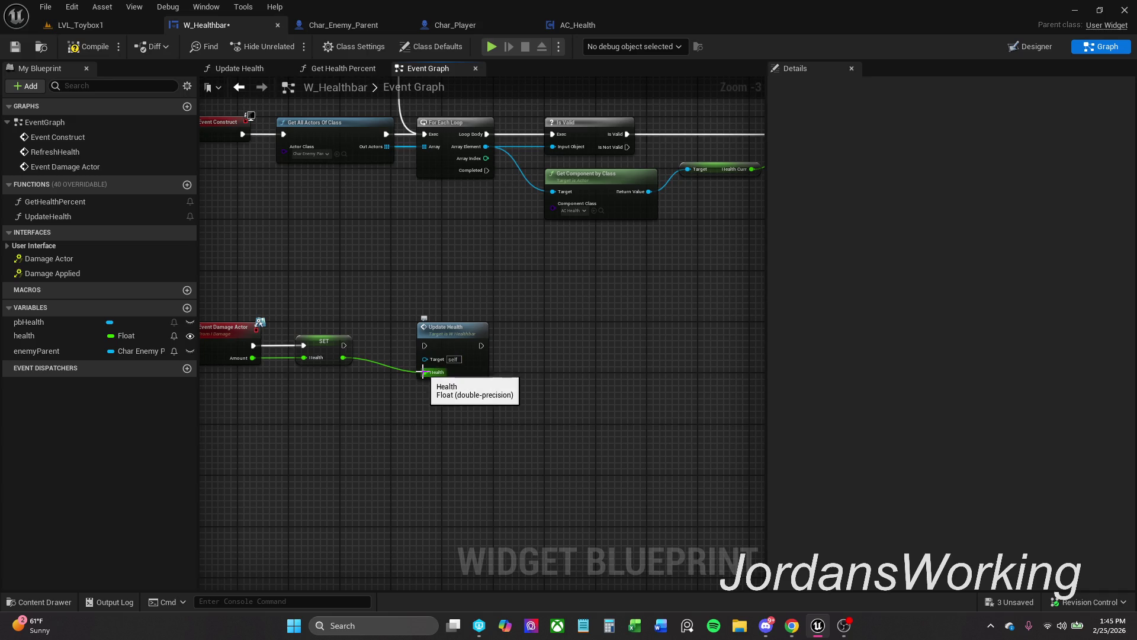
pyautogui.keyDown('alt'); pyautogui.click(423, 372); pyautogui.keyUp('alt')
pyautogui.moveTo(458, 342); pyautogui.dragTo(368, 431)
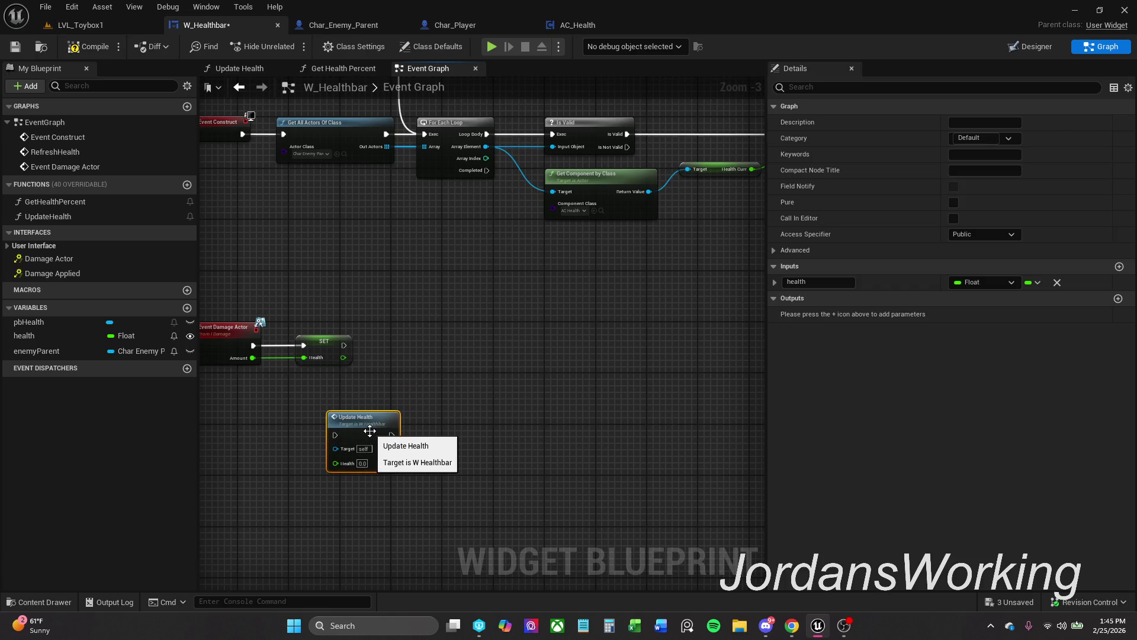
pyautogui.hotkey('ctrl', 'z')
pyautogui.hotkey('ctrl', 'z')
pyautogui.hotkey('ctrl', 'z')
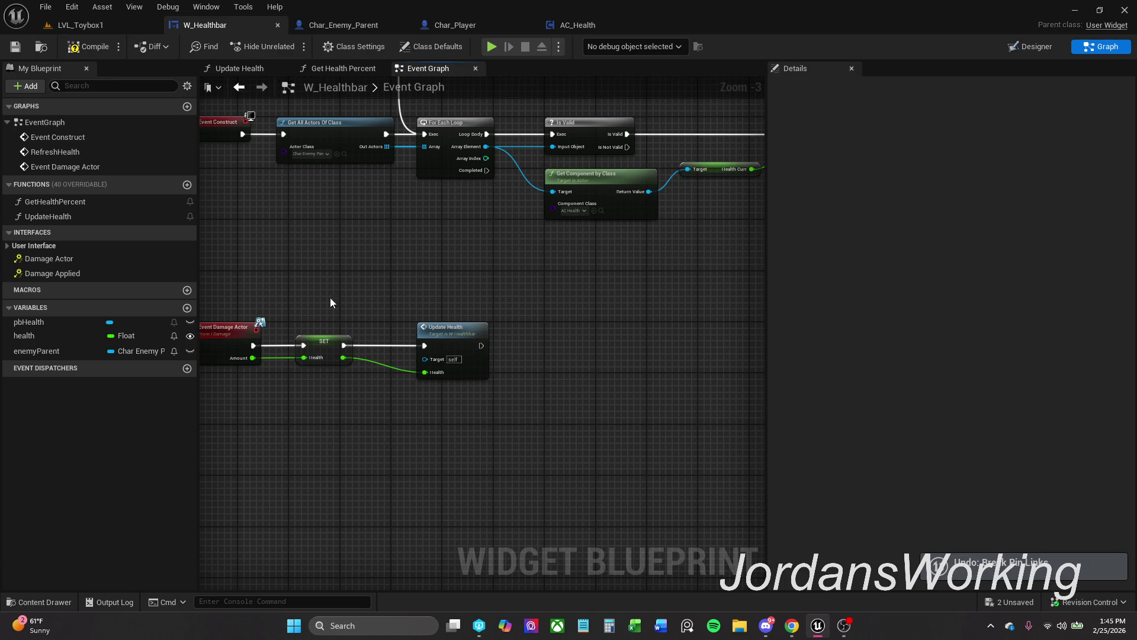
pyautogui.moveTo(292, 307)
pyautogui.mouseDown()
pyautogui.moveTo(228, 483)
pyautogui.moveTo(265, 453)
pyautogui.mouseUp()
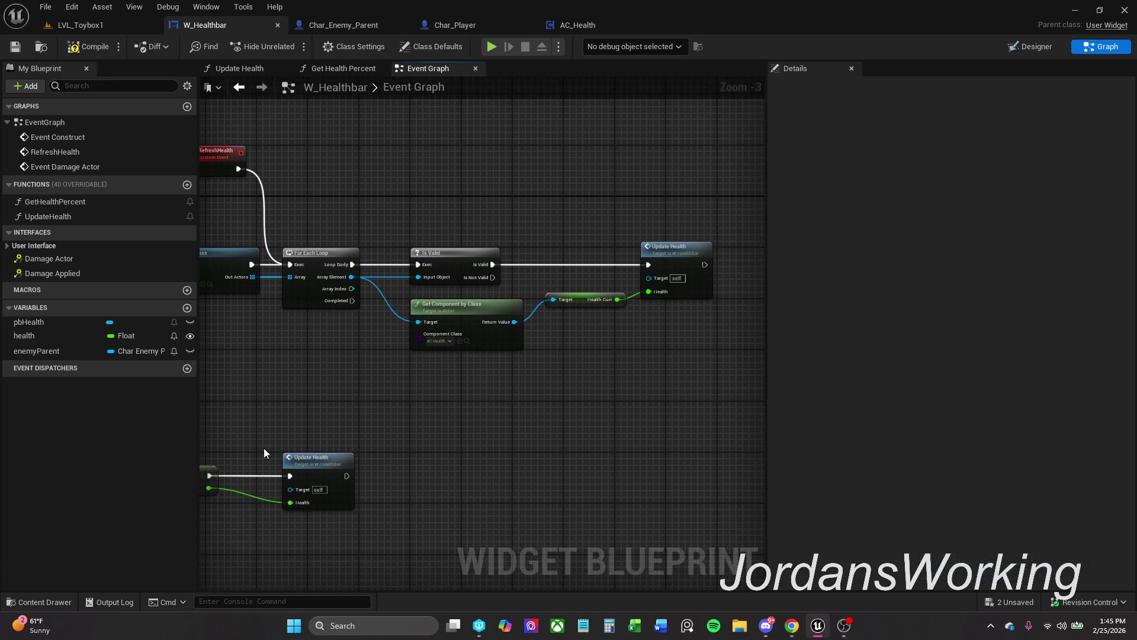
# Add a Refresh Health call after the damage-event Update Health node, aligned in a straight line.
pyautogui.moveTo(345, 473); pyautogui.dragTo(393, 476)
pyautogui.write('refresh')
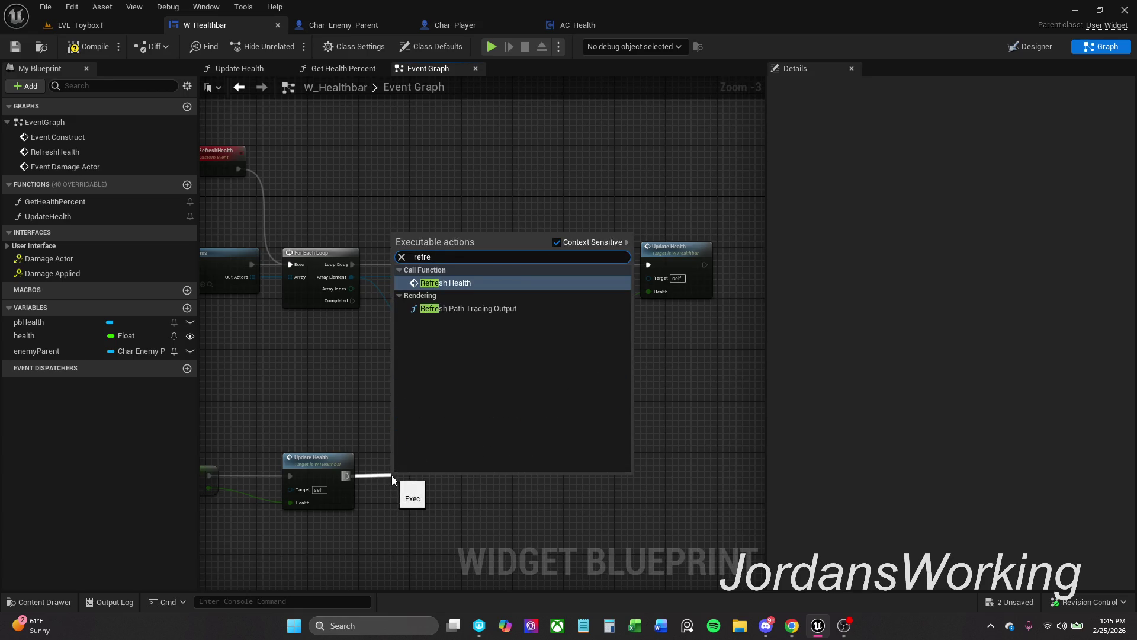
pyautogui.press('Return')
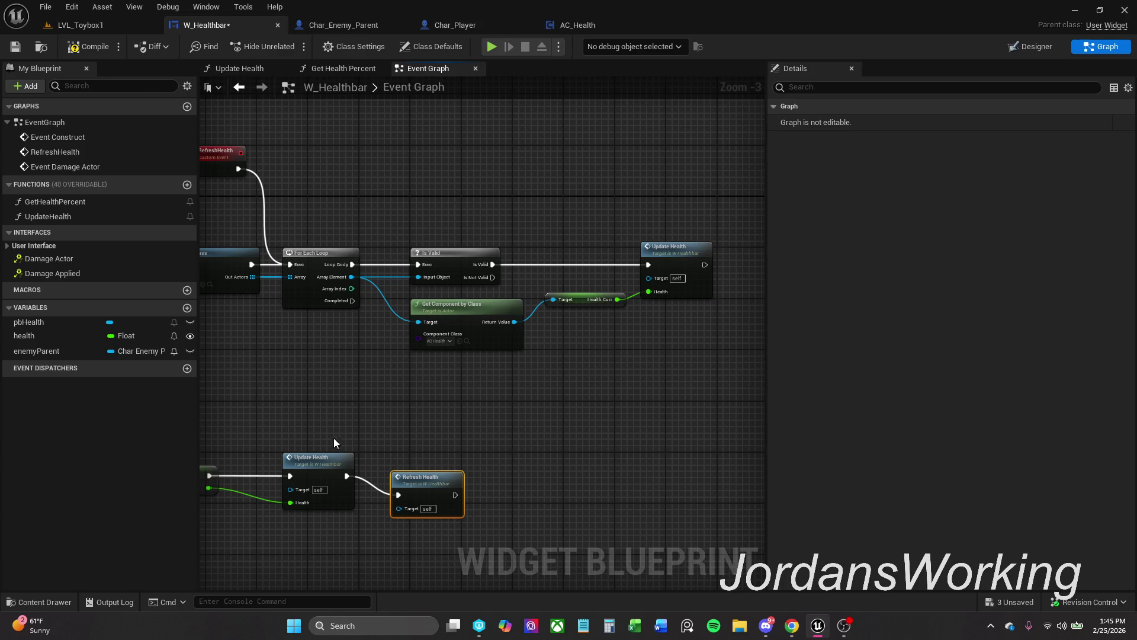
pyautogui.press('q')
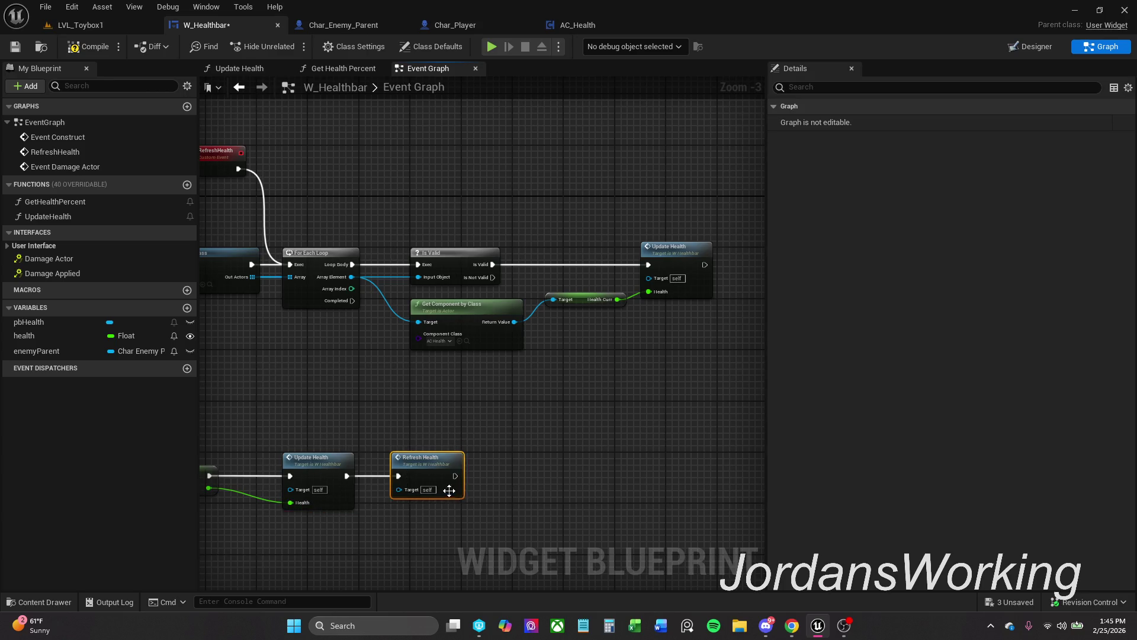
pyautogui.doubleClick(453, 490)
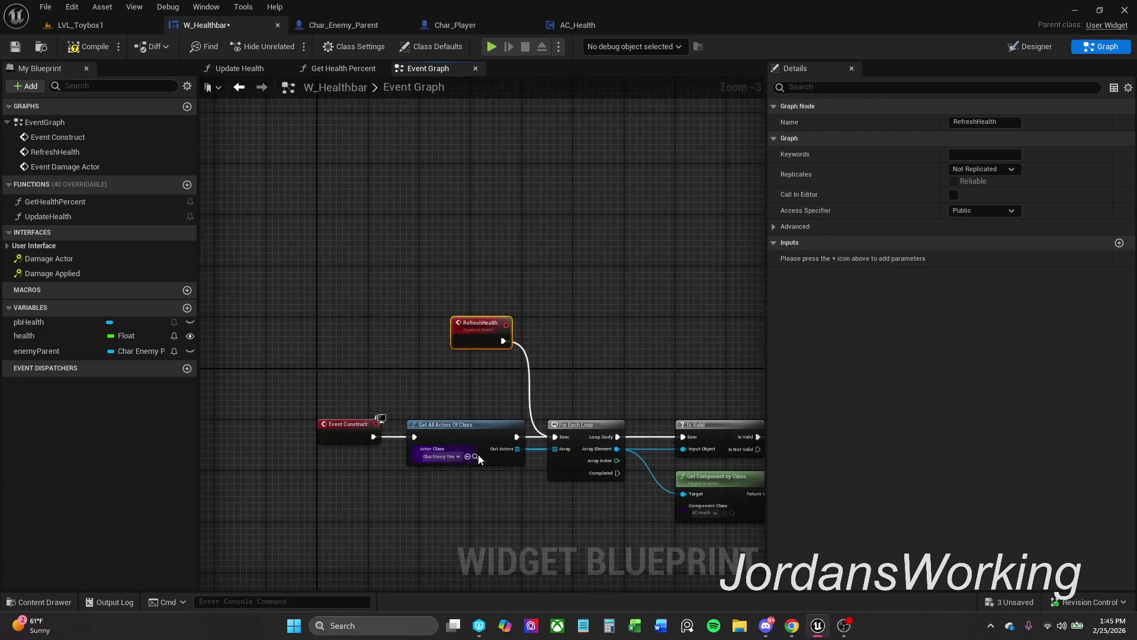
# Look over the updated event chains, then compile and save W_Healthbar.
pyautogui.moveTo(578, 397)
pyautogui.mouseDown()
pyautogui.moveTo(305, 287)
pyautogui.moveTo(405, 286)
pyautogui.mouseUp()
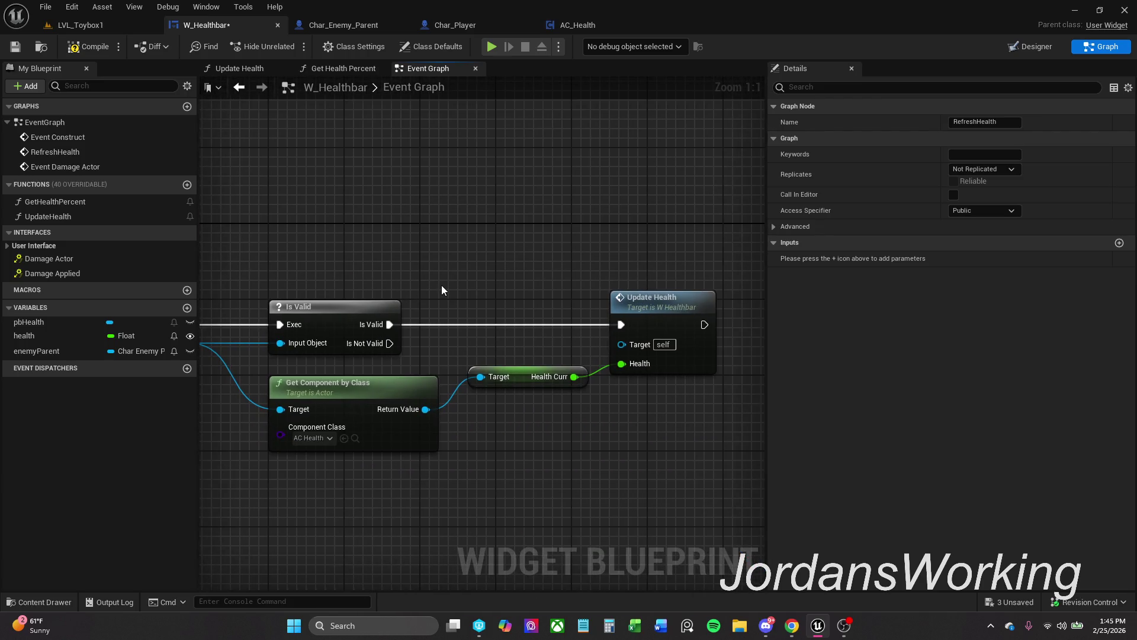
pyautogui.scroll(-3, 442, 289)
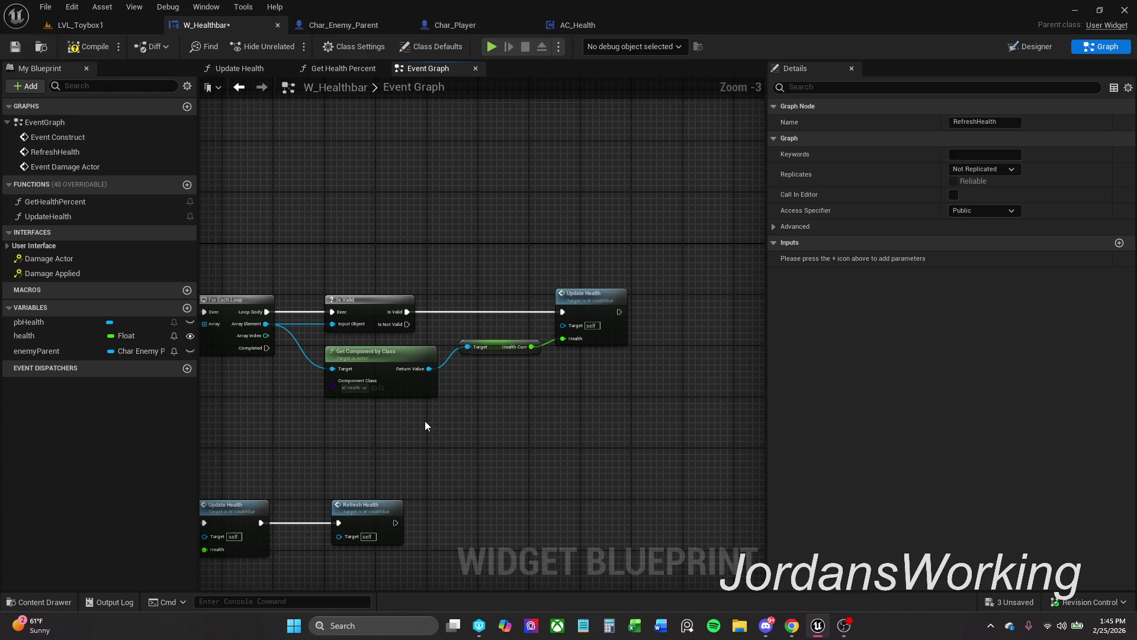
pyautogui.moveTo(432, 434); pyautogui.dragTo(619, 312)
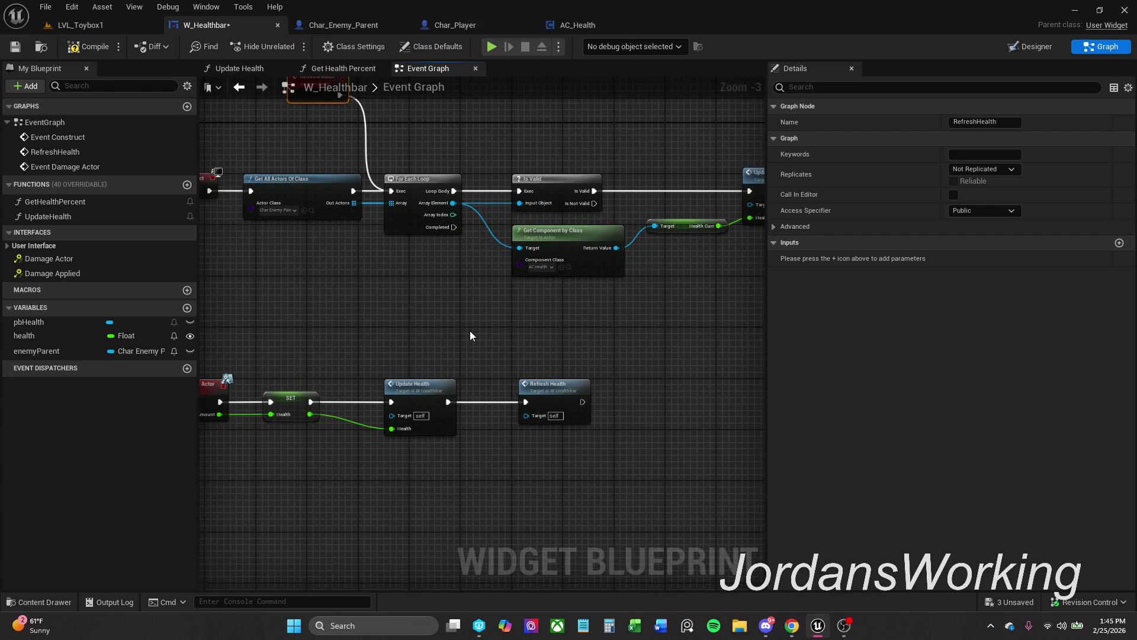
pyautogui.scroll(-1, 572, 377)
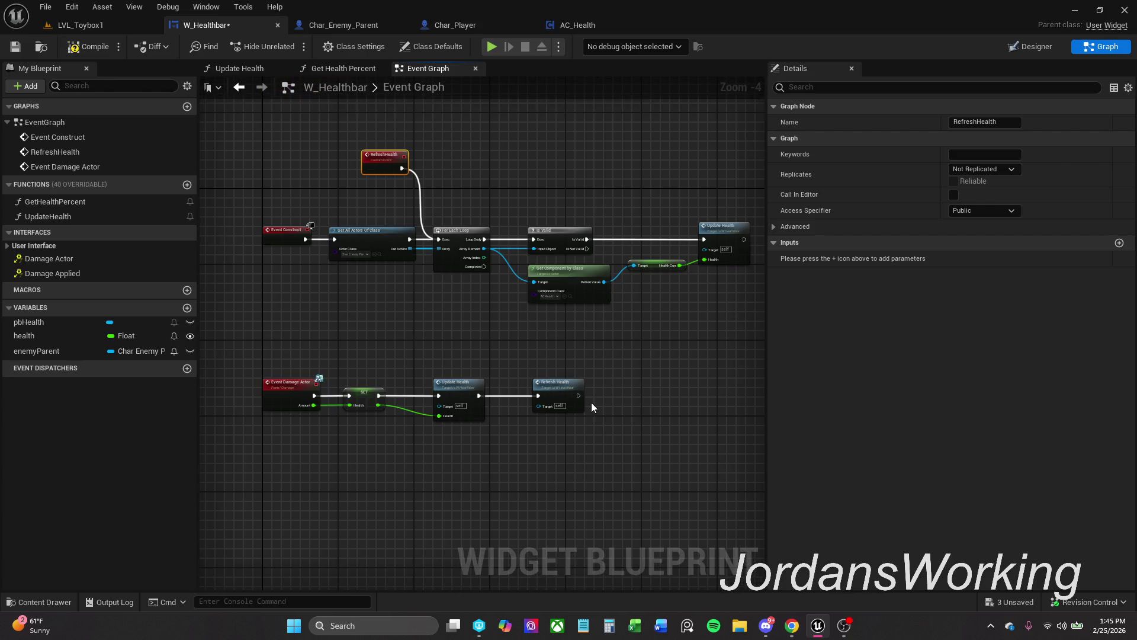
pyautogui.scroll(2, 644, 269)
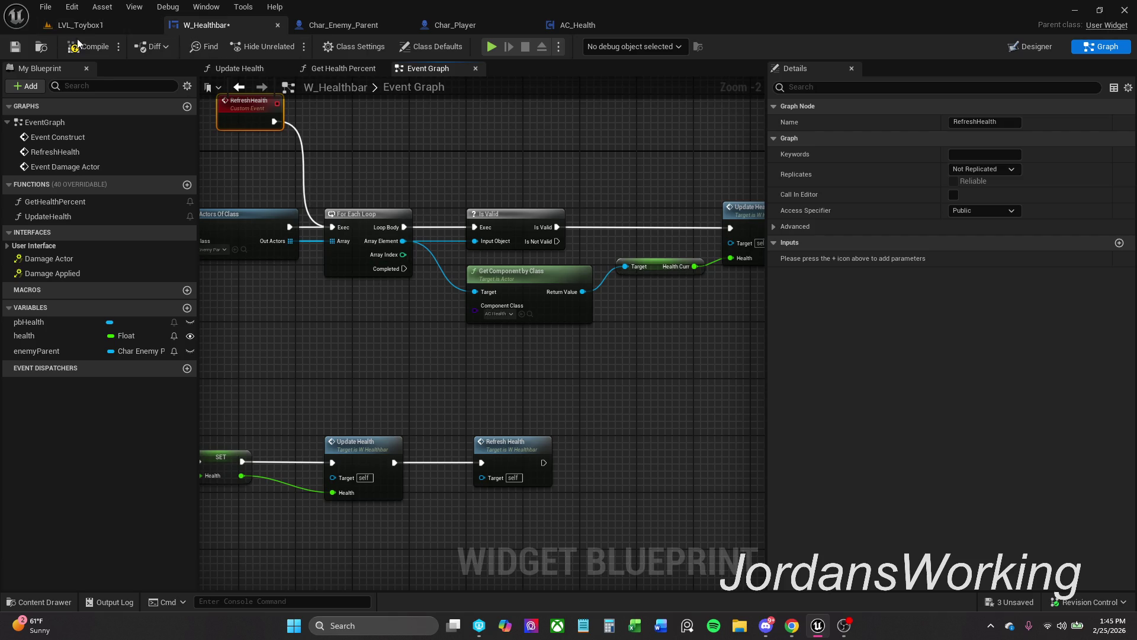
pyautogui.click(95, 48)
pyautogui.click(15, 46)
pyautogui.click(106, 18)
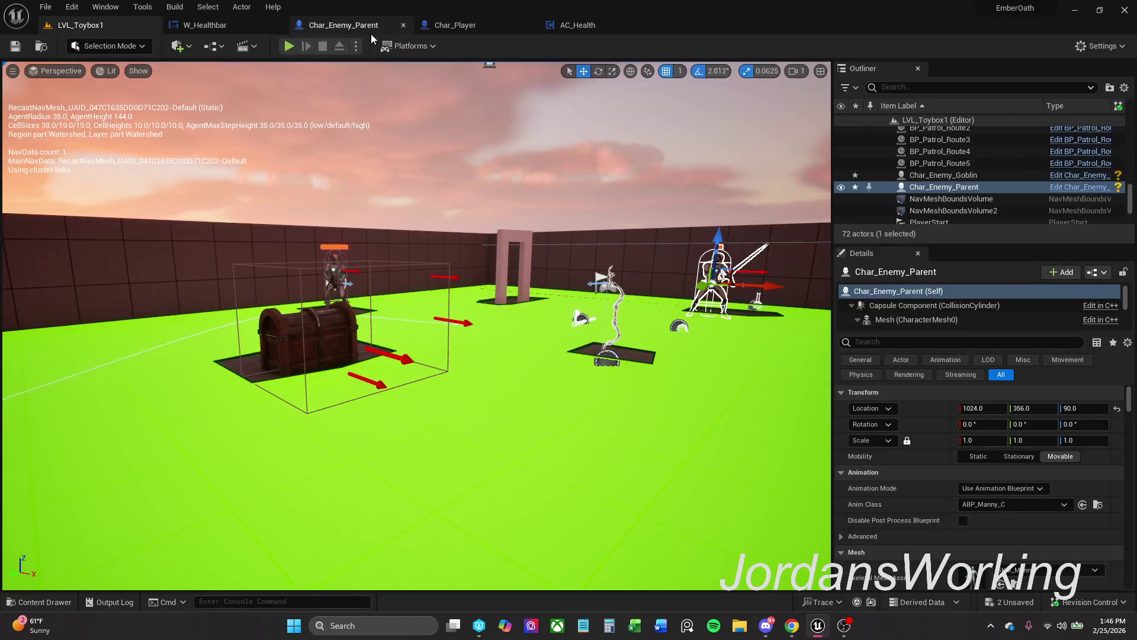
# Play-test the level, running to the enemy and hitting it with the sword, then stop the session.
pyautogui.click(289, 47)
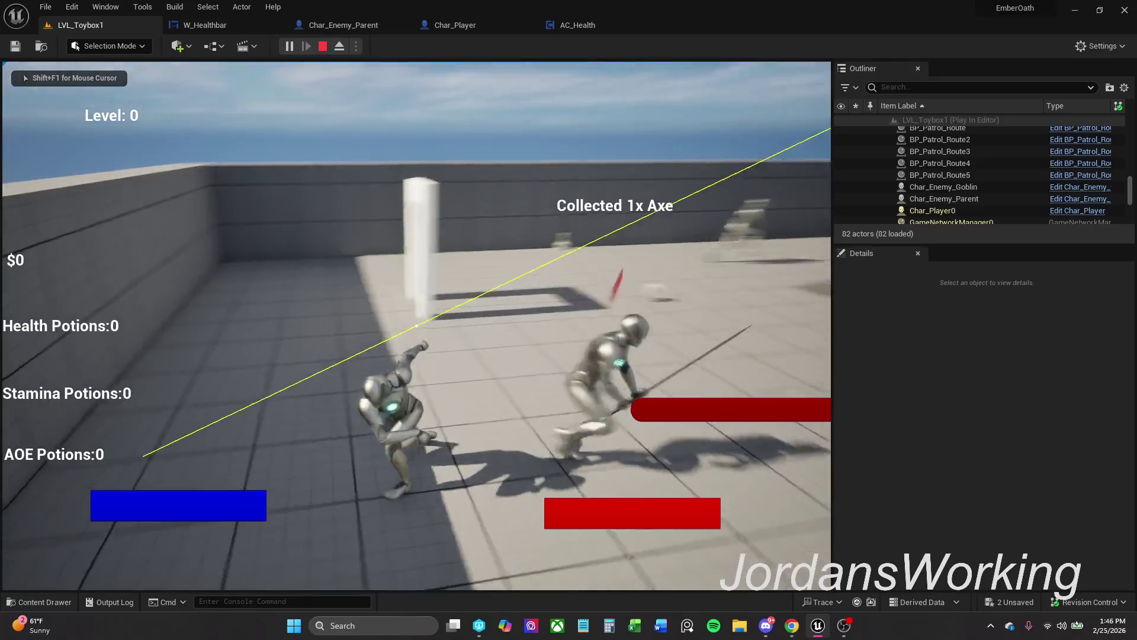
pyautogui.press('w')
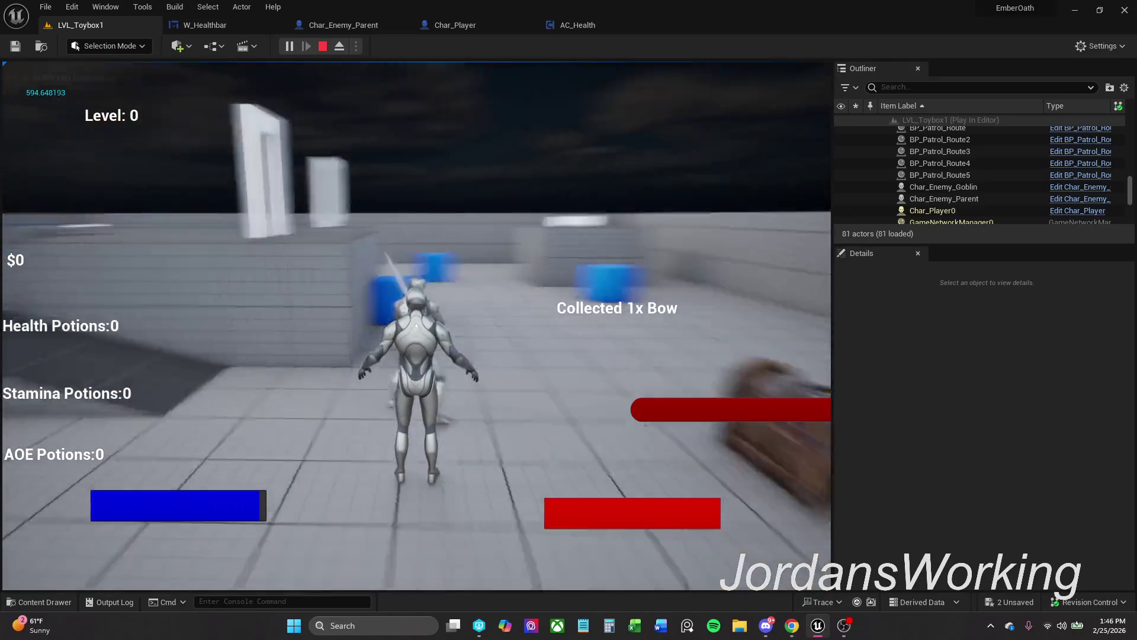
pyautogui.press('w')
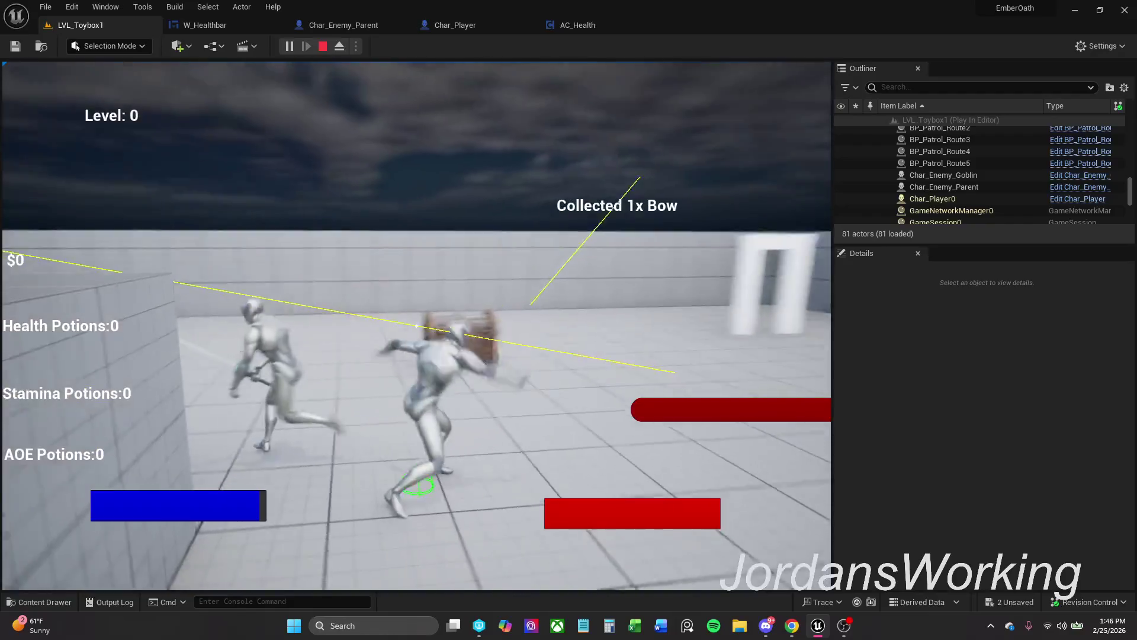
pyautogui.press('space')
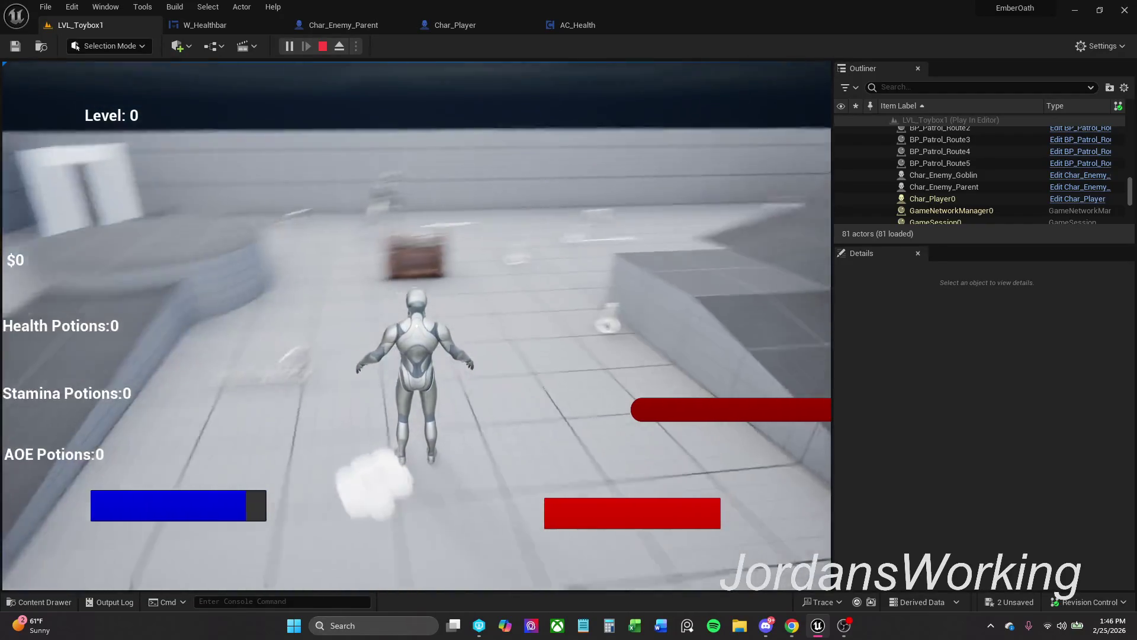
pyautogui.press('w')
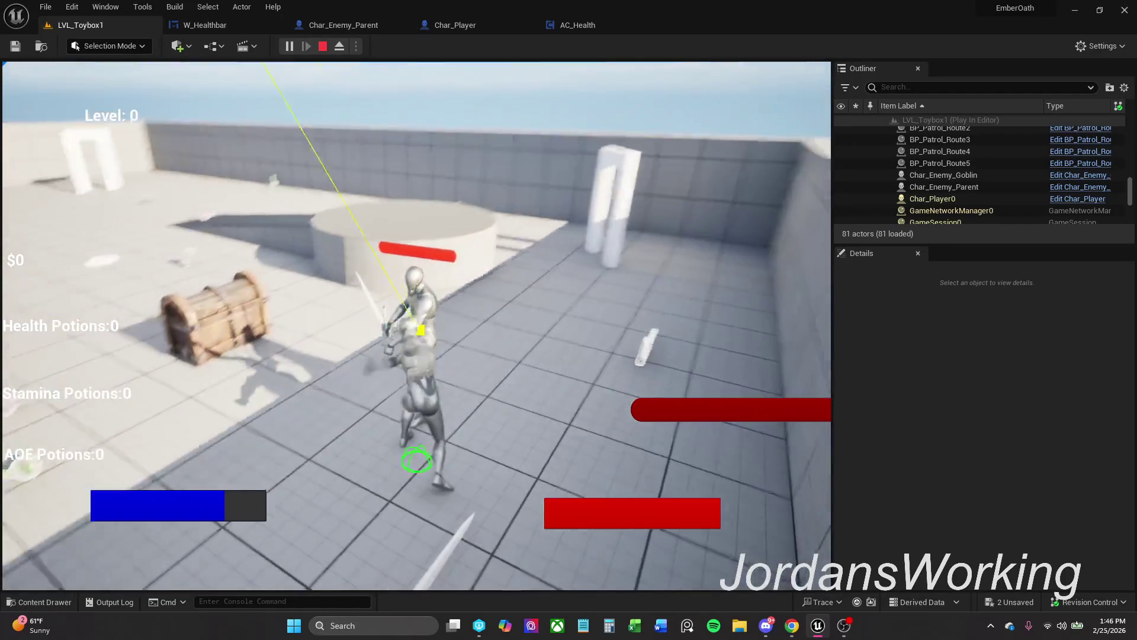
pyautogui.press('w')
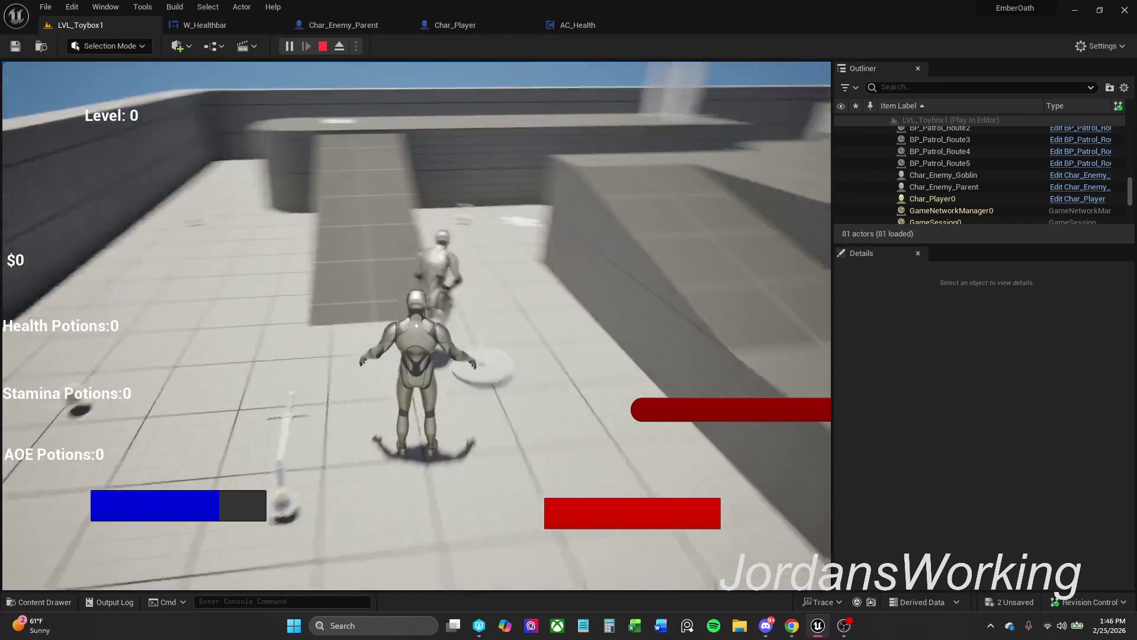
pyautogui.press('w')
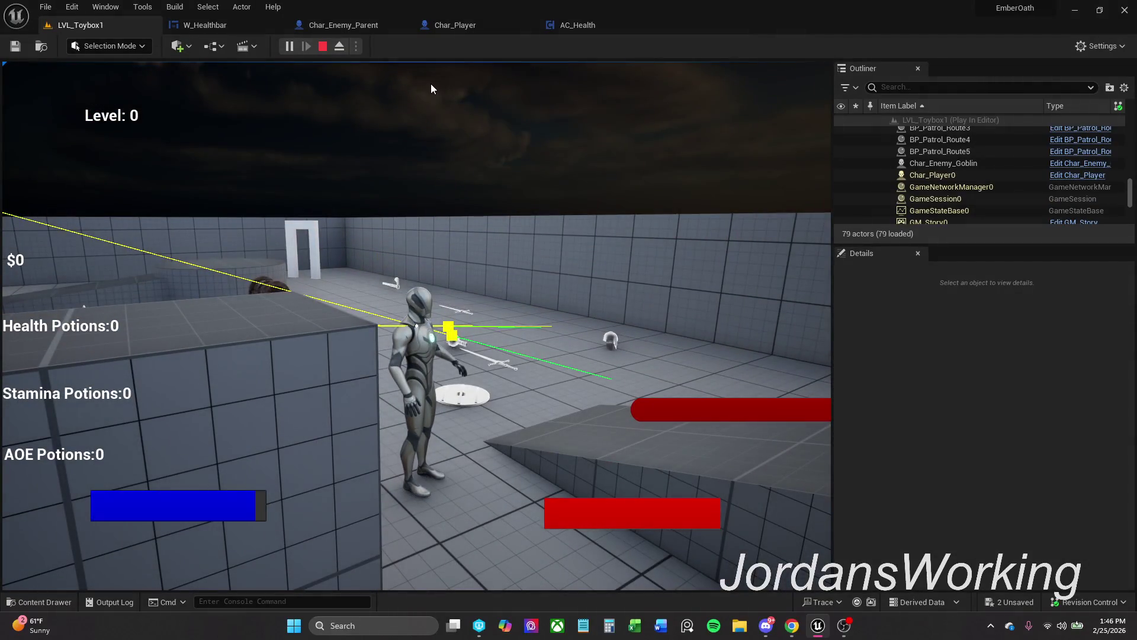
pyautogui.press('Escape')
pyautogui.click(380, 27)
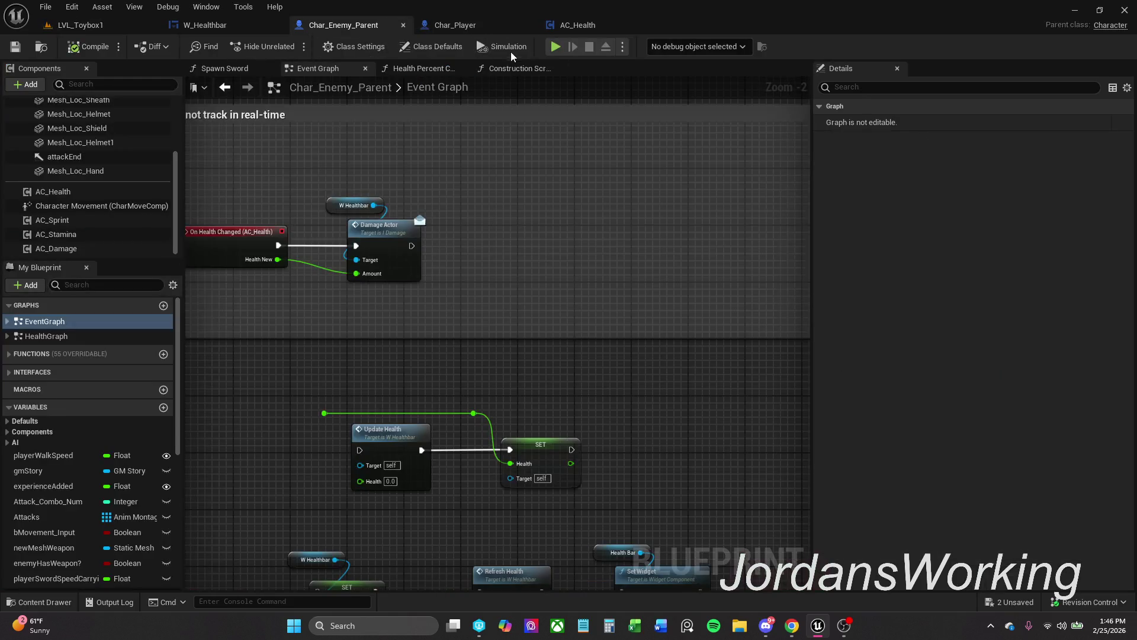
# Try a Print String of Attack Amount after Damage Recieved in Trace Attack, then delete it.
pyautogui.click(453, 32)
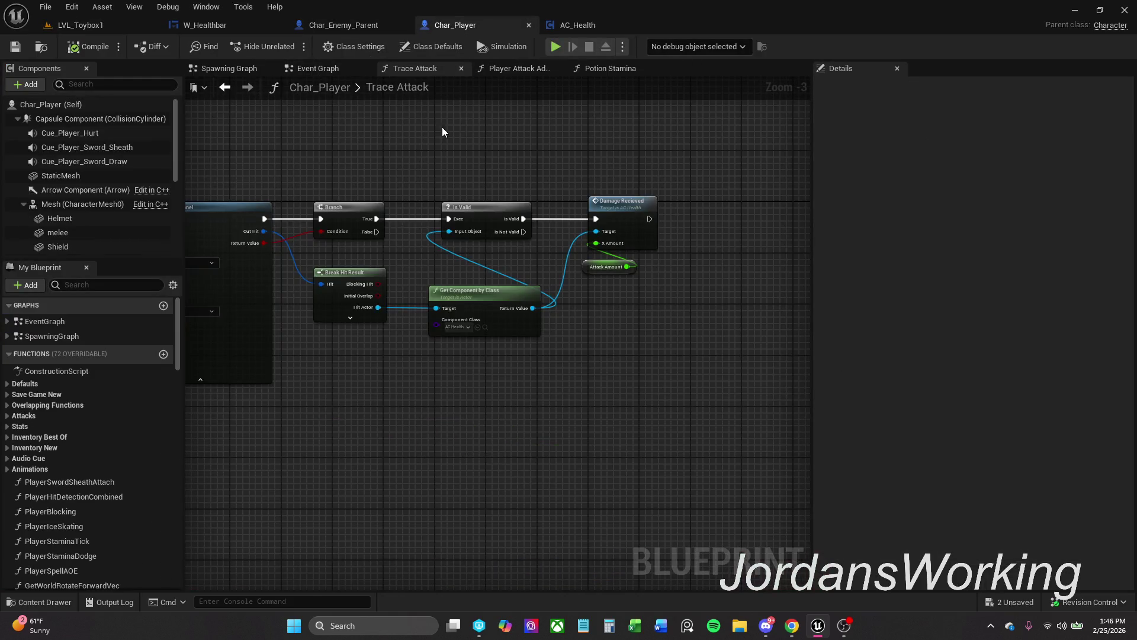
pyautogui.moveTo(599, 168)
pyautogui.mouseDown()
pyautogui.moveTo(787, 158)
pyautogui.moveTo(312, 154)
pyautogui.mouseUp()
pyautogui.moveTo(443, 204); pyautogui.dragTo(492, 199)
pyautogui.write('print')
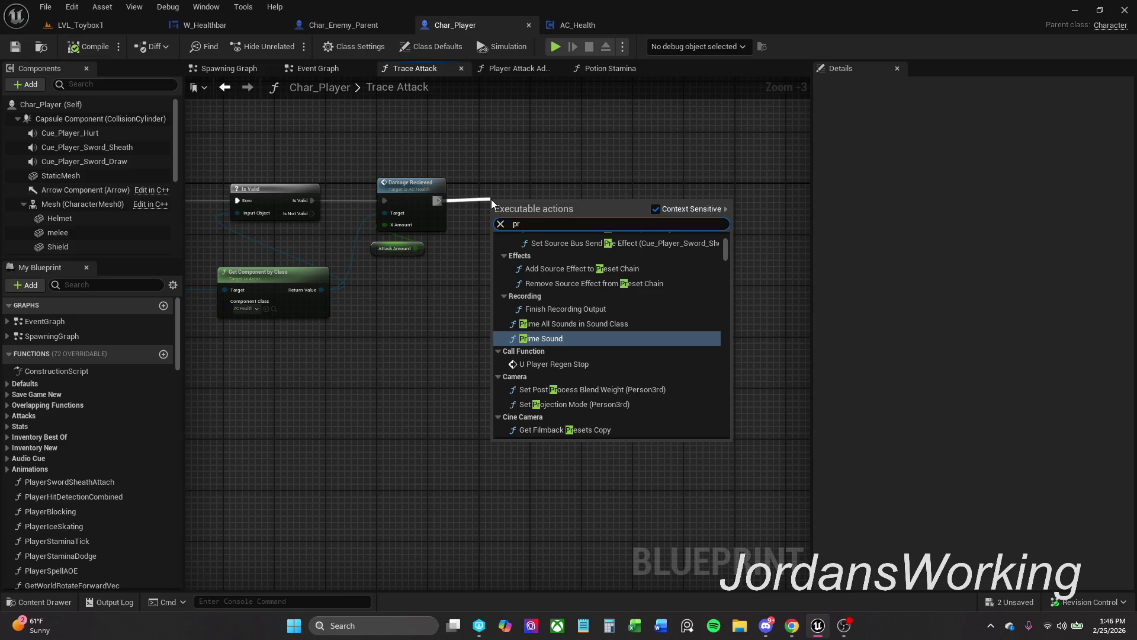
pyautogui.press('Return')
pyautogui.moveTo(510, 195)
pyautogui.mouseDown()
pyautogui.moveTo(586, 182)
pyautogui.moveTo(564, 192)
pyautogui.moveTo(567, 183)
pyautogui.mouseUp()
pyautogui.moveTo(416, 248); pyautogui.dragTo(551, 214)
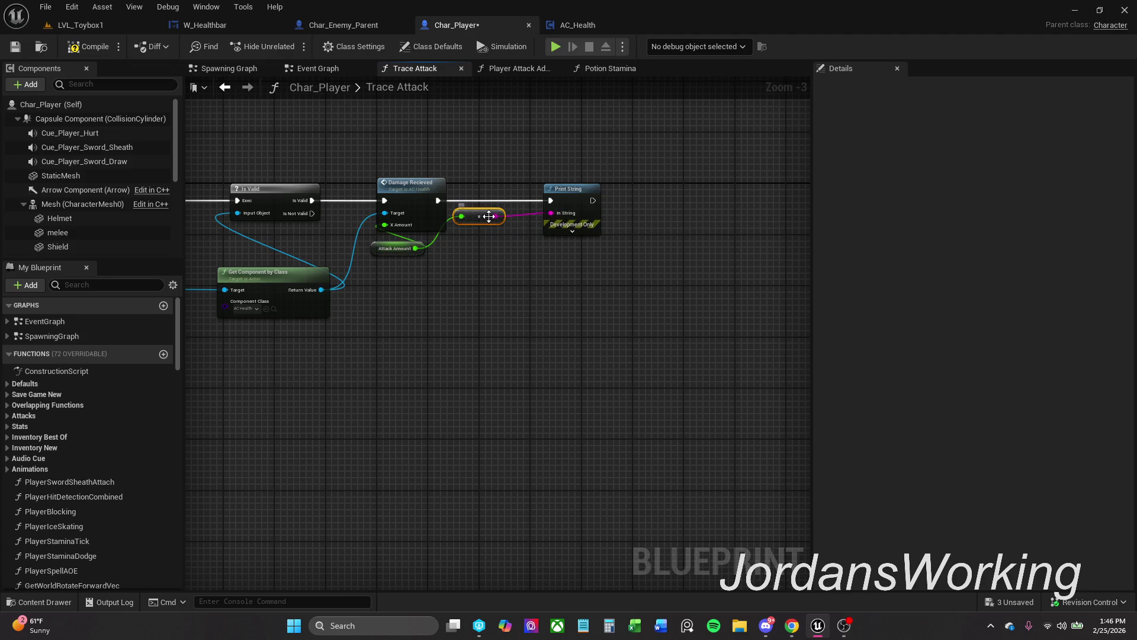
pyautogui.press('Delete')
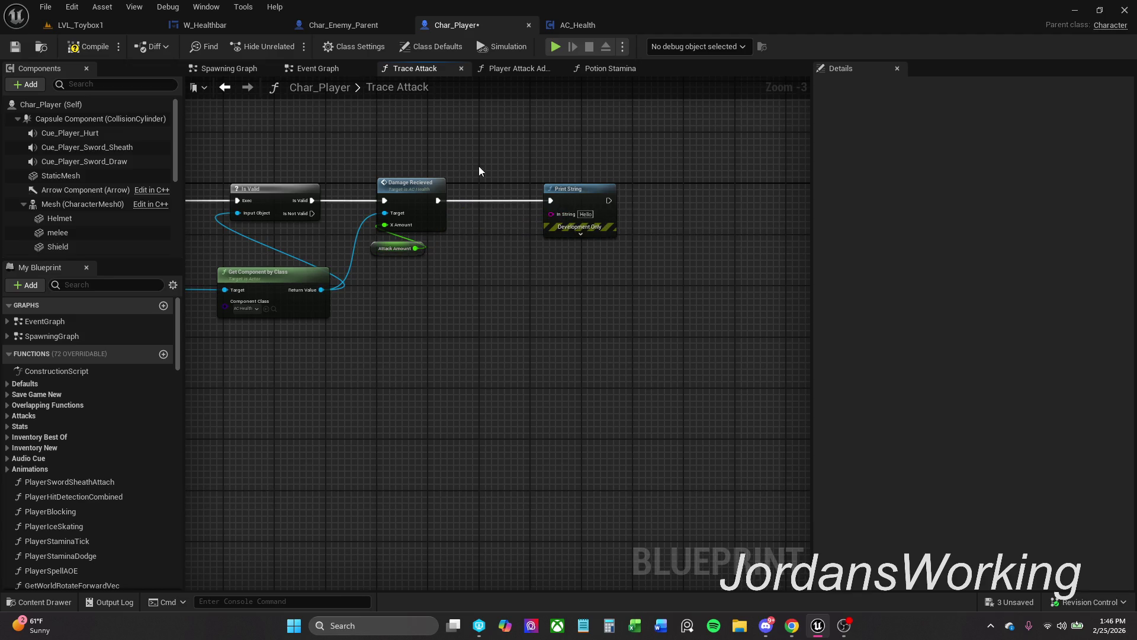
pyautogui.press('Delete')
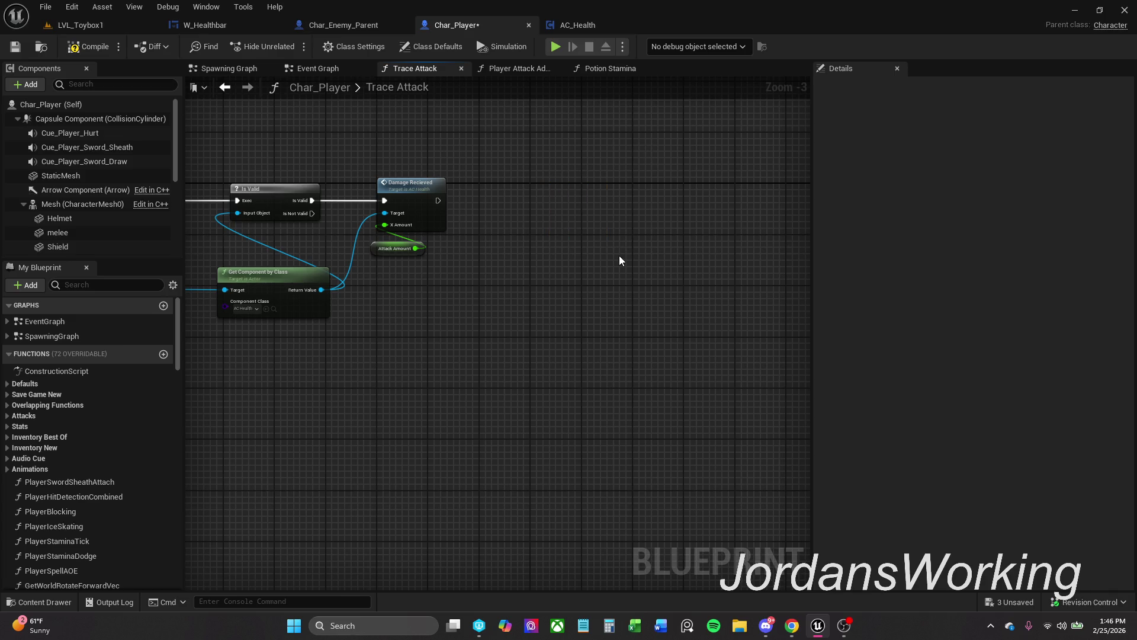
# Add a Print String after Damage Actor in Char_Enemy_Parent, wired to the Health New value.
pyautogui.click(362, 27)
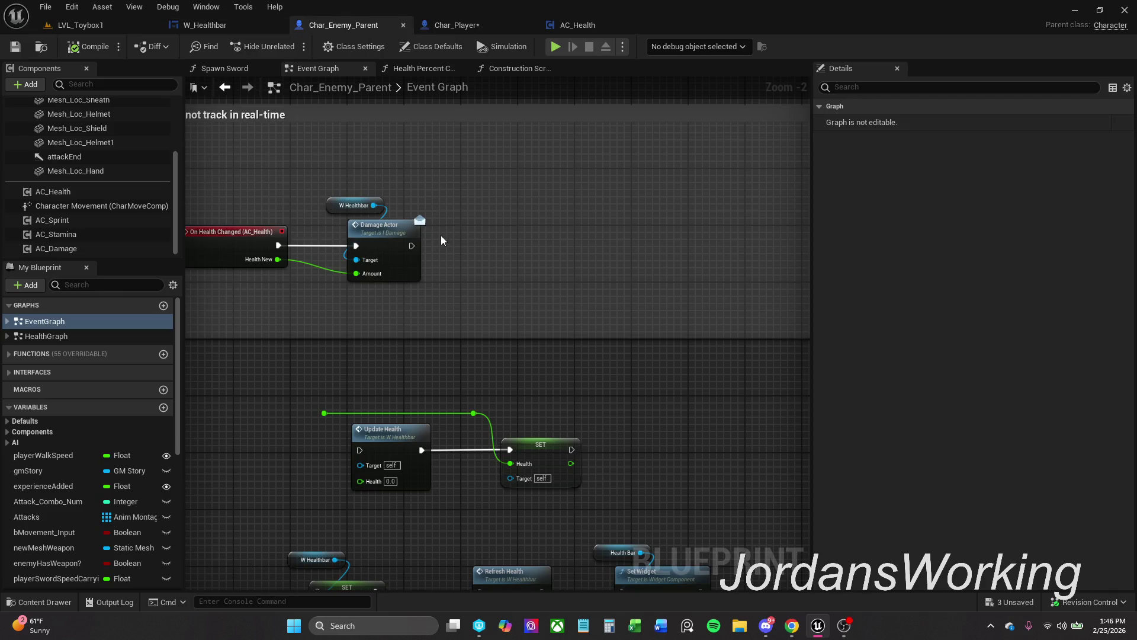
pyautogui.moveTo(411, 246); pyautogui.dragTo(477, 251)
pyautogui.write('print')
pyautogui.press('Return')
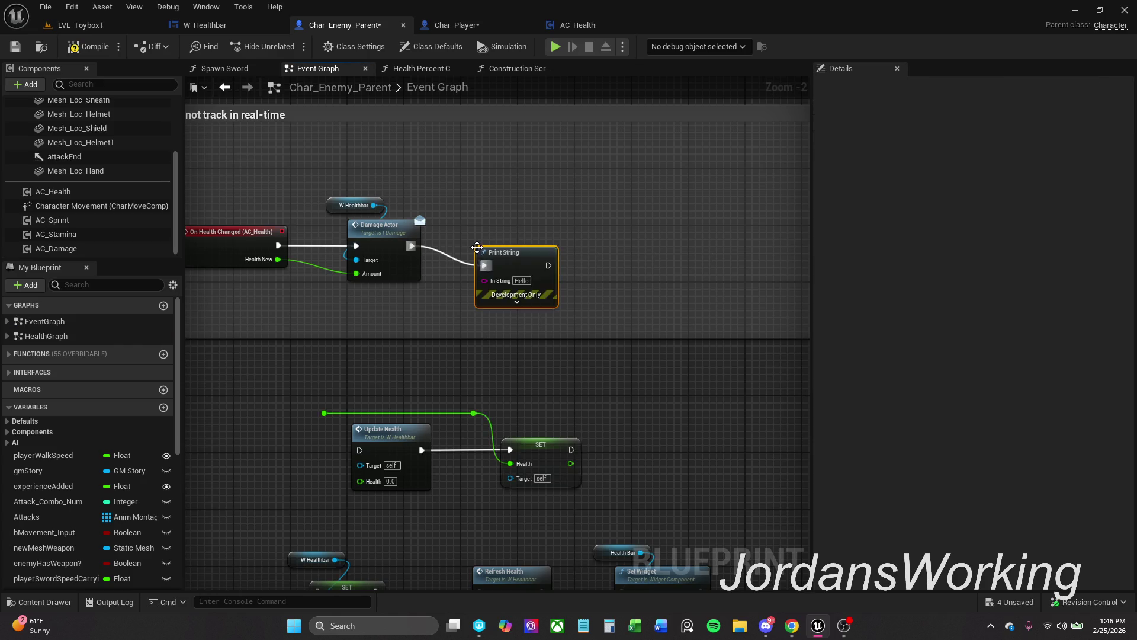
pyautogui.moveTo(489, 284); pyautogui.dragTo(278, 259)
# Arrange the Print String and conversion nodes neatly beside Damage Actor.
pyautogui.moveTo(525, 249); pyautogui.dragTo(588, 242)
pyautogui.moveTo(344, 240)
pyautogui.mouseDown()
pyautogui.moveTo(348, 301)
pyautogui.moveTo(436, 305)
pyautogui.mouseUp()
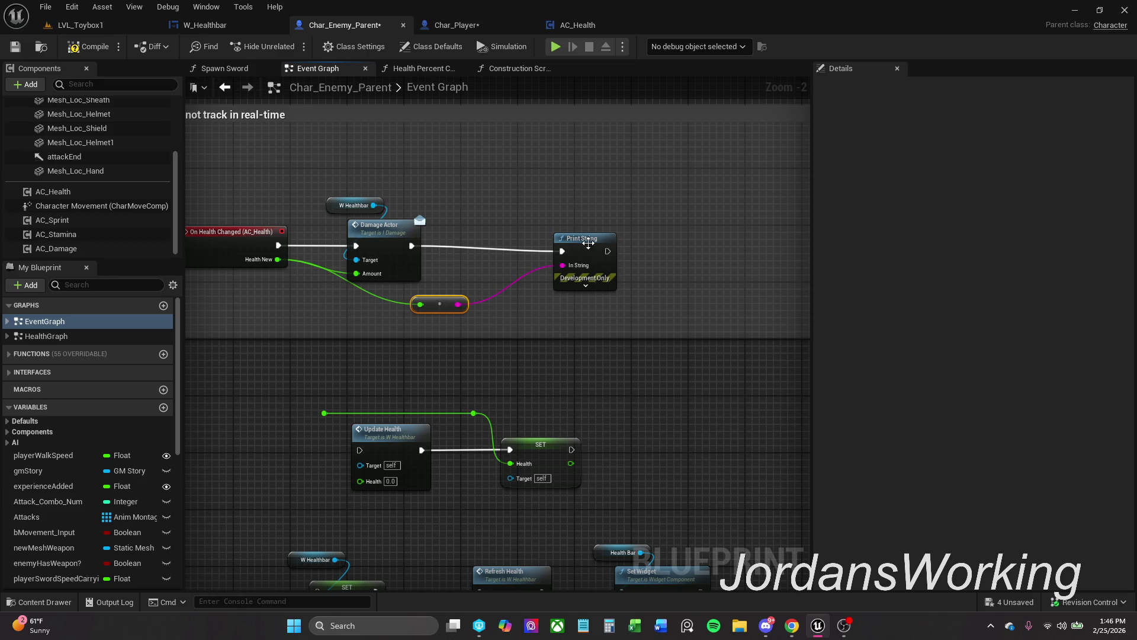
pyautogui.moveTo(584, 238); pyautogui.dragTo(612, 231)
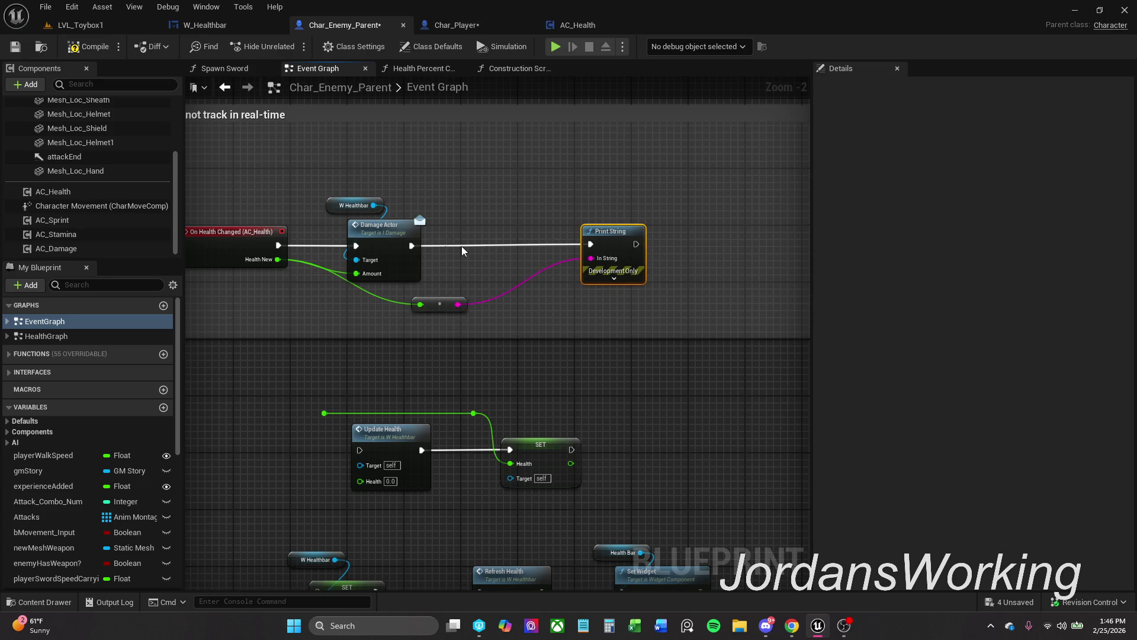
pyautogui.keyDown('ctrl'); pyautogui.click(414, 264); pyautogui.keyUp('ctrl')
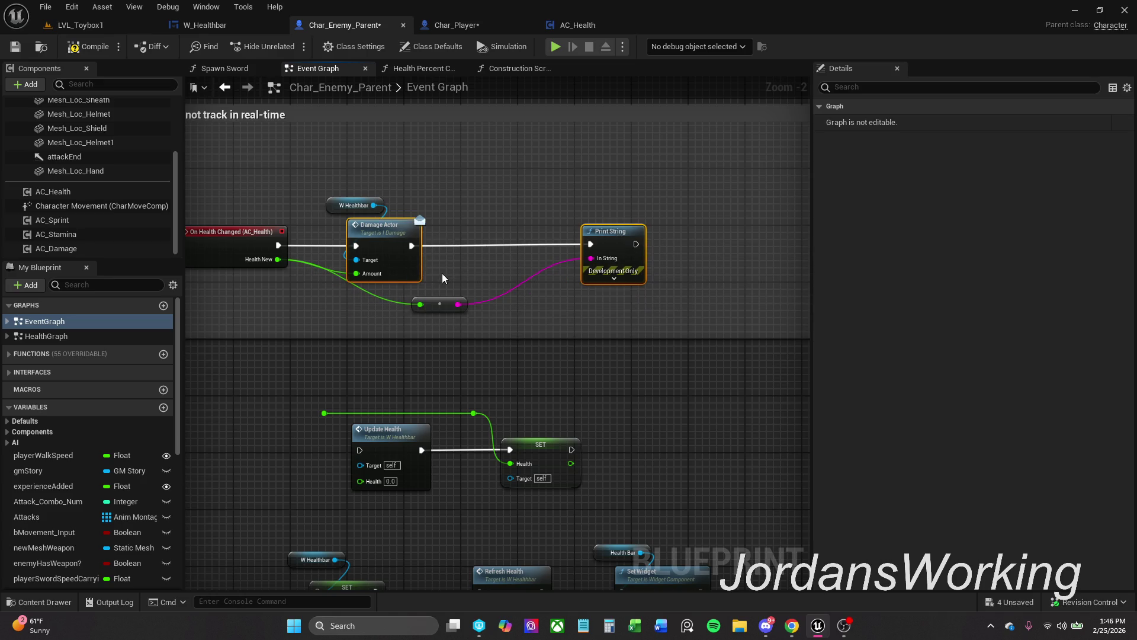
pyautogui.click(497, 276)
pyautogui.moveTo(447, 306)
pyautogui.mouseDown()
pyautogui.moveTo(390, 291)
pyautogui.moveTo(377, 317)
pyautogui.mouseUp()
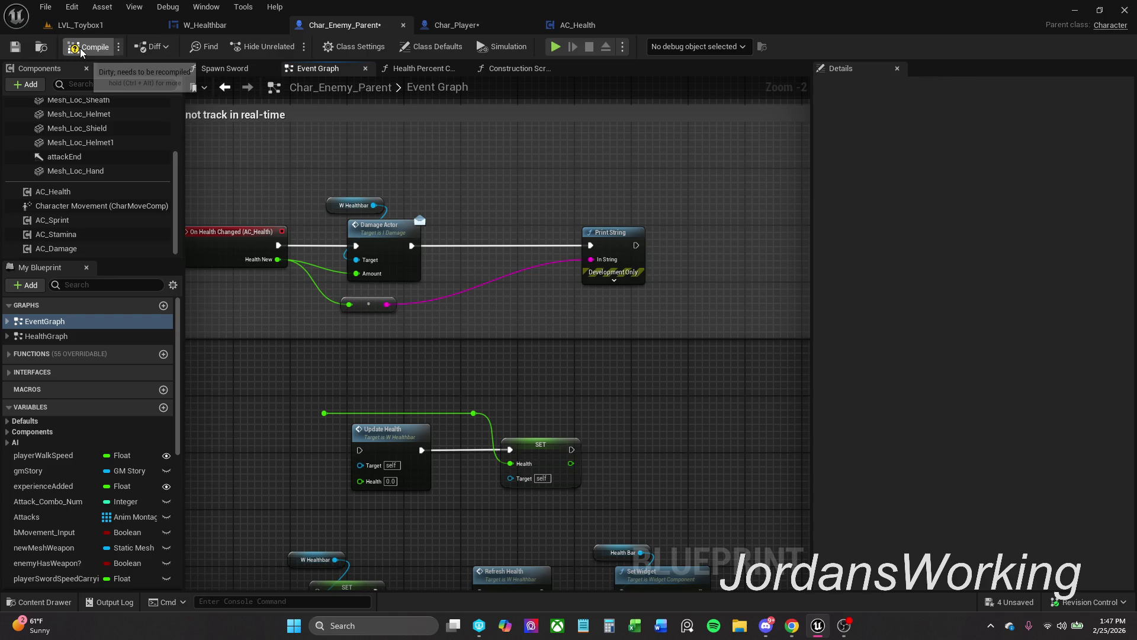
pyautogui.click(95, 28)
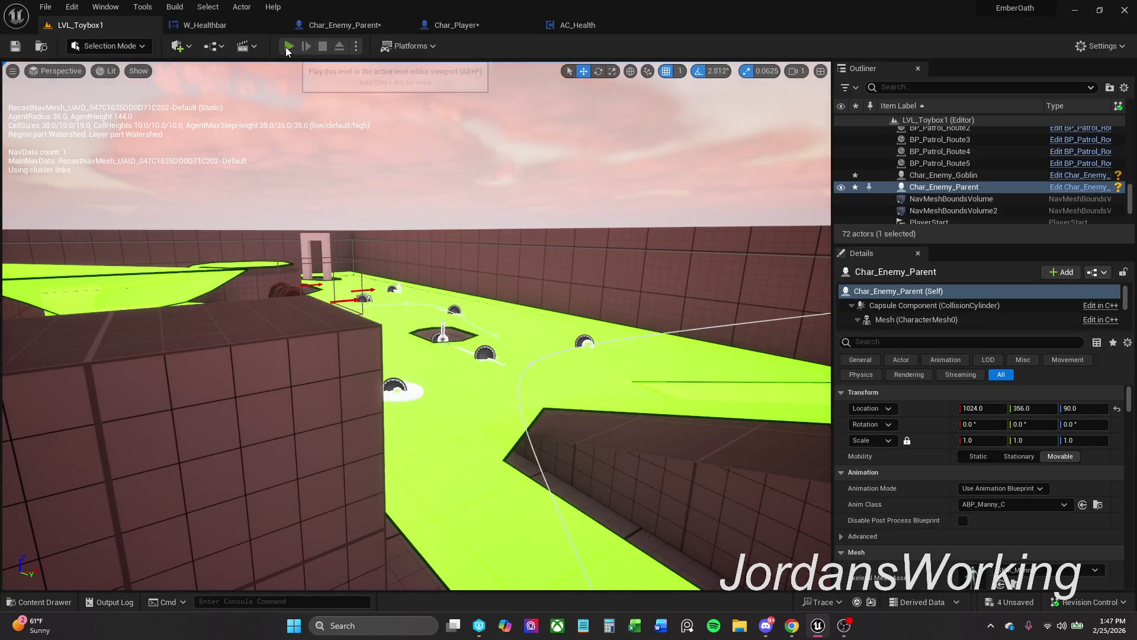
# Play-test the level and watch the enemy's health print 75.0, 50.0, 25.0, 0.0, then stop.
pyautogui.click(286, 46)
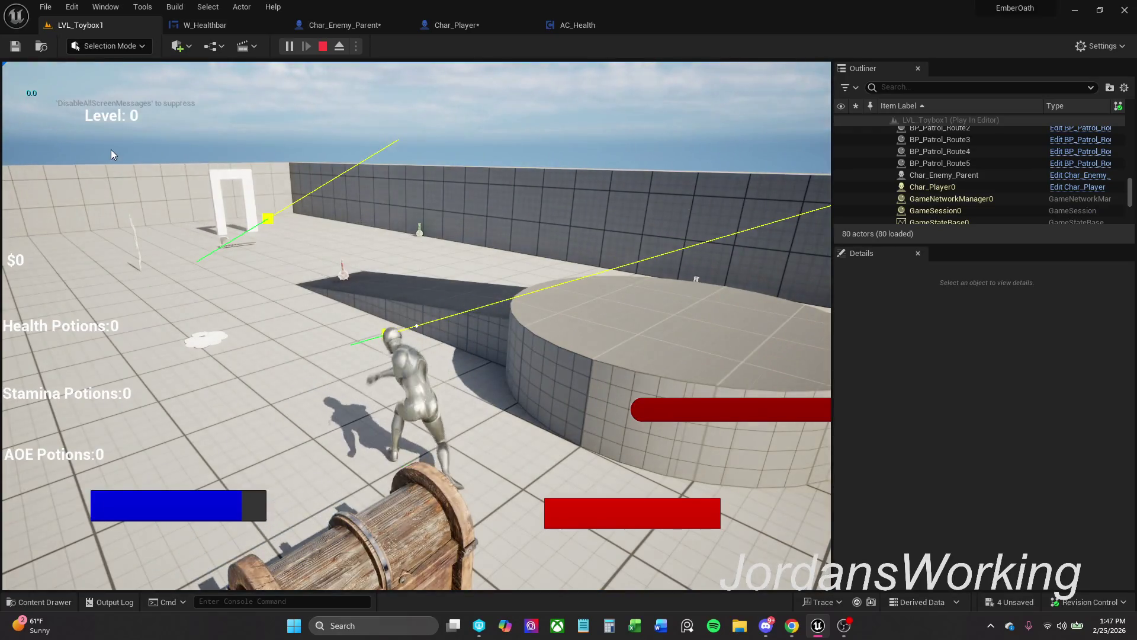
pyautogui.press('Escape')
pyautogui.click(355, 25)
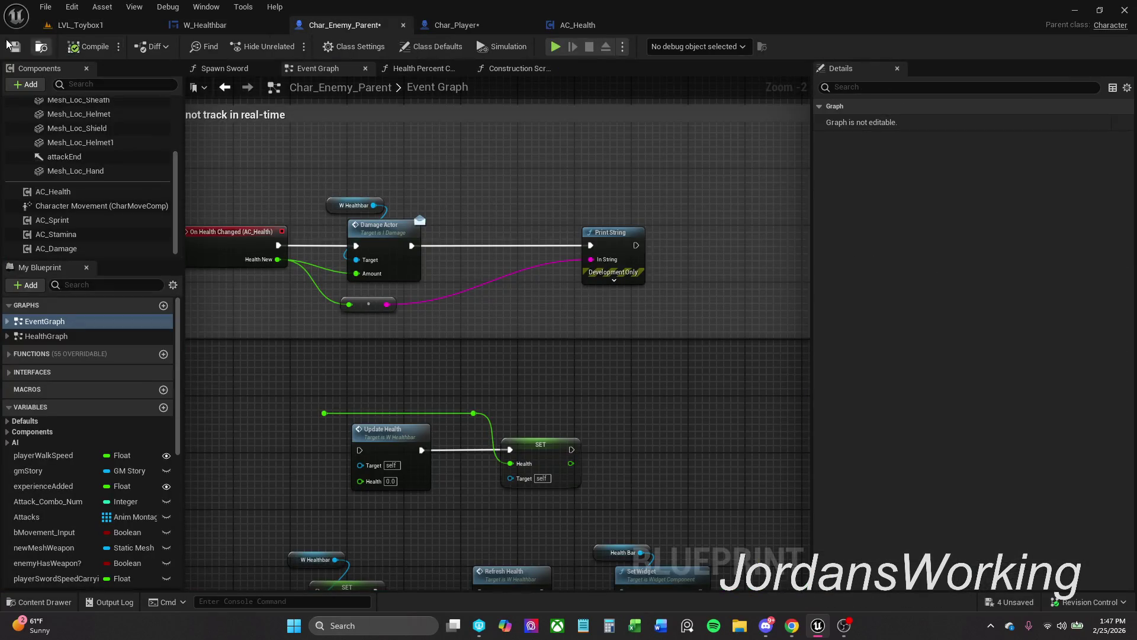
# Save all unsaved assets with File > Save All, then review the Update Health and Refresh Health nodes.
pyautogui.click(45, 7)
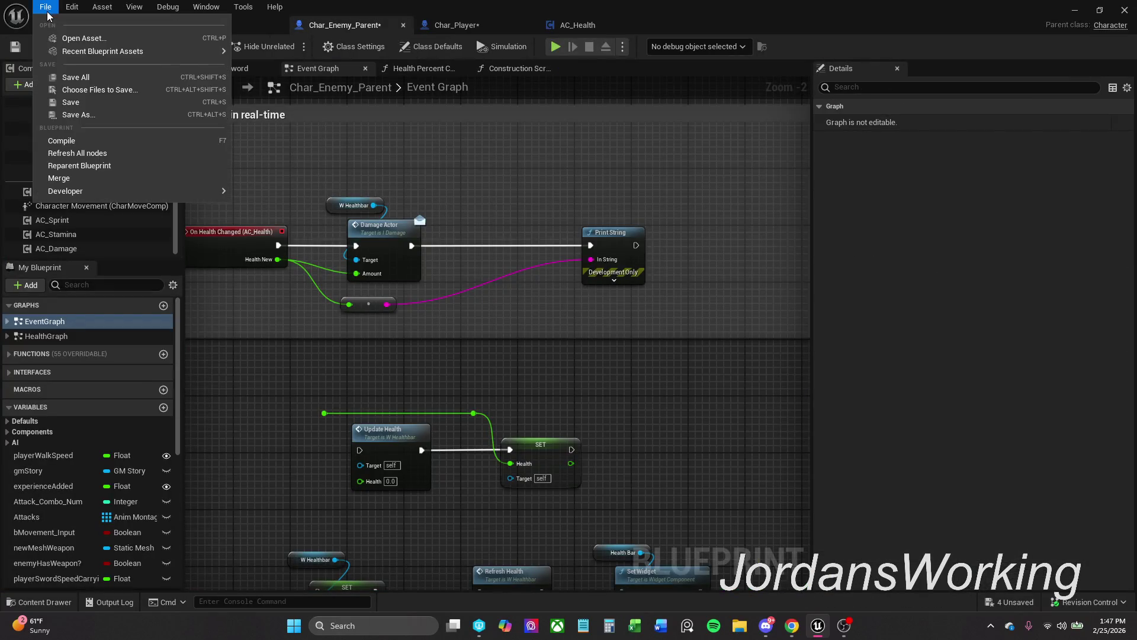
pyautogui.click(69, 85)
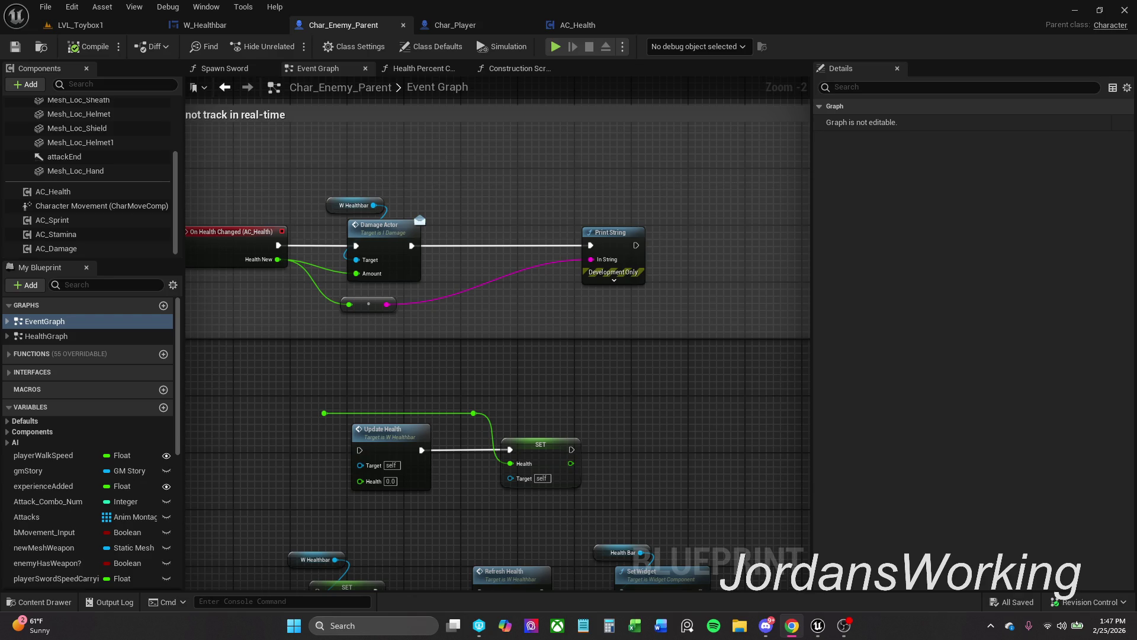
pyautogui.moveTo(330, 418)
pyautogui.mouseDown()
pyautogui.moveTo(378, 215)
pyautogui.moveTo(401, 303)
pyautogui.mouseUp()
pyautogui.scroll(-1, 358, 294)
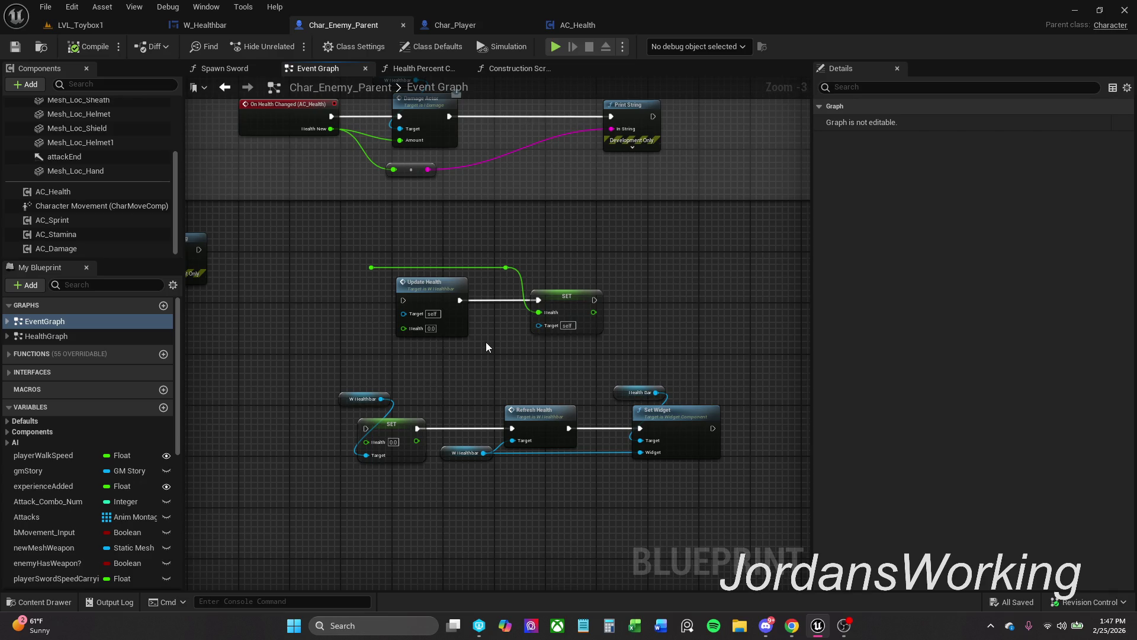
pyautogui.moveTo(705, 411); pyautogui.dragTo(662, 353)
pyautogui.moveTo(522, 296)
pyautogui.mouseDown()
pyautogui.moveTo(594, 373)
pyautogui.moveTo(583, 391)
pyautogui.moveTo(739, 368)
pyautogui.moveTo(668, 346)
pyautogui.mouseUp()
pyautogui.scroll(-1, 584, 391)
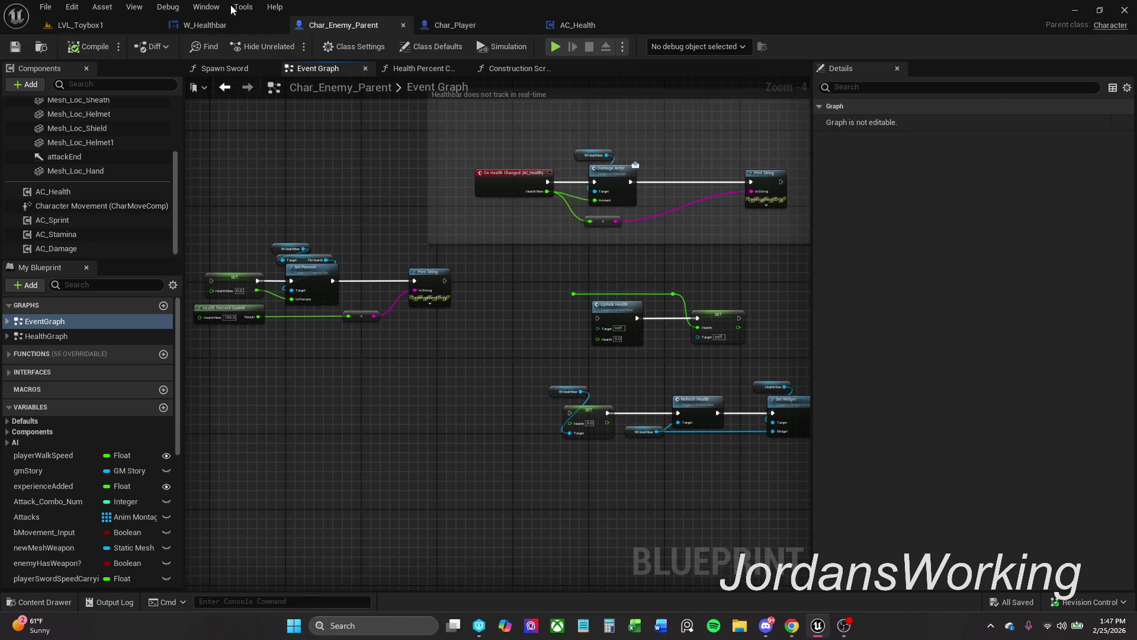